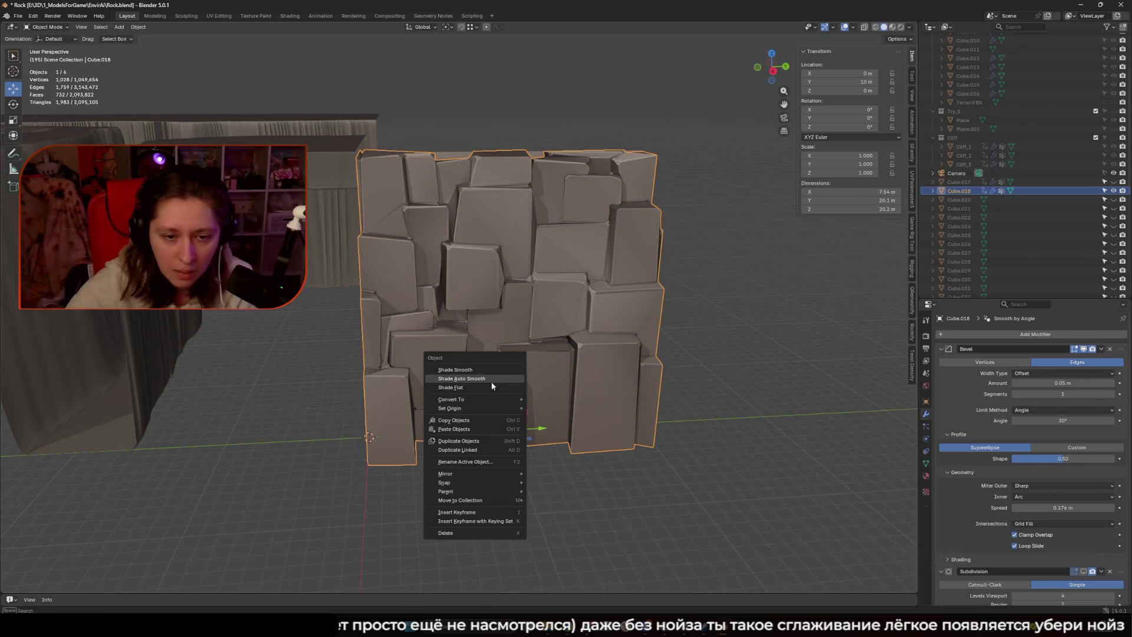
- Shade the rock wall flat, then switch it to Shade Auto Smooth
click(492, 387)
right_click(491, 389)
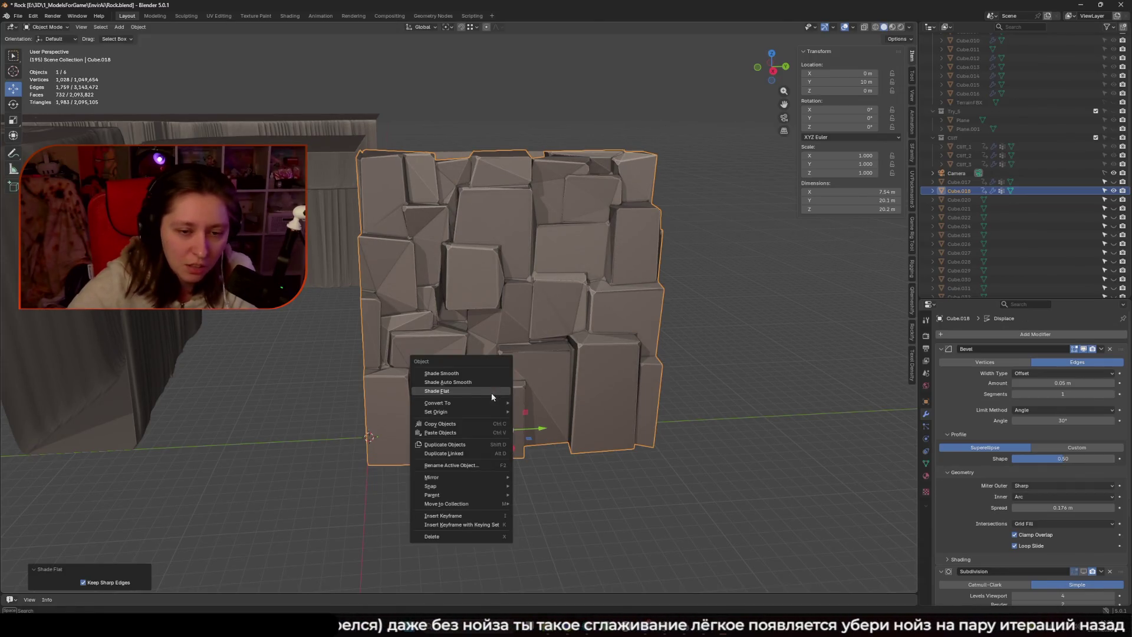
click(473, 381)
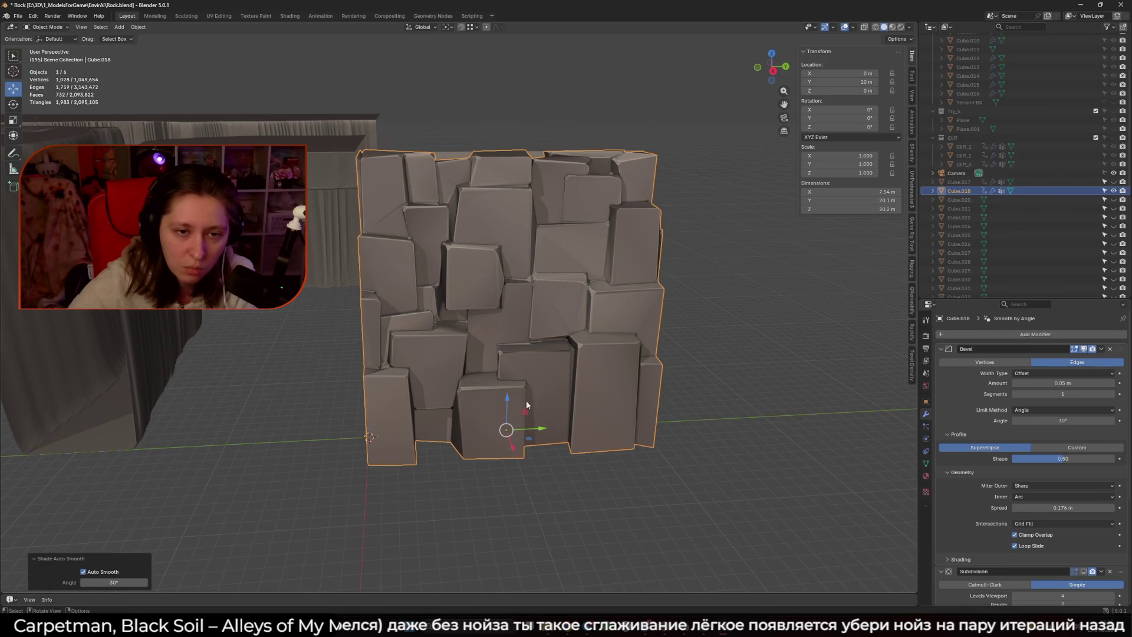
- Hide the rock wall's Bevel modifier in the viewport, checking the shading from a frontal view
mouse_move(395, 282)
mouse_down()
mouse_move(448, 295)
mouse_move(398, 303)
mouse_move(388, 317)
mouse_move(457, 332)
mouse_move(464, 301)
mouse_up()
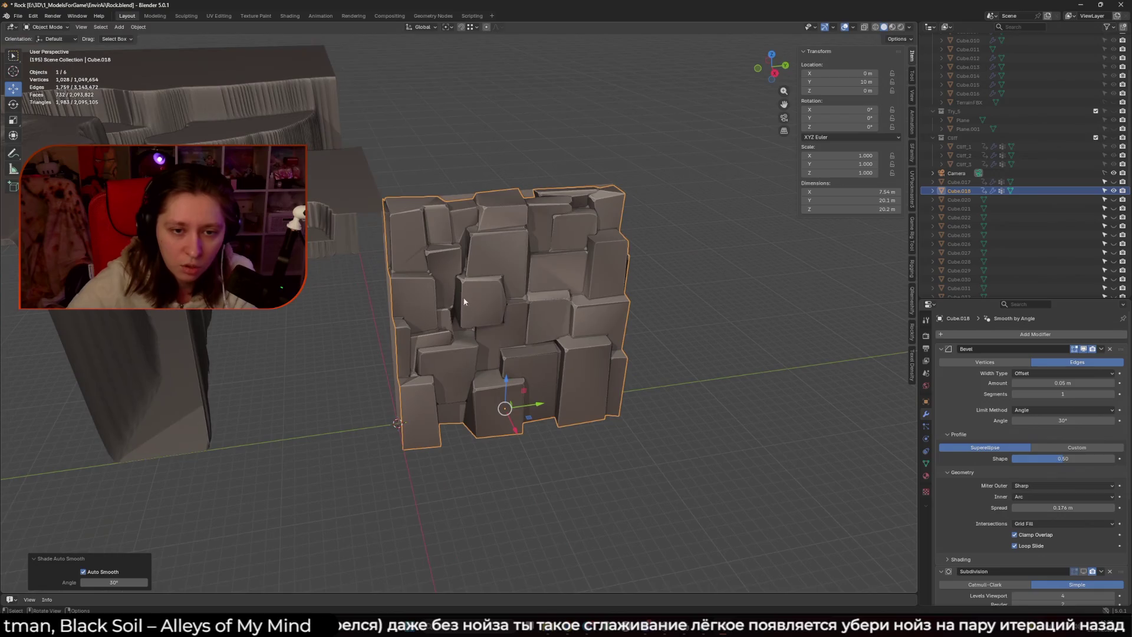
click(1083, 349)
drag(802, 366, 765, 371)
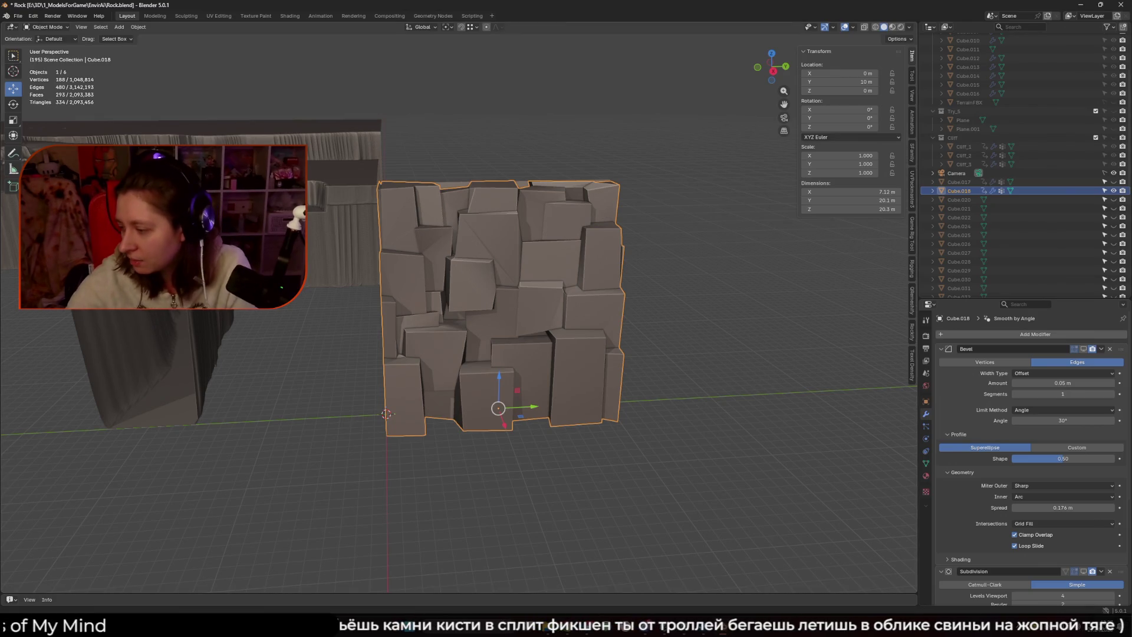
key(alt+Tab)
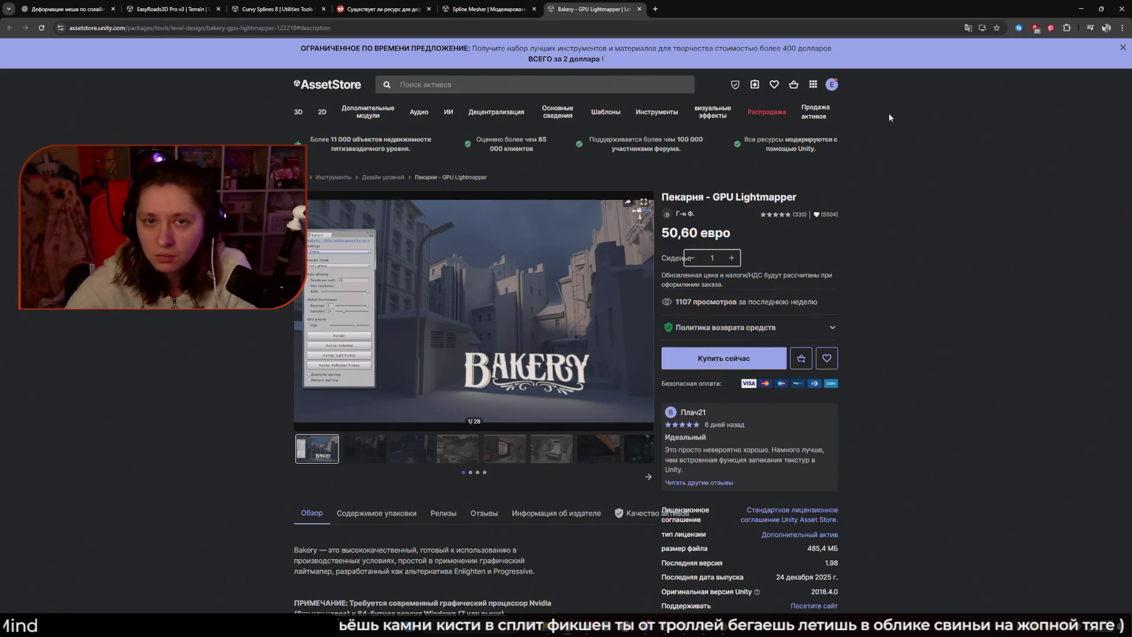
key(alt+Tab)
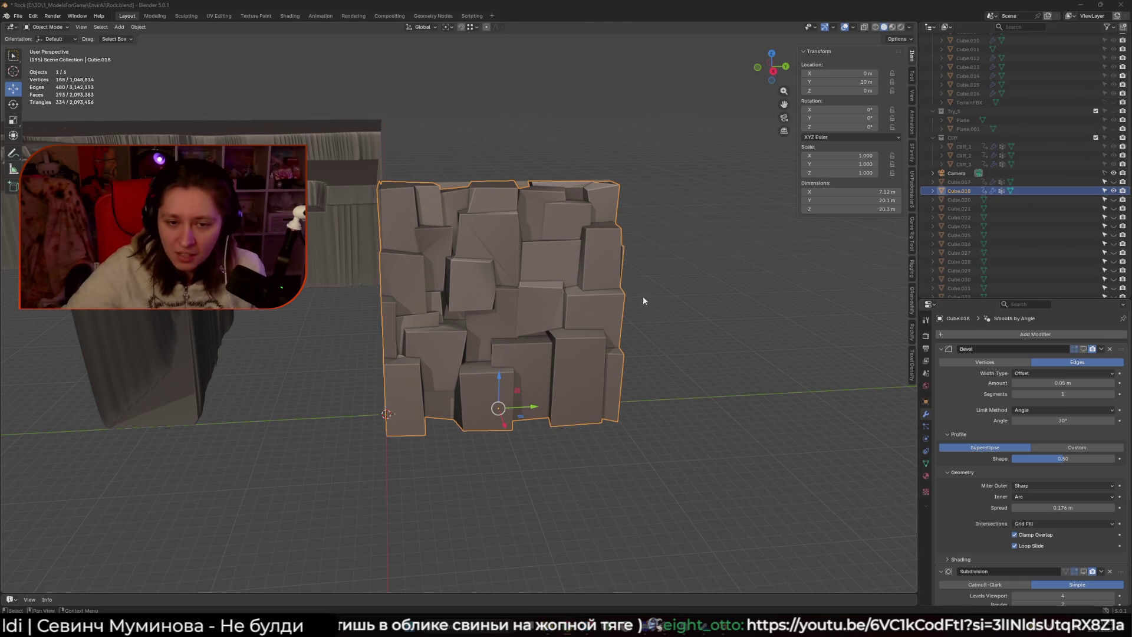
- Show Bevel in the viewport again, hide Displace, and toggle Subdivision's viewport display on then off
click(1083, 348)
scroll(1091, 449, down, 5)
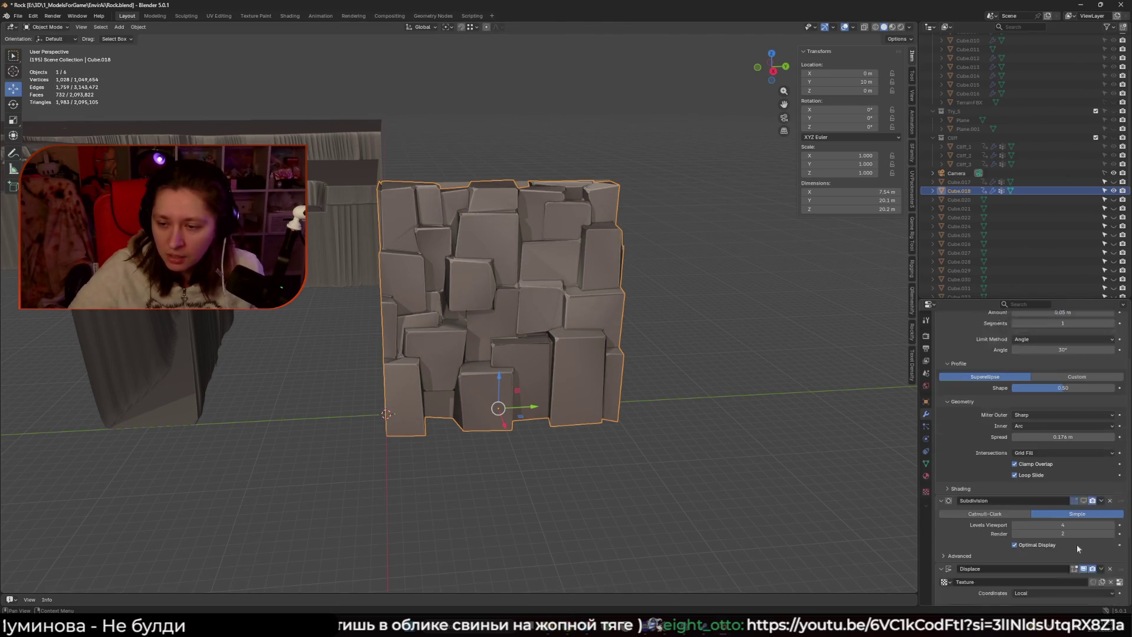
click(1084, 534)
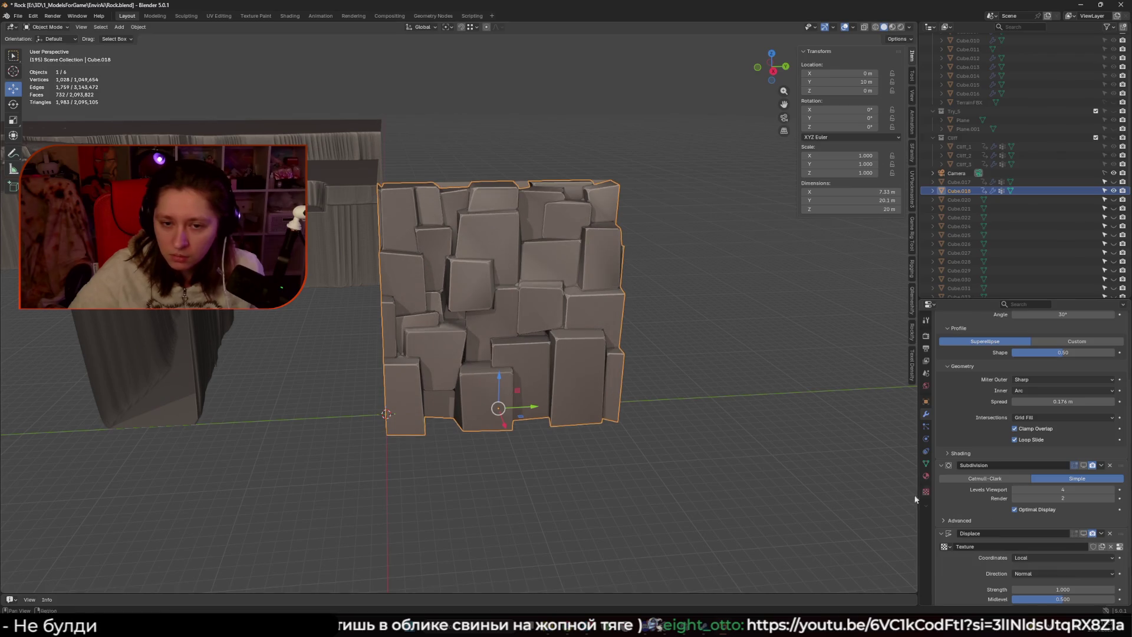
click(1083, 465)
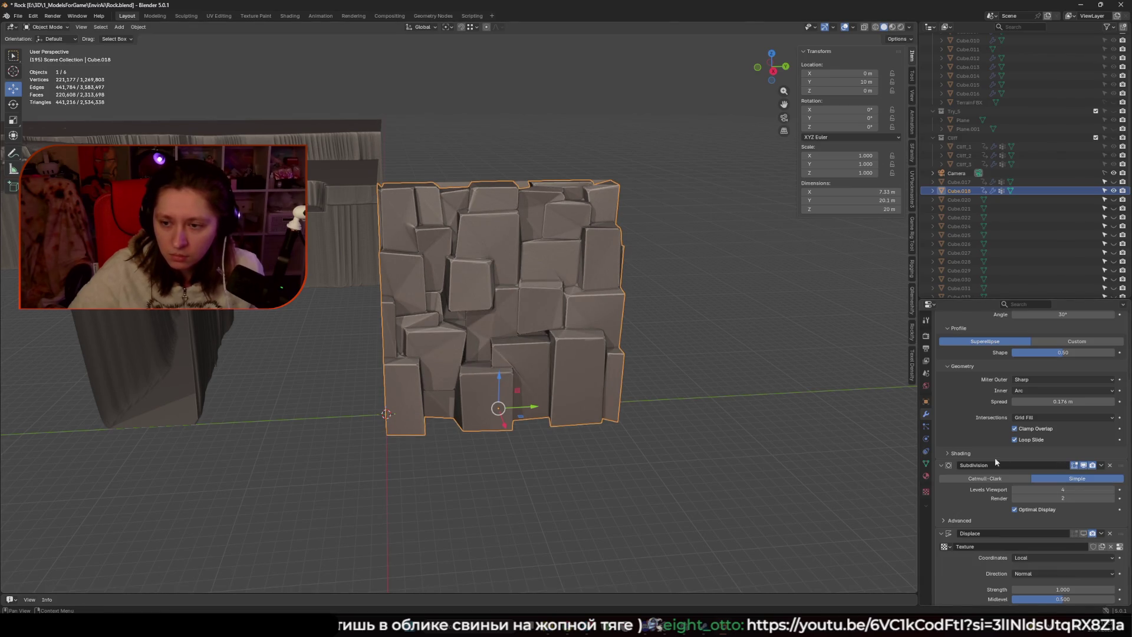
click(1083, 465)
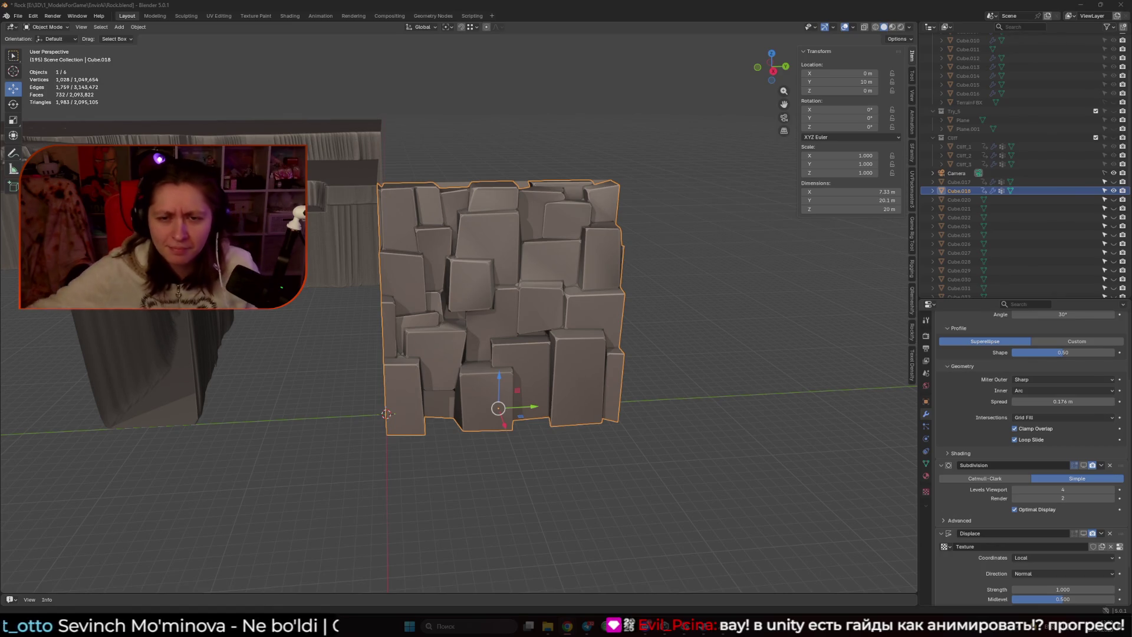
- Re-enable Subdivision in the viewport, set Displace Strength to 0.180, and bring up the Clouds texture settings
click(1083, 465)
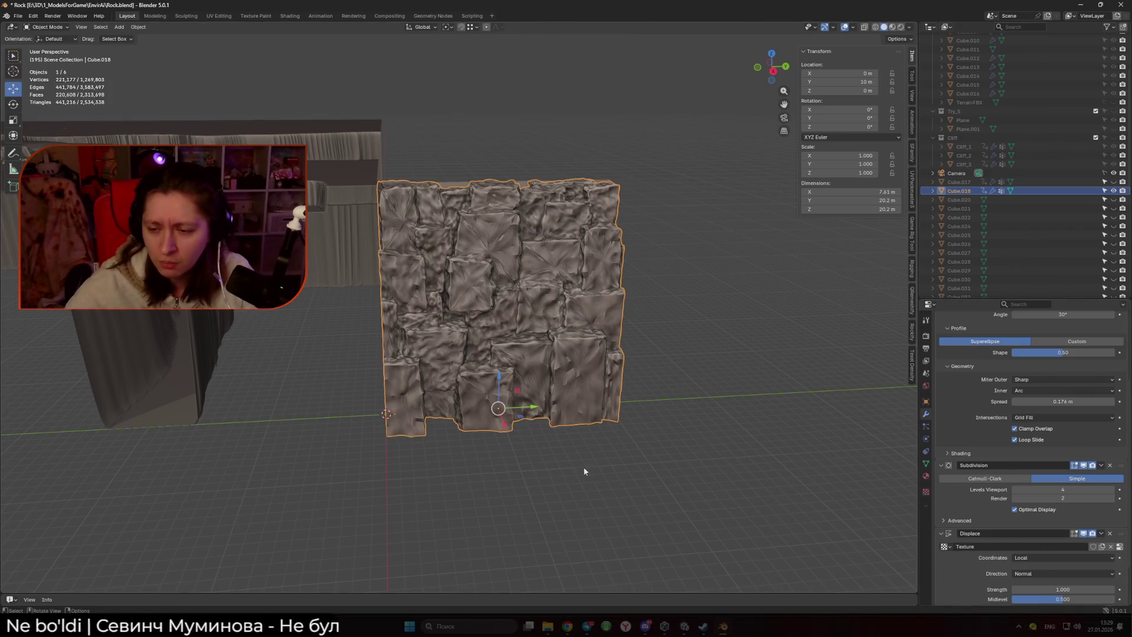
drag(1062, 589, 1070, 589)
key(Escape)
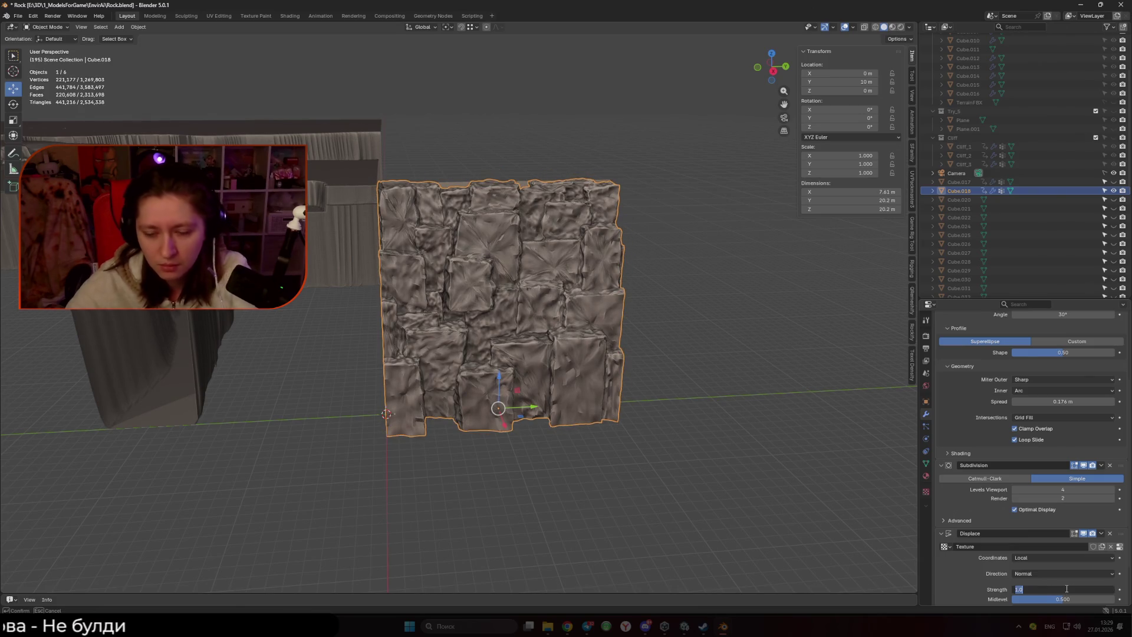
text(0)
key(Return)
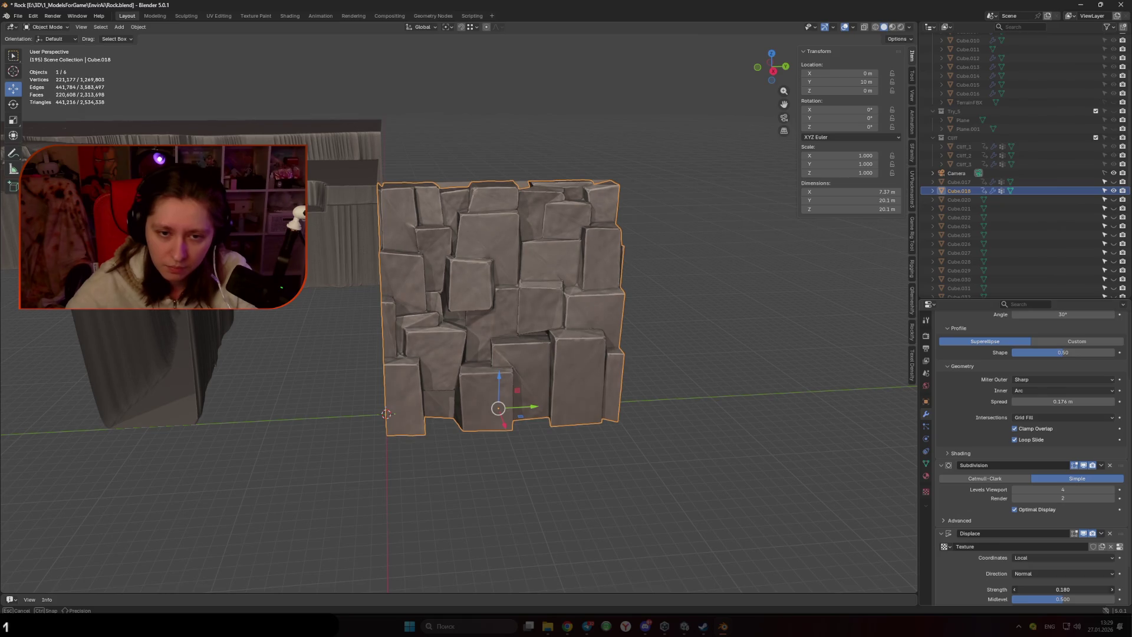
scroll(785, 494, up, 3)
click(1120, 548)
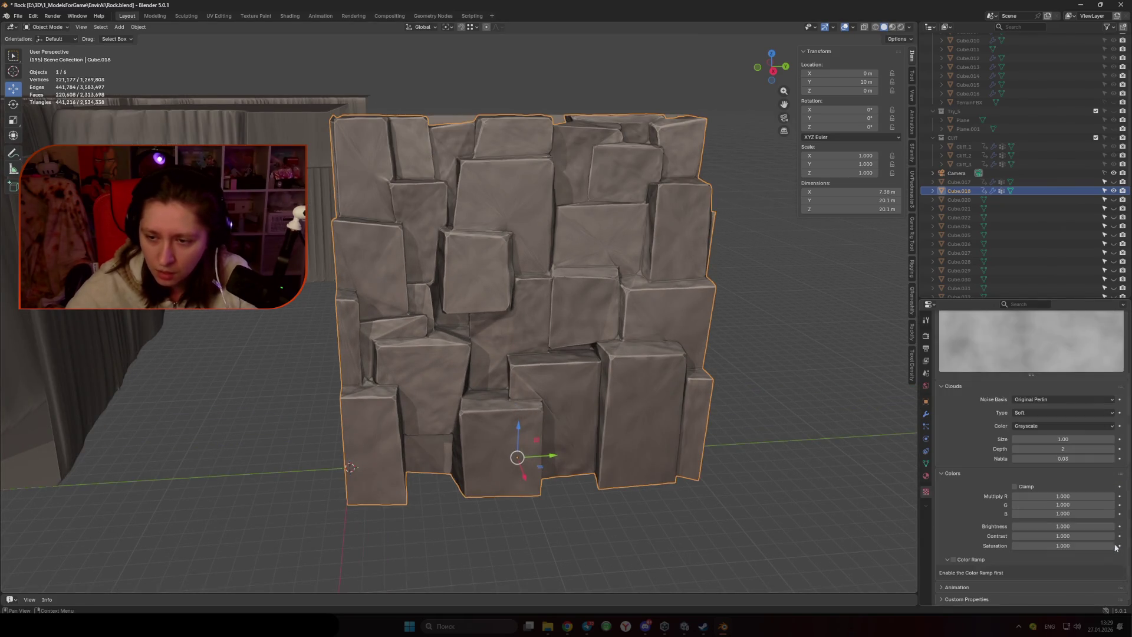
- Set the Displace modifier's Coordinates to Global
click(926, 420)
click(1039, 515)
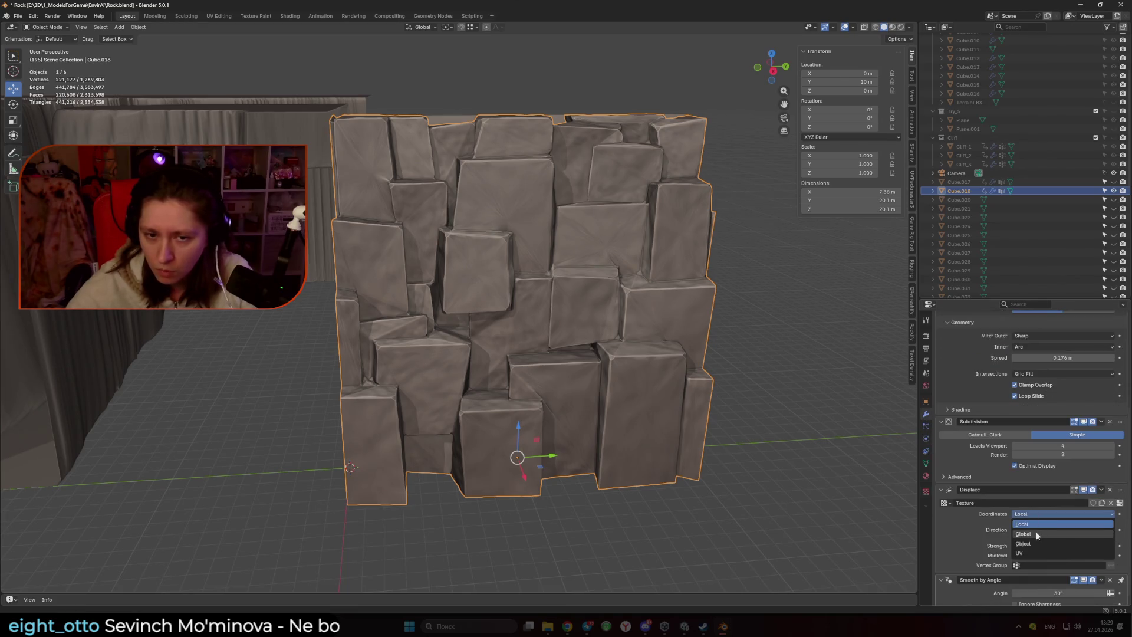
click(1035, 532)
- Try Improved Perlin, Voronoi F1 and Voronoi F2 as the Clouds texture's Noise Basis
click(1120, 503)
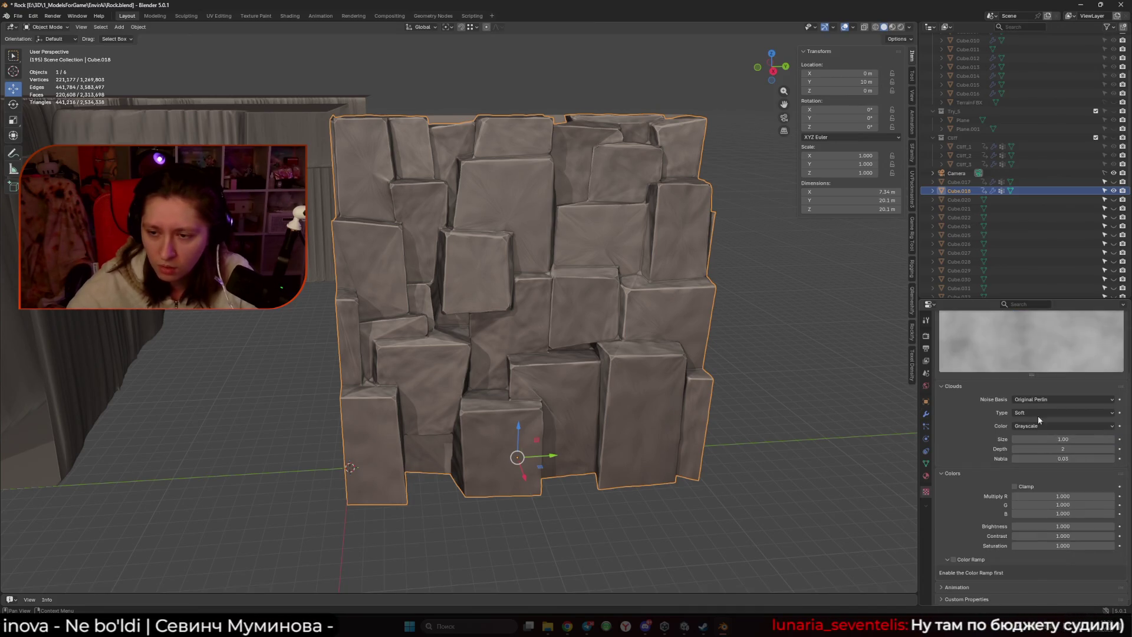
click(1038, 399)
click(1053, 428)
click(1036, 399)
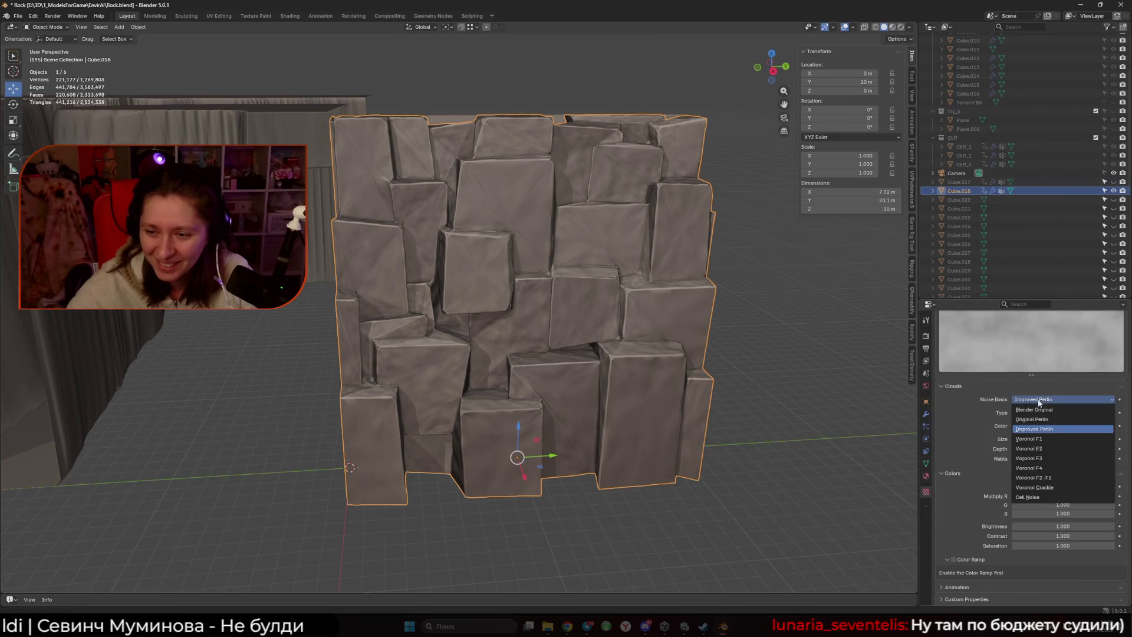
click(1044, 438)
click(1034, 399)
click(1036, 448)
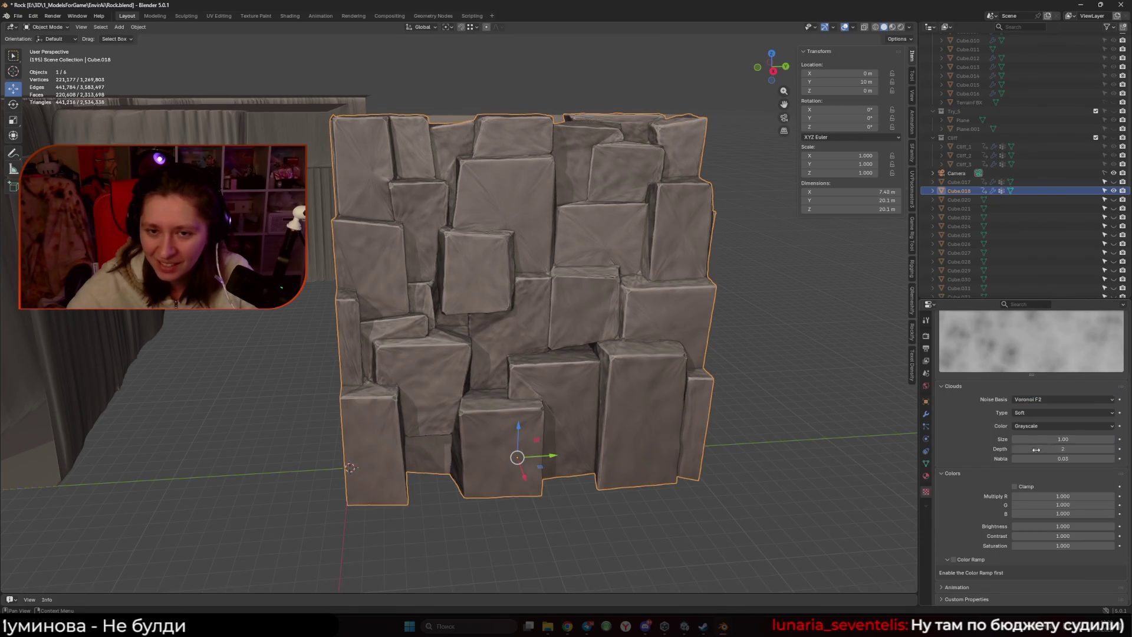
- Try Voronoi F3, then settle on Voronoi F4 as the Noise Basis
scroll(619, 268, up, 4)
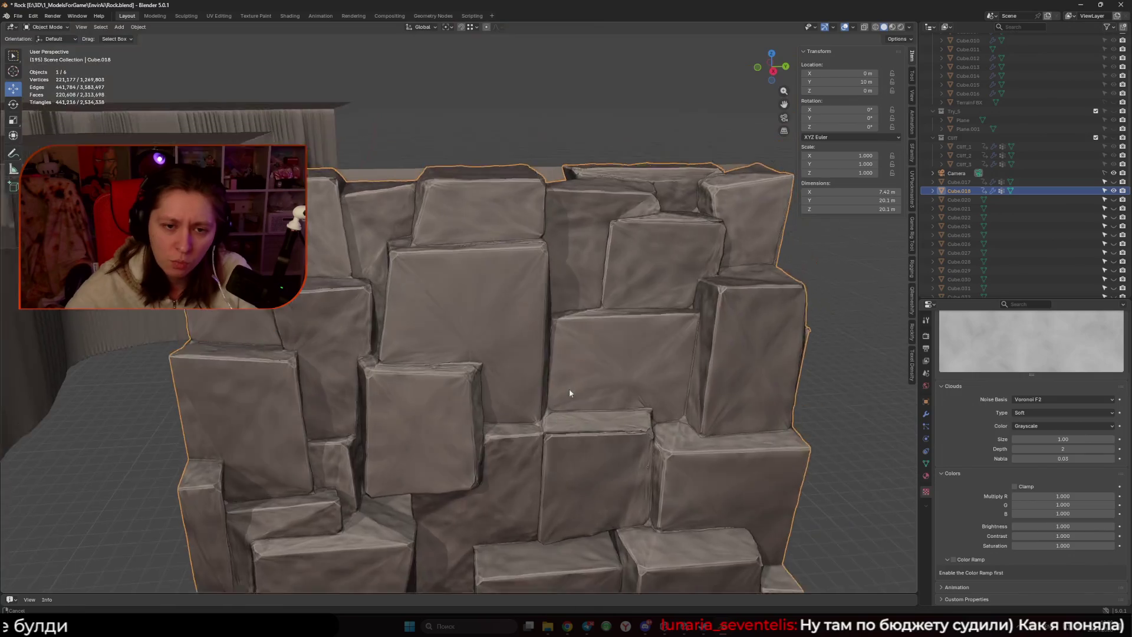
scroll(568, 388, up, 5)
scroll(567, 364, down, 5)
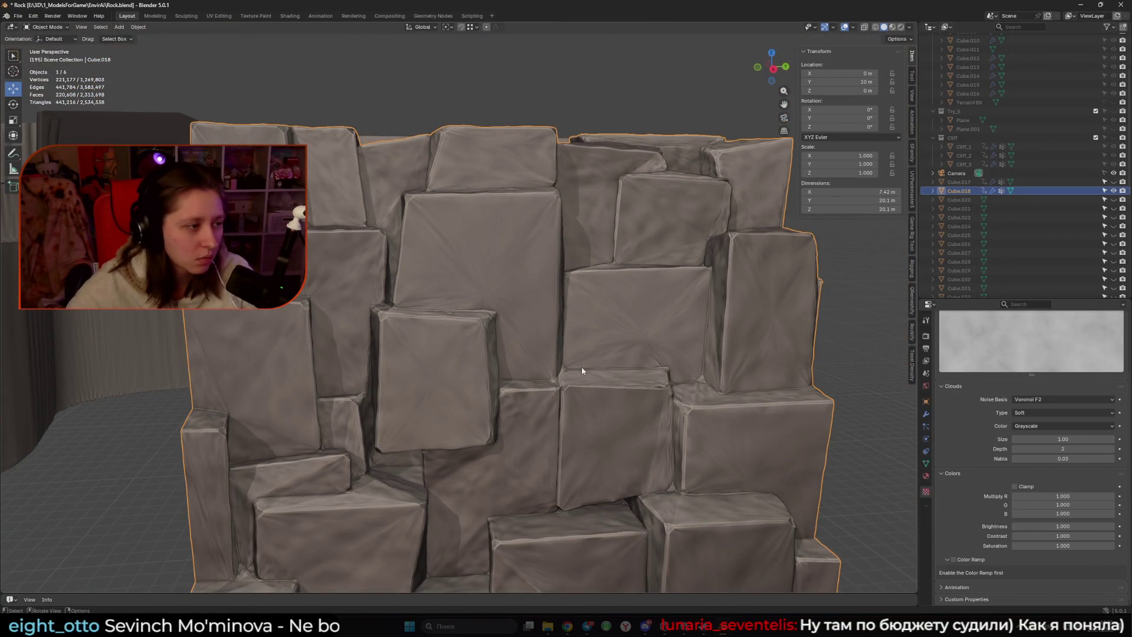
scroll(581, 370, down, 2)
scroll(584, 354, up, 2)
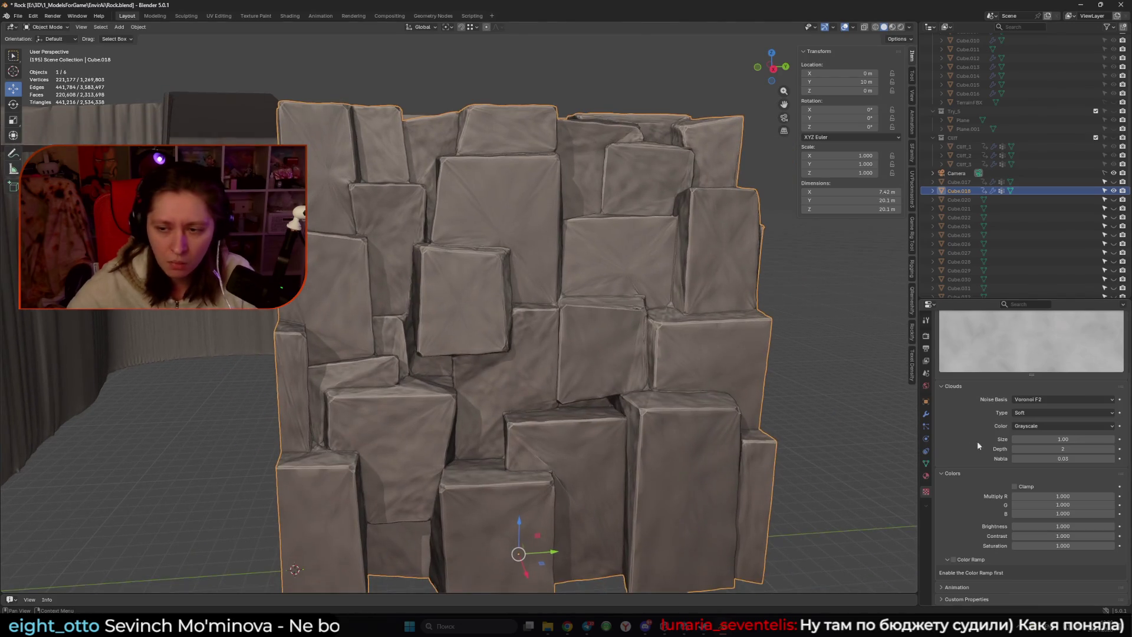
click(1031, 403)
click(1045, 459)
click(1028, 402)
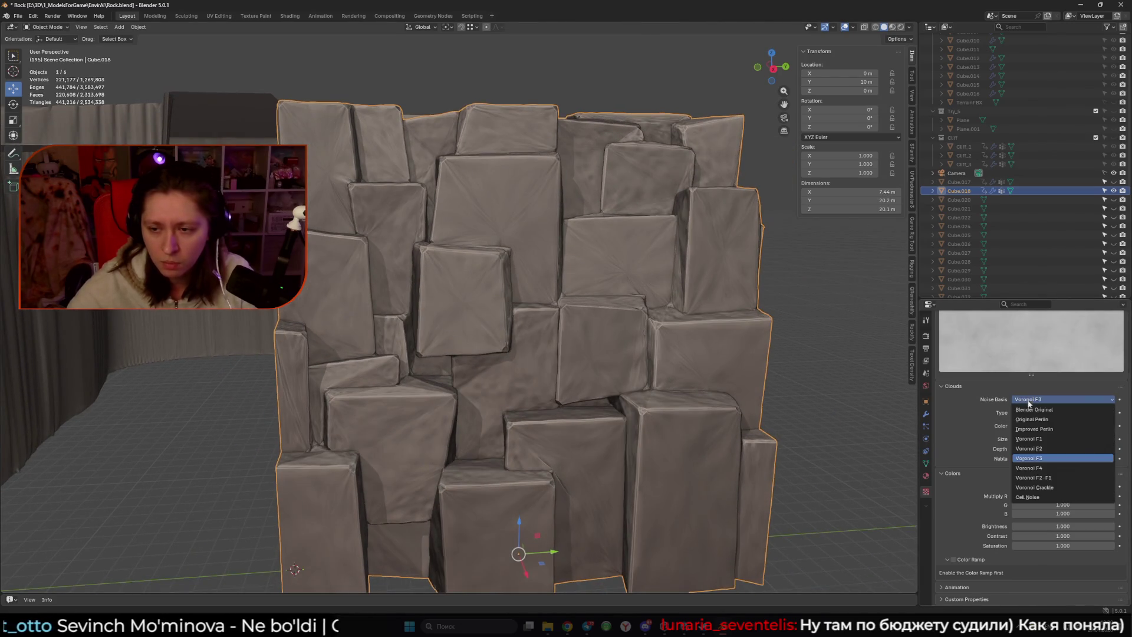
click(1041, 468)
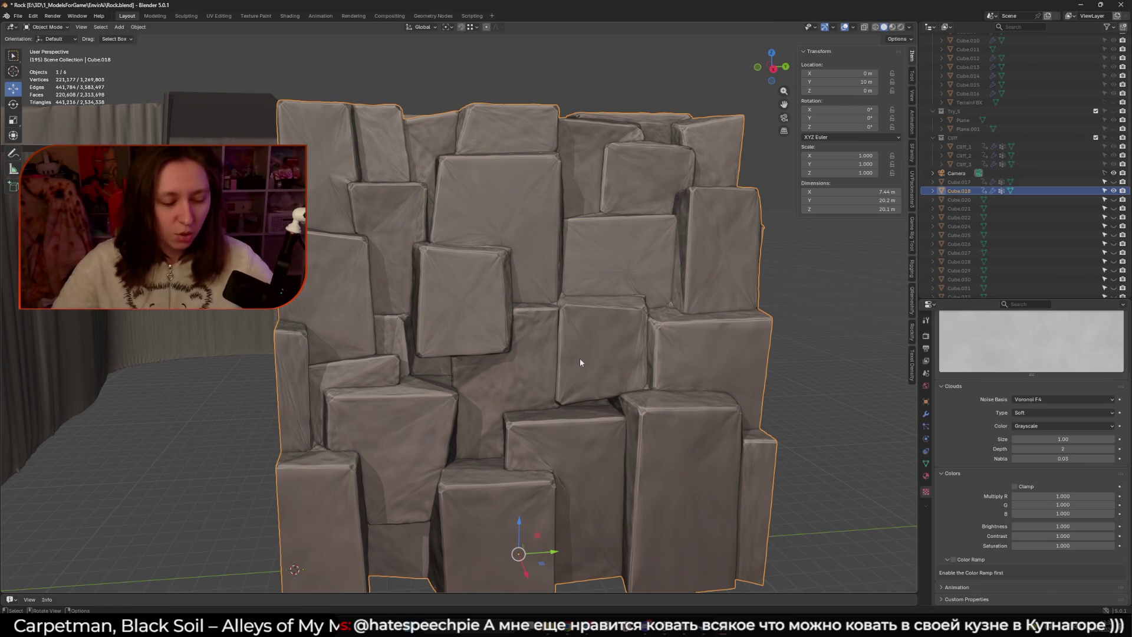
- Bring the Chrome window with the Bakery – GPU Lightmapper Asset Store page to the front
key(super)
mouse_move(567, 626)
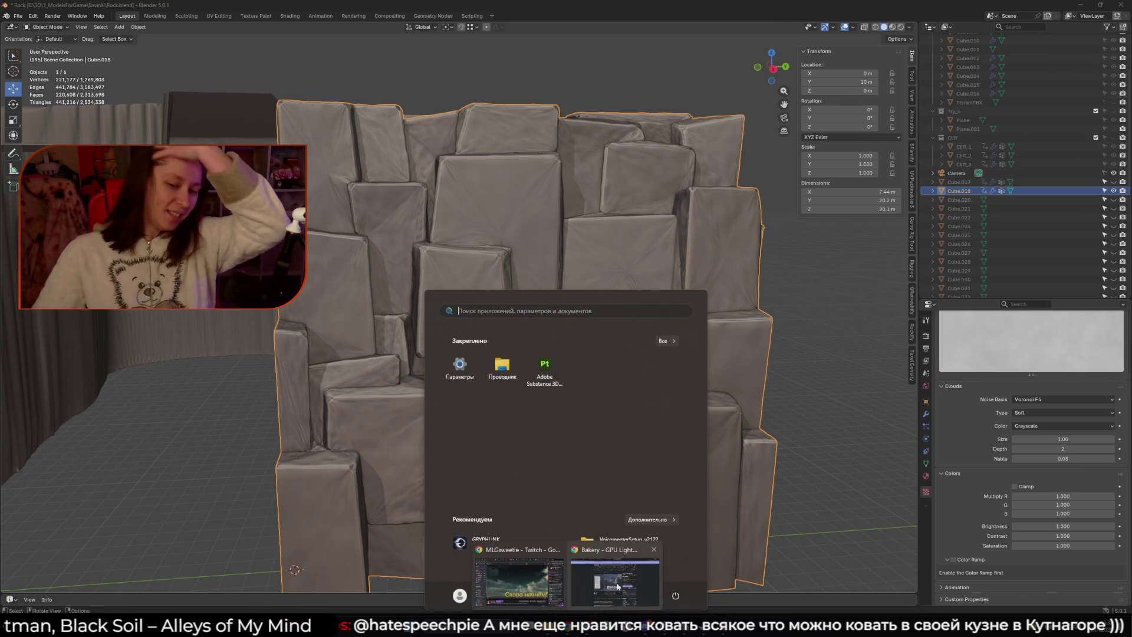
click(616, 586)
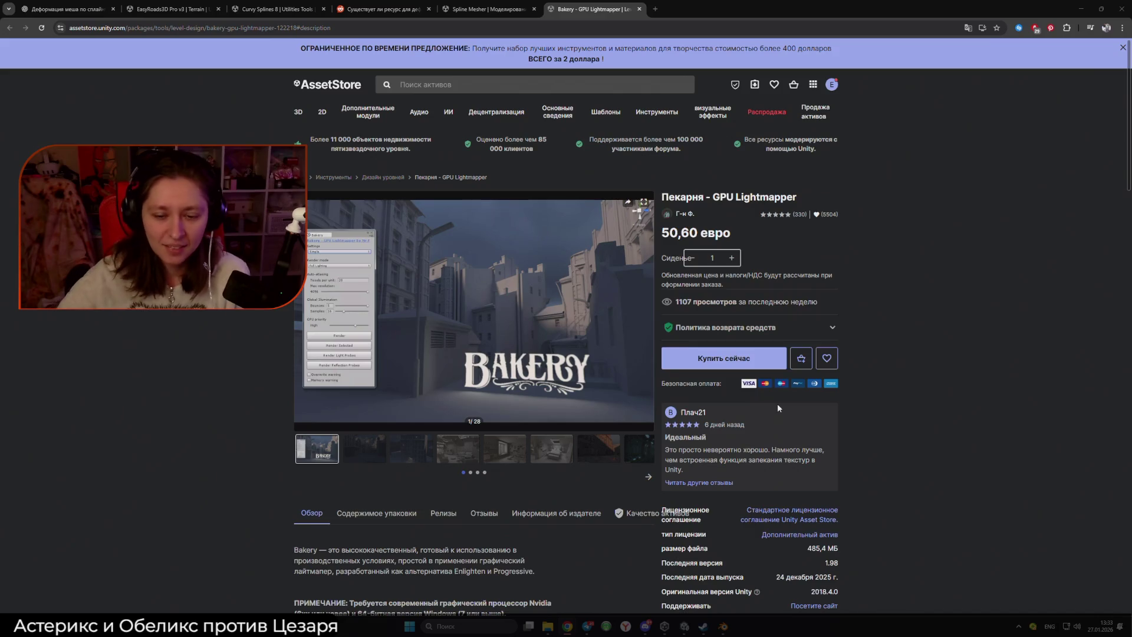
- Back in Blender, set the rock texture's Noise Basis to Voronoi F2-F1 with Hard noise type
mouse_move(723, 626)
click(681, 585)
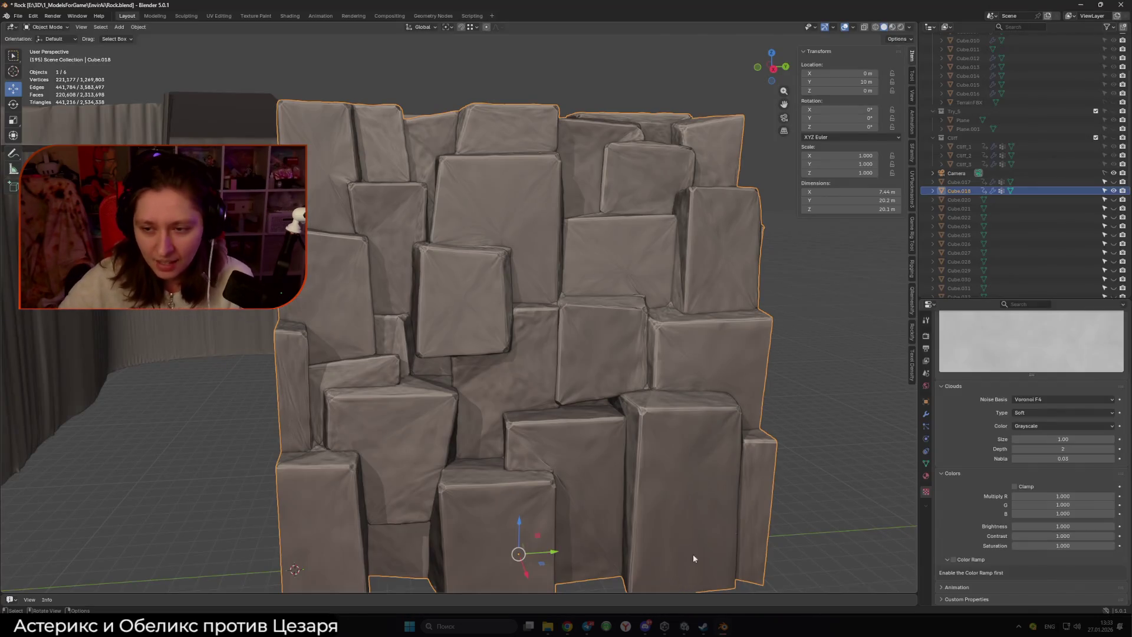
click(1034, 400)
click(1034, 477)
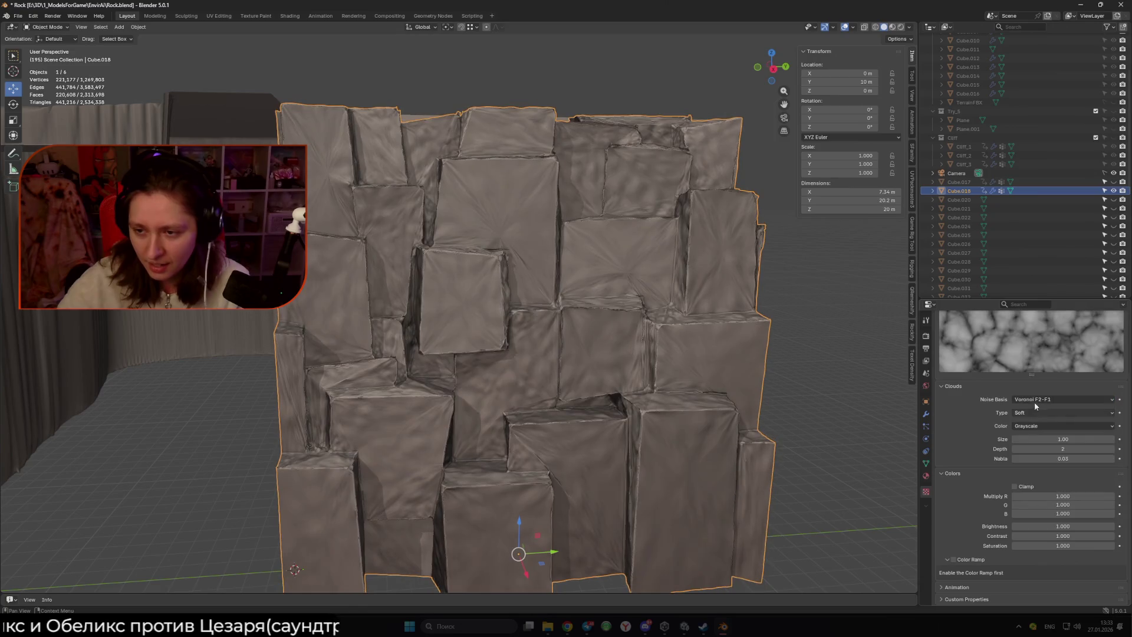
click(1030, 412)
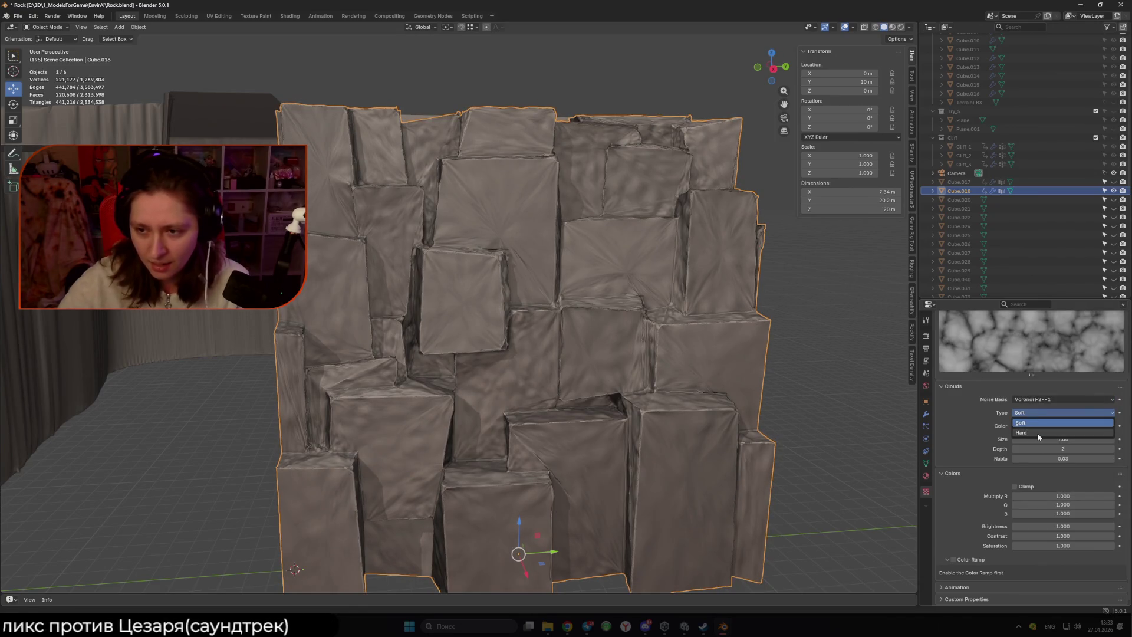
click(1037, 433)
click(1037, 412)
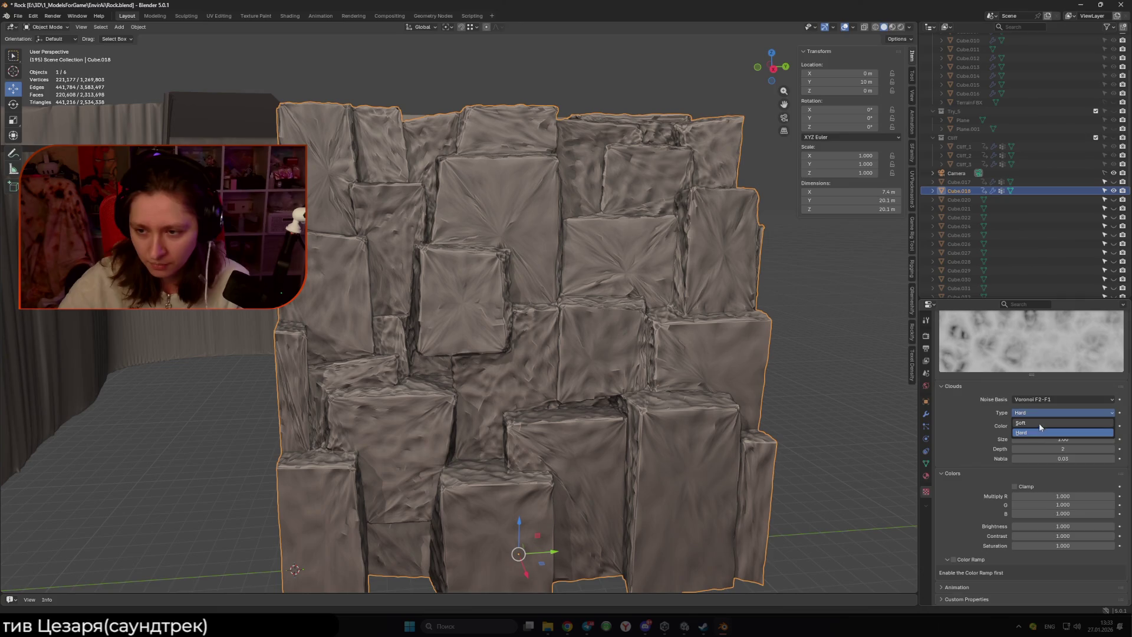
click(1038, 412)
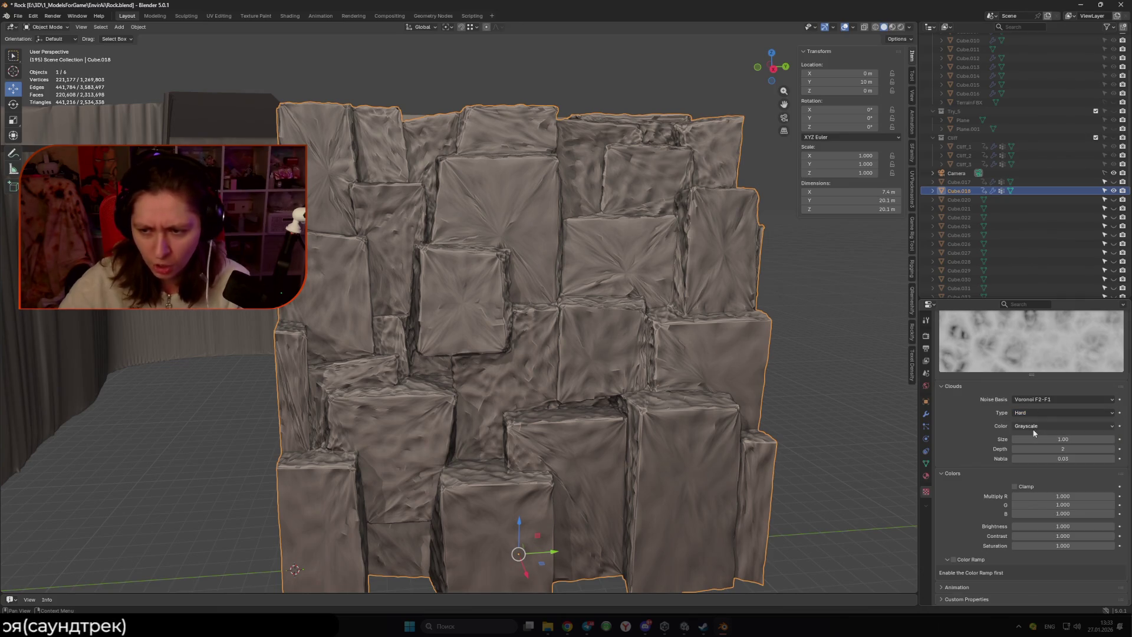
- Raise the Subdivision modifier's viewport levels to 5
click(925, 413)
scroll(1062, 509, down, 3)
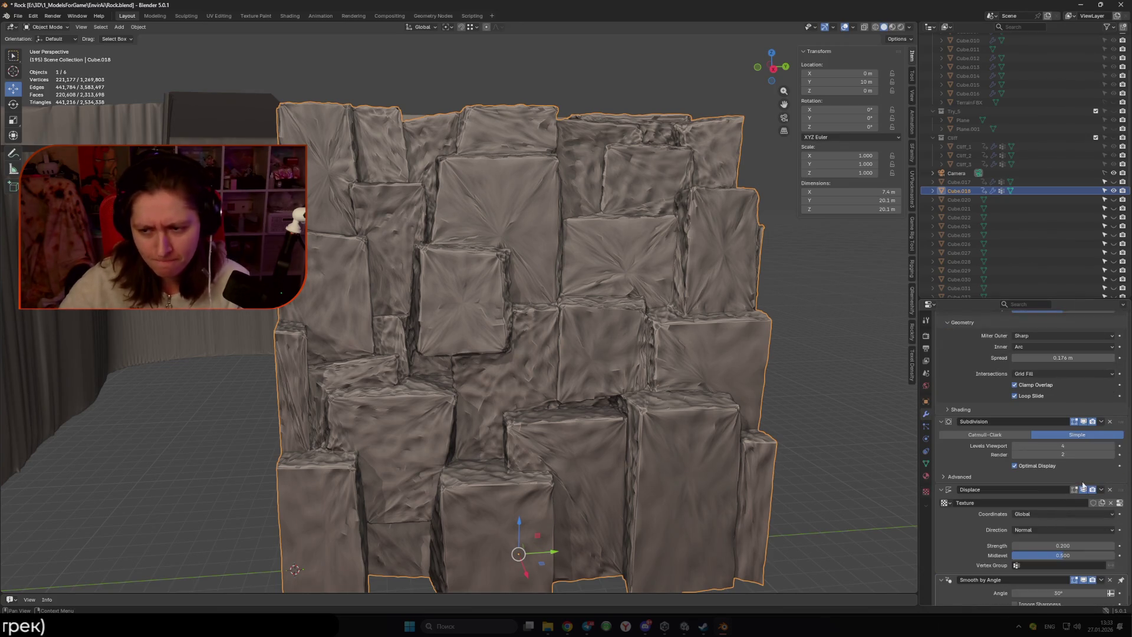
click(1112, 446)
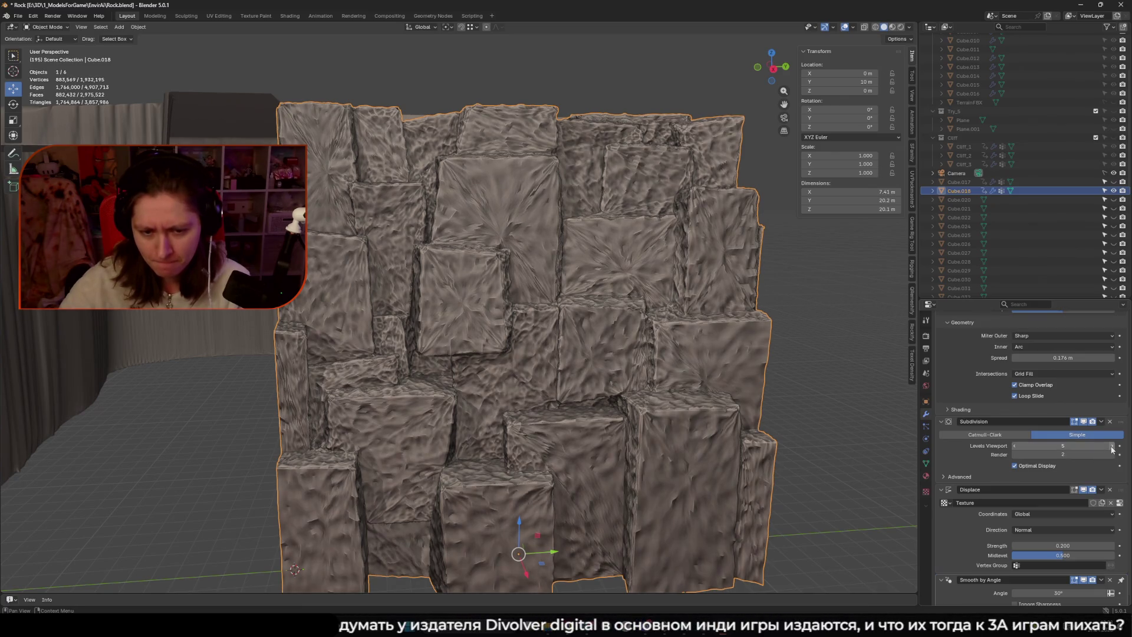
- Apply Shade Smooth to the rock wall, try Shade Flat, then reopen the shading options for Keep Sharp Edges
right_click(489, 362)
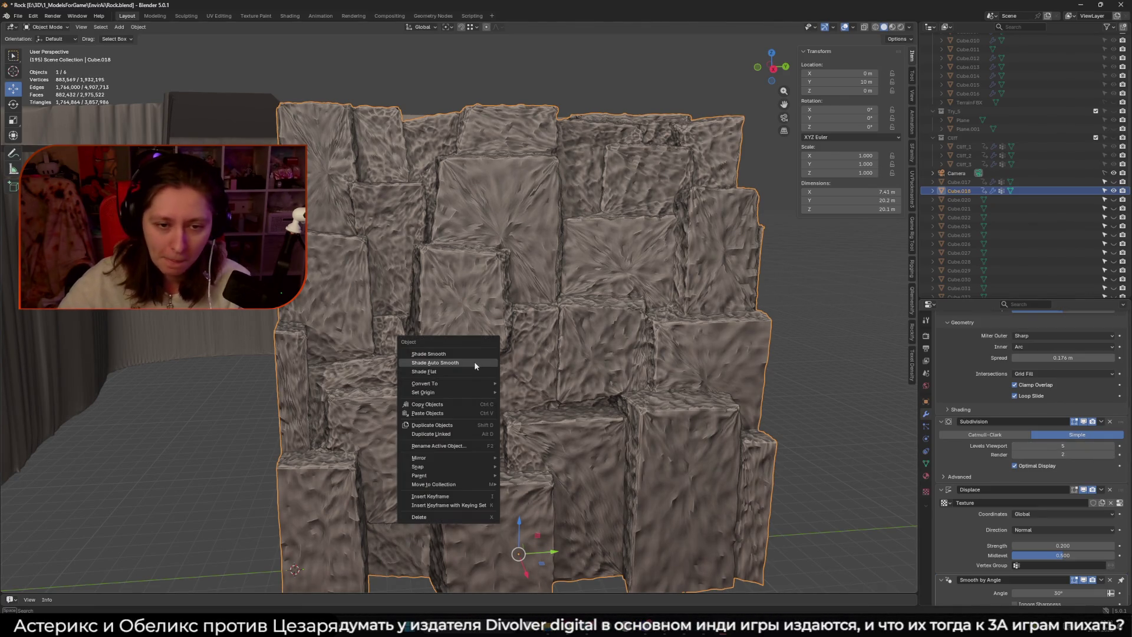
click(462, 353)
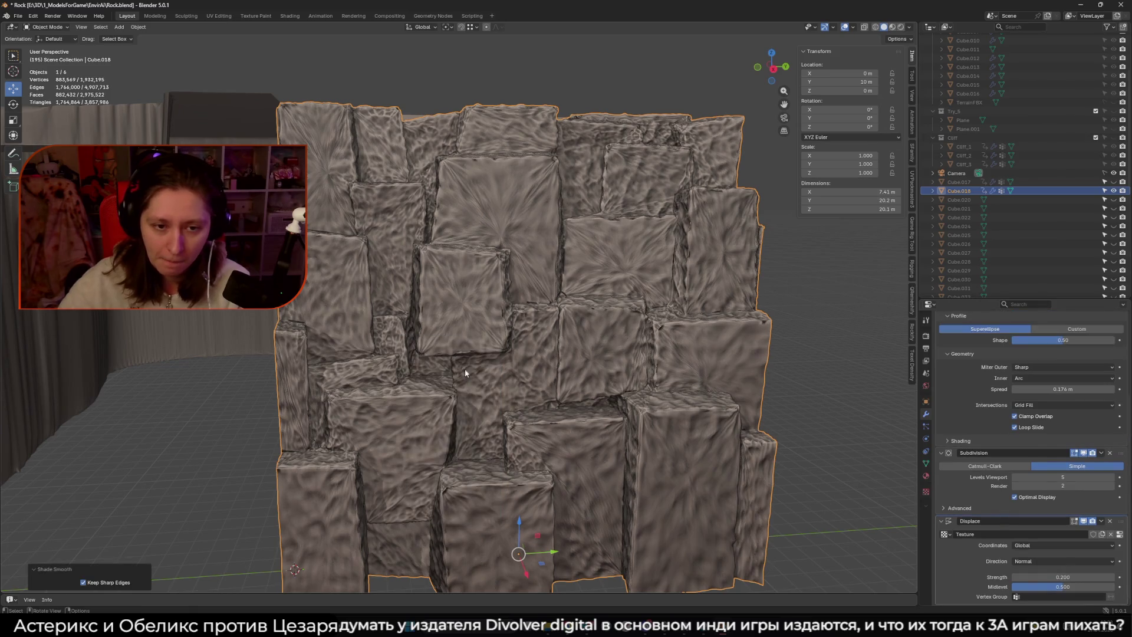
right_click(443, 376)
click(425, 390)
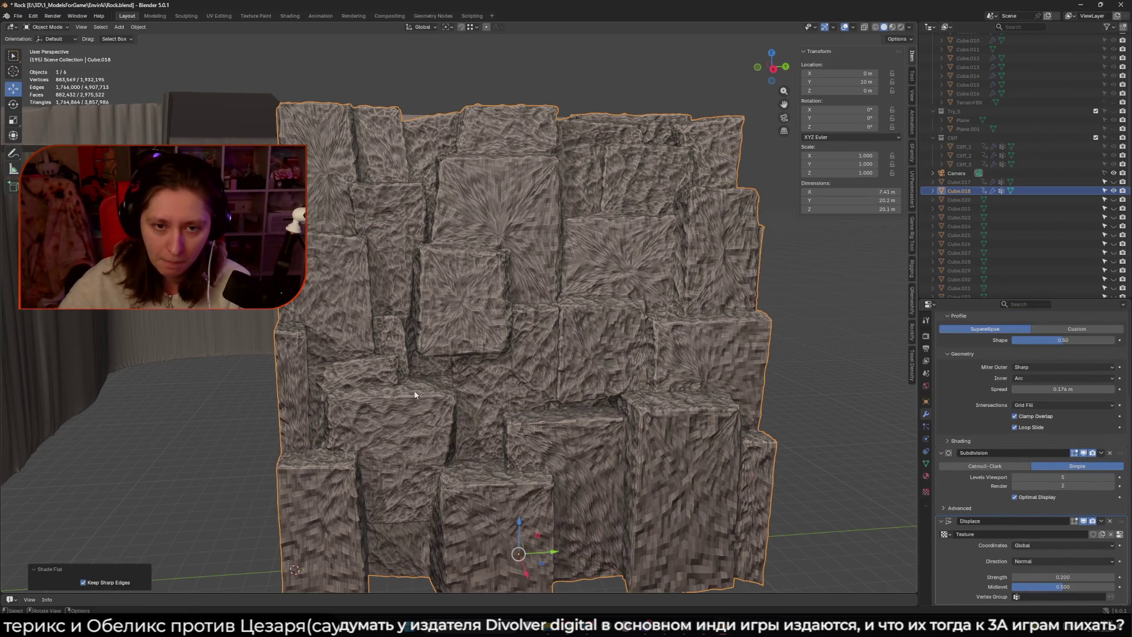
right_click(411, 370)
scroll(534, 152, up, 5)
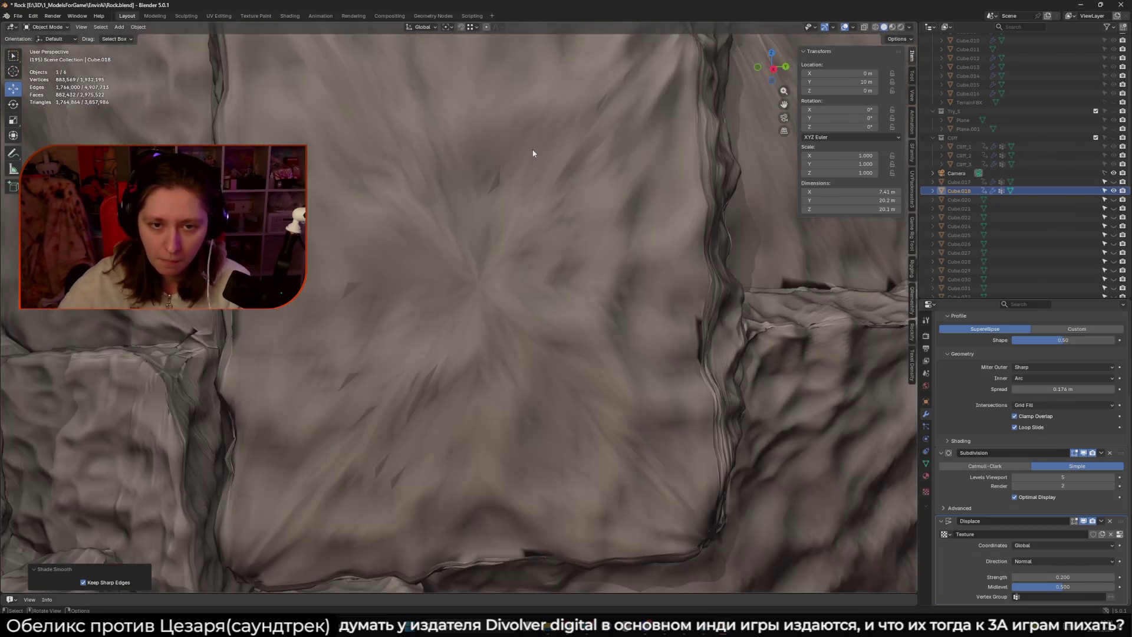
scroll(532, 150, down, 4)
scroll(529, 153, down, 1)
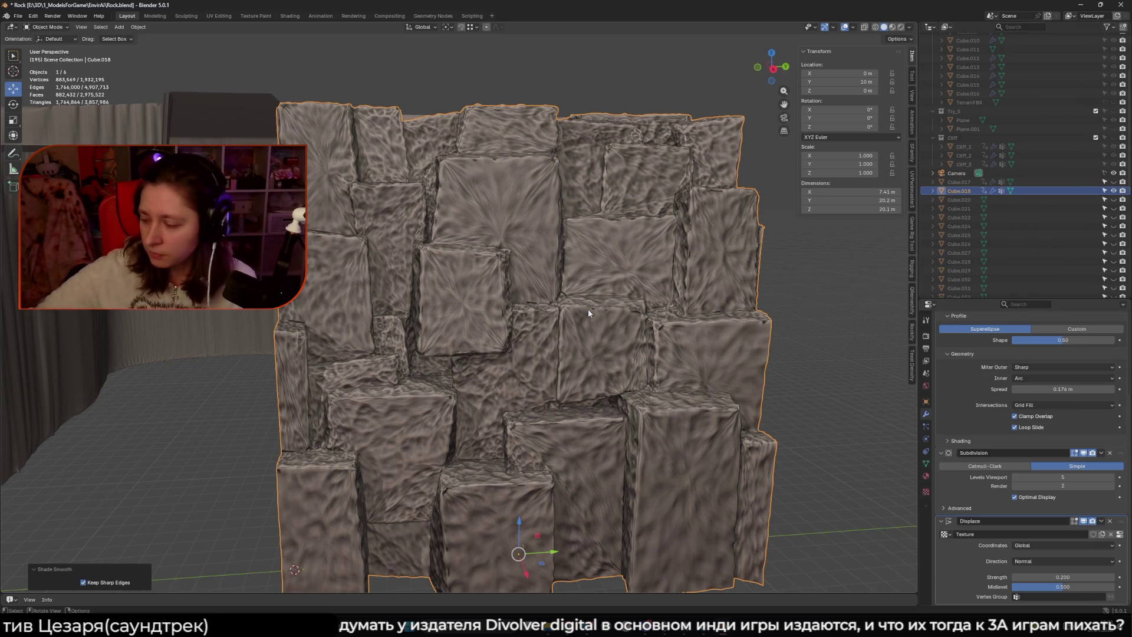
- Delete the Displace and Subdivision modifiers and apply Shade Auto Smooth (30°) to the rock wall
click(1110, 522)
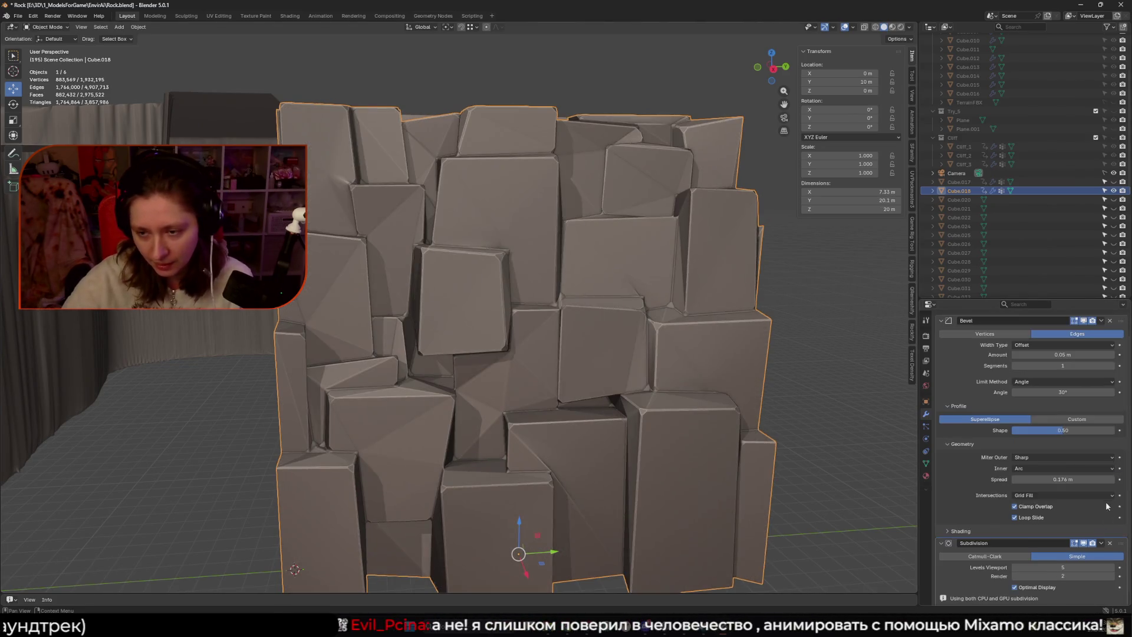
click(1109, 544)
right_click(633, 412)
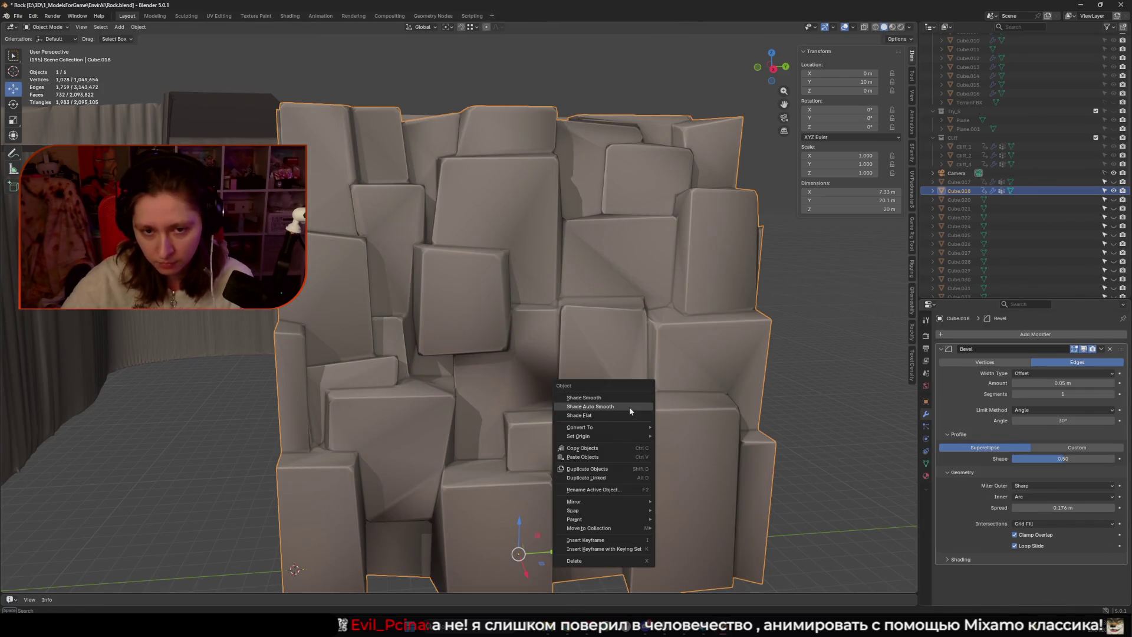
click(628, 407)
click(820, 395)
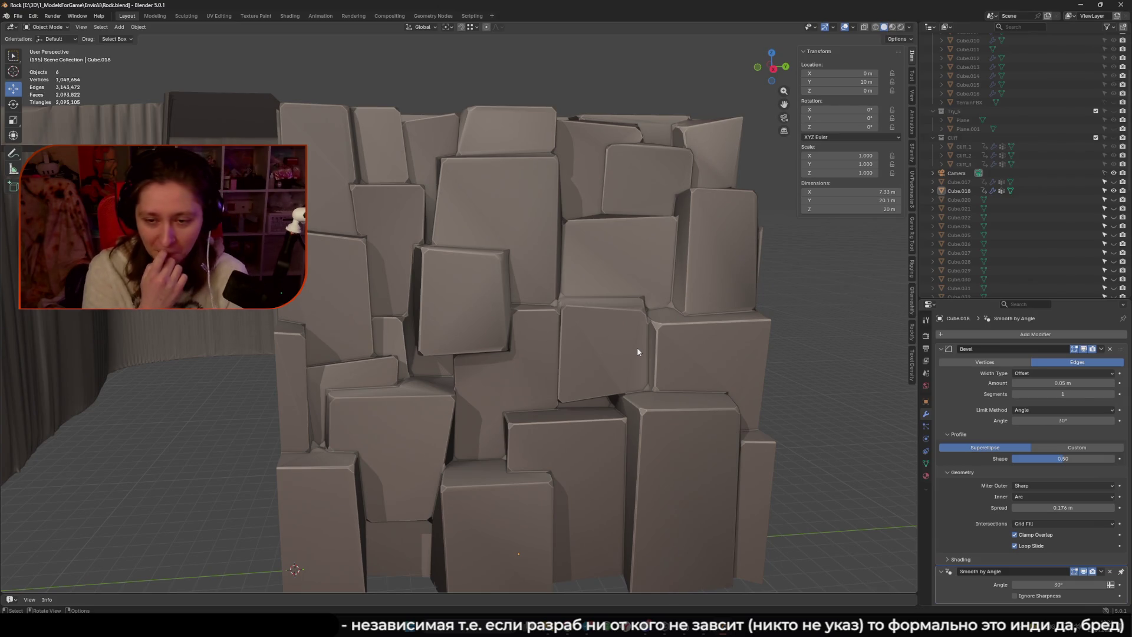
- Save Rock.blend with Ctrl+S and switch to the Unity editor showing the Meadows scene
scroll(637, 347, down, 6)
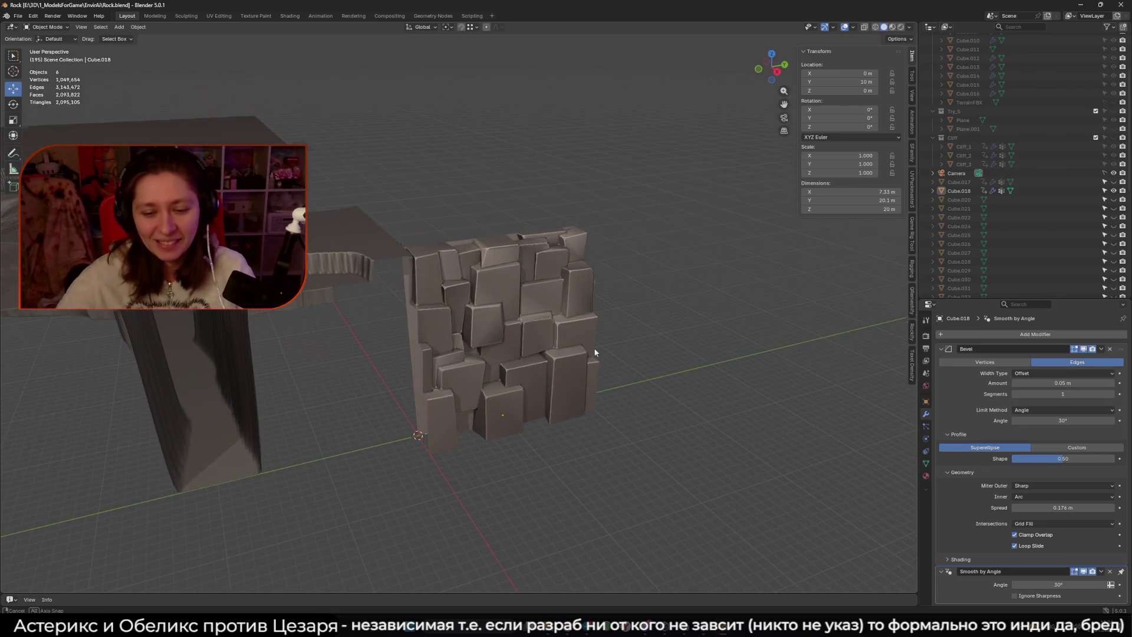
key(ctrl+s)
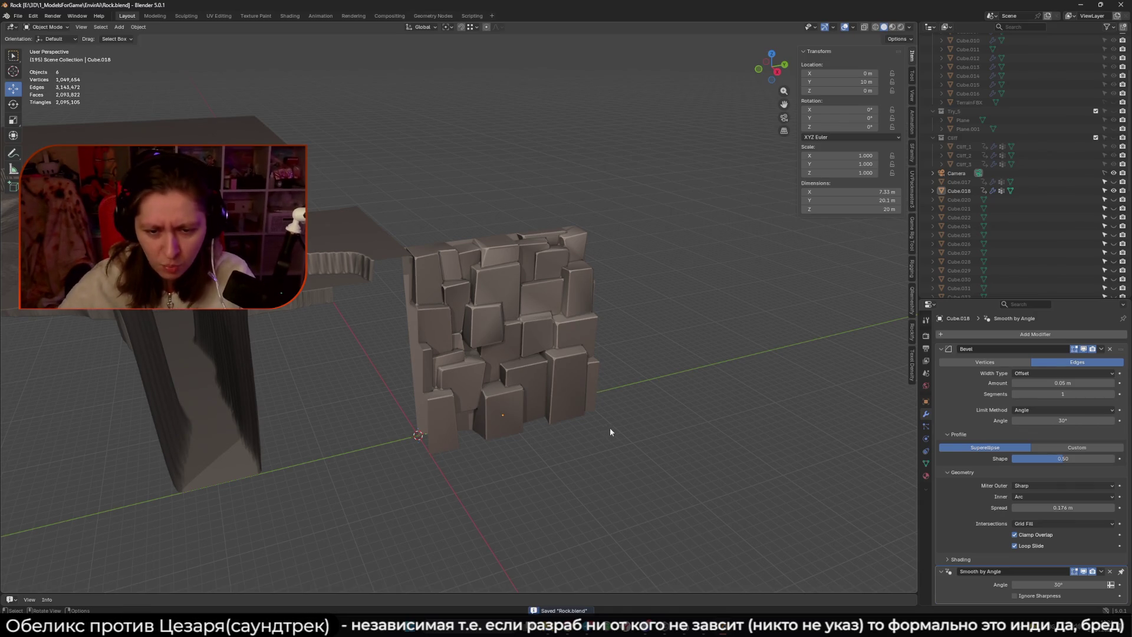
key(ctrl+s)
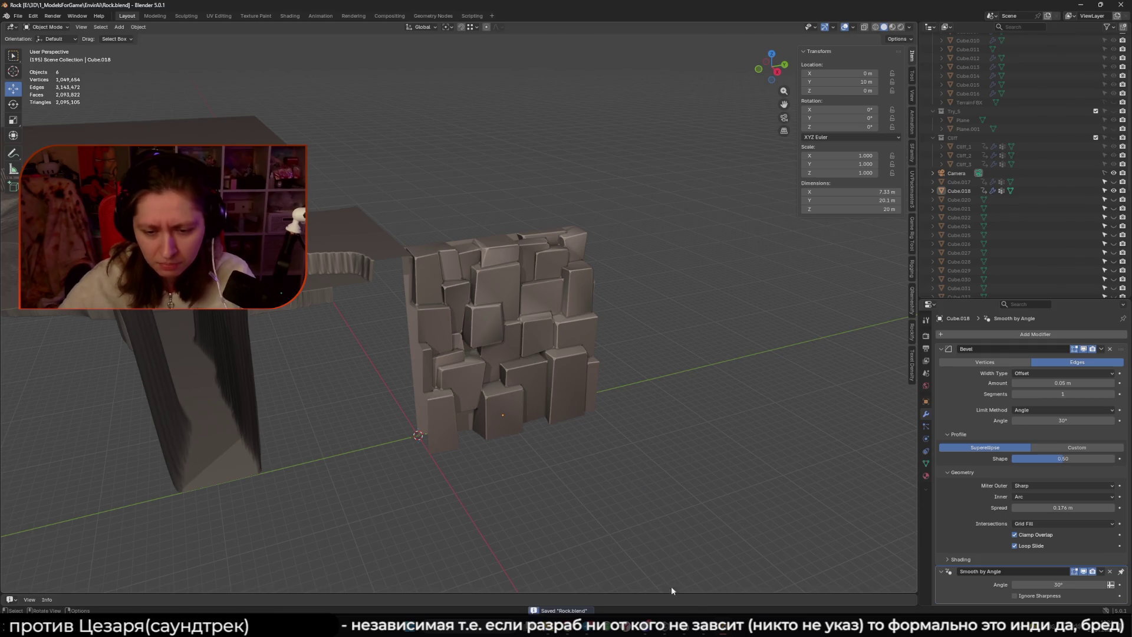
key(alt+Tab)
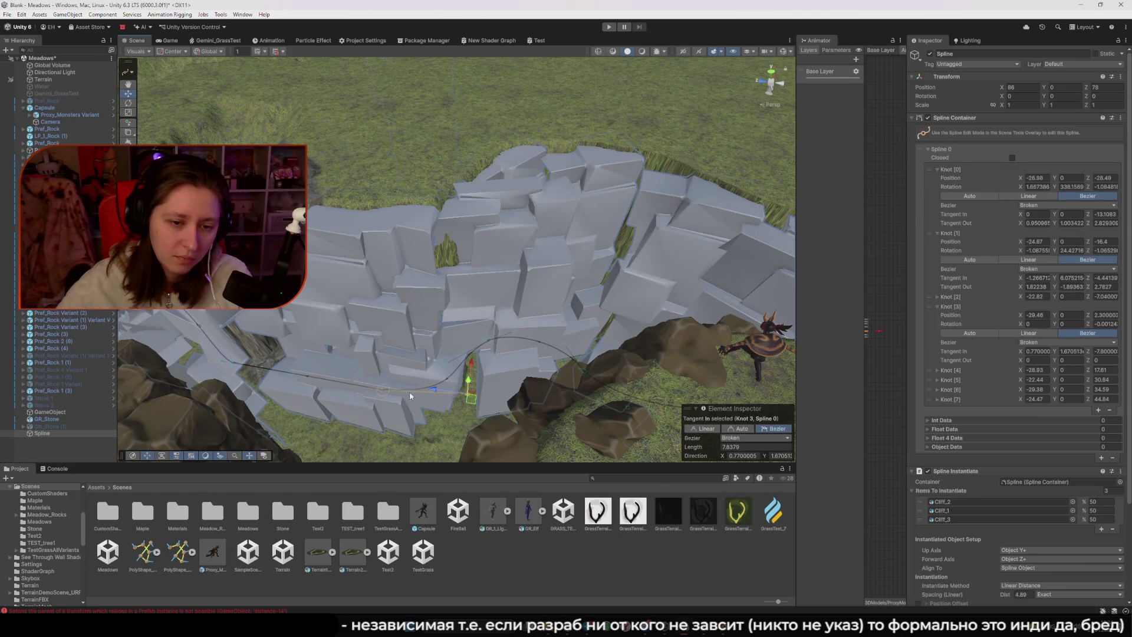
- Move Knot 3 and drag its incoming and outgoing tangents to reshape the cliff spline
mouse_move(404, 396)
mouse_down()
mouse_move(353, 404)
mouse_move(379, 394)
mouse_move(370, 407)
mouse_up()
mouse_move(446, 412)
mouse_down()
mouse_move(455, 391)
mouse_move(497, 389)
mouse_move(531, 354)
mouse_move(481, 354)
mouse_move(454, 377)
mouse_up()
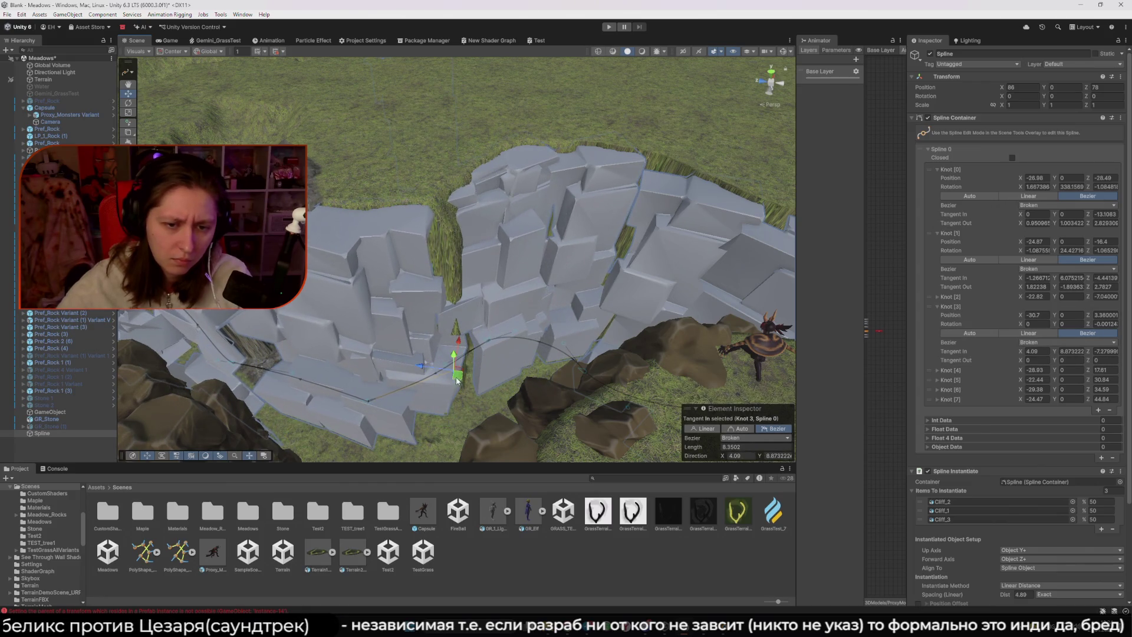
click(373, 404)
drag(372, 405, 417, 410)
mouse_move(500, 376)
mouse_down()
mouse_move(455, 382)
mouse_move(464, 406)
mouse_up()
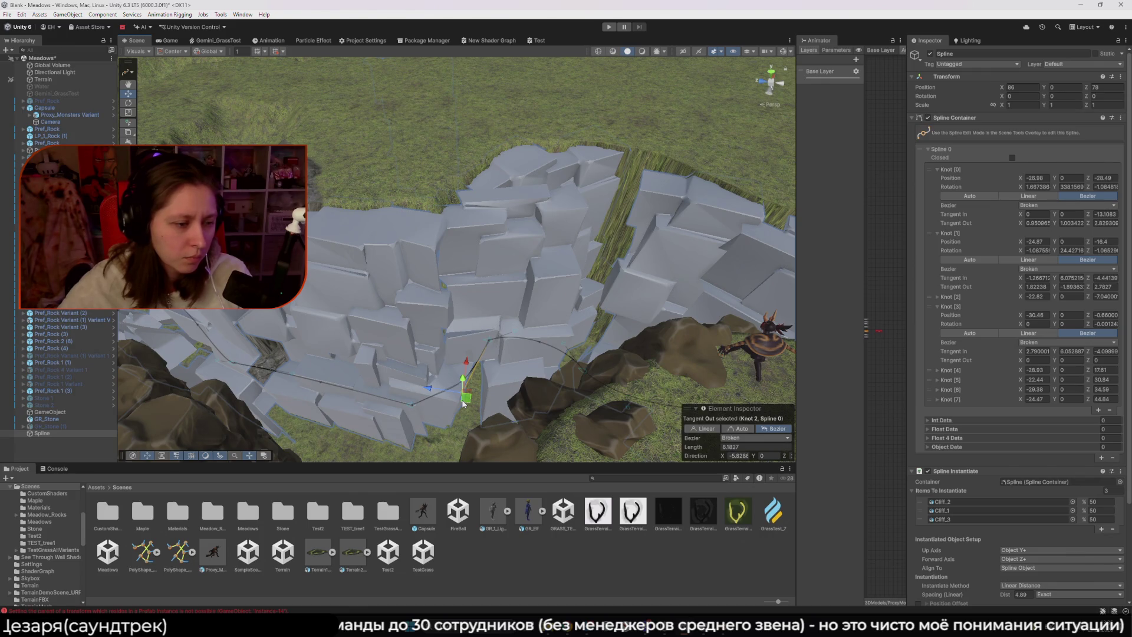
click(442, 390)
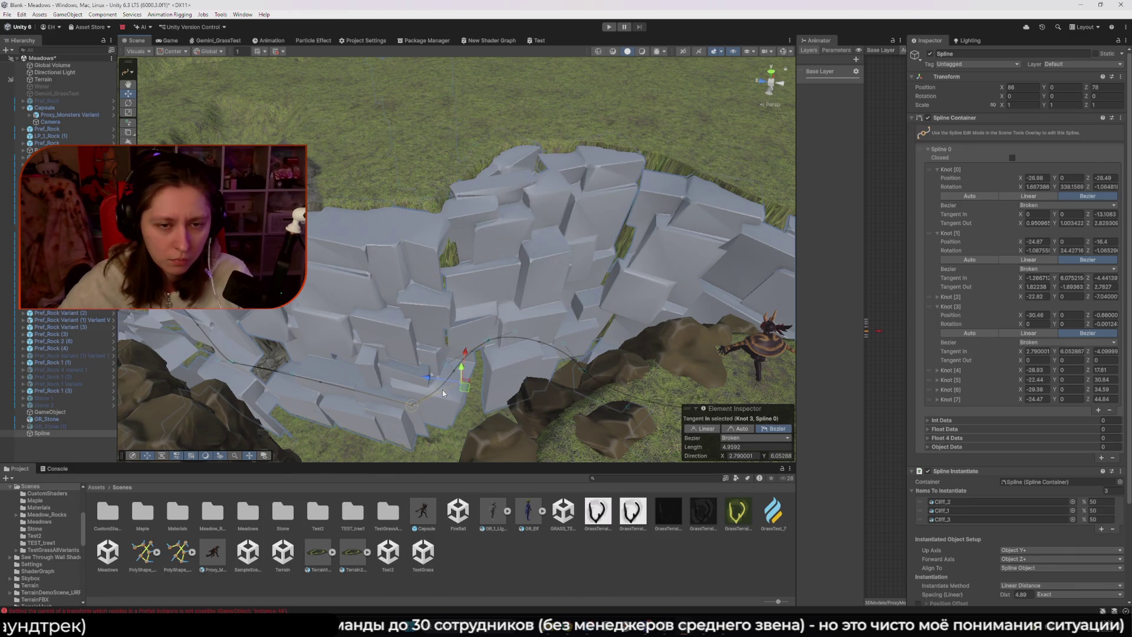
drag(442, 390, 439, 388)
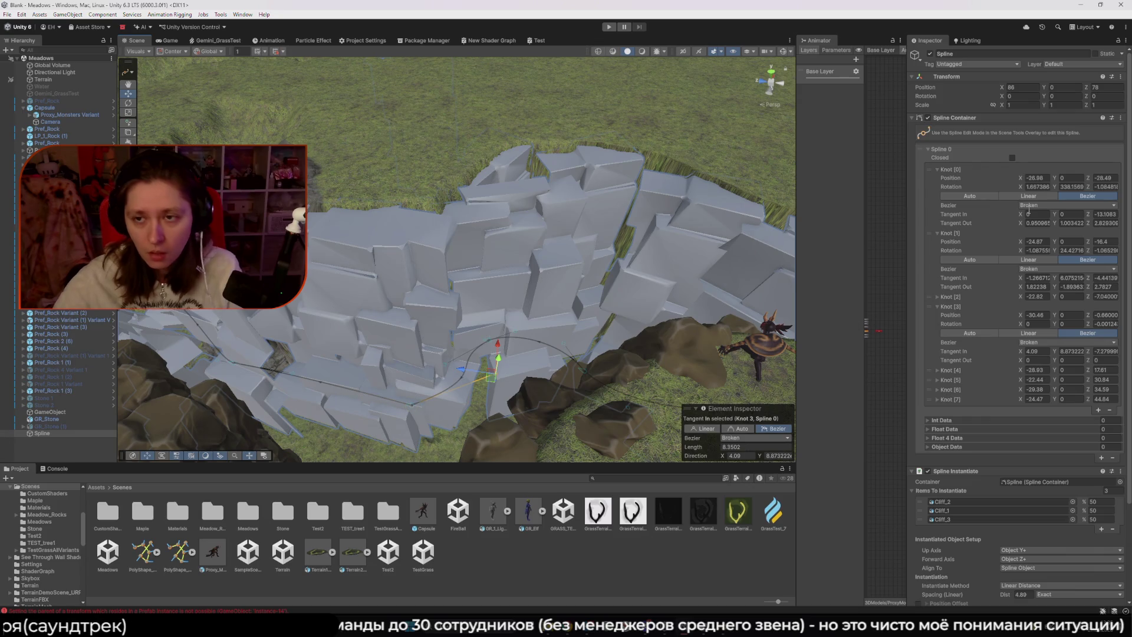
- Collapse the Spline 0 knot details and deselect the spline to hide its gizmos
click(929, 151)
click(560, 104)
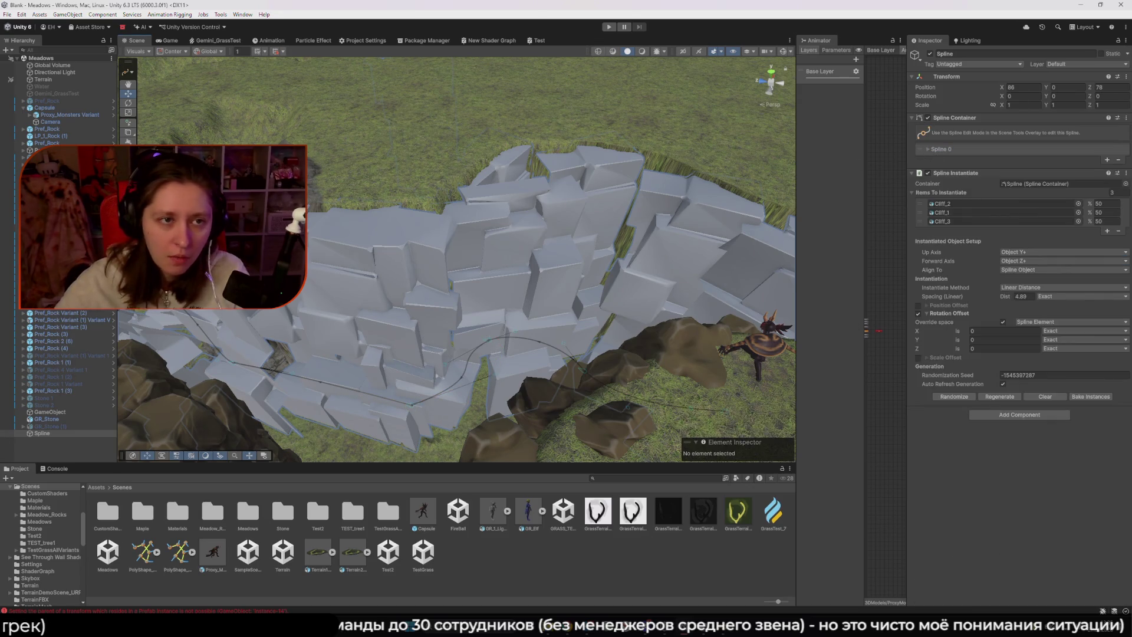
click(320, 580)
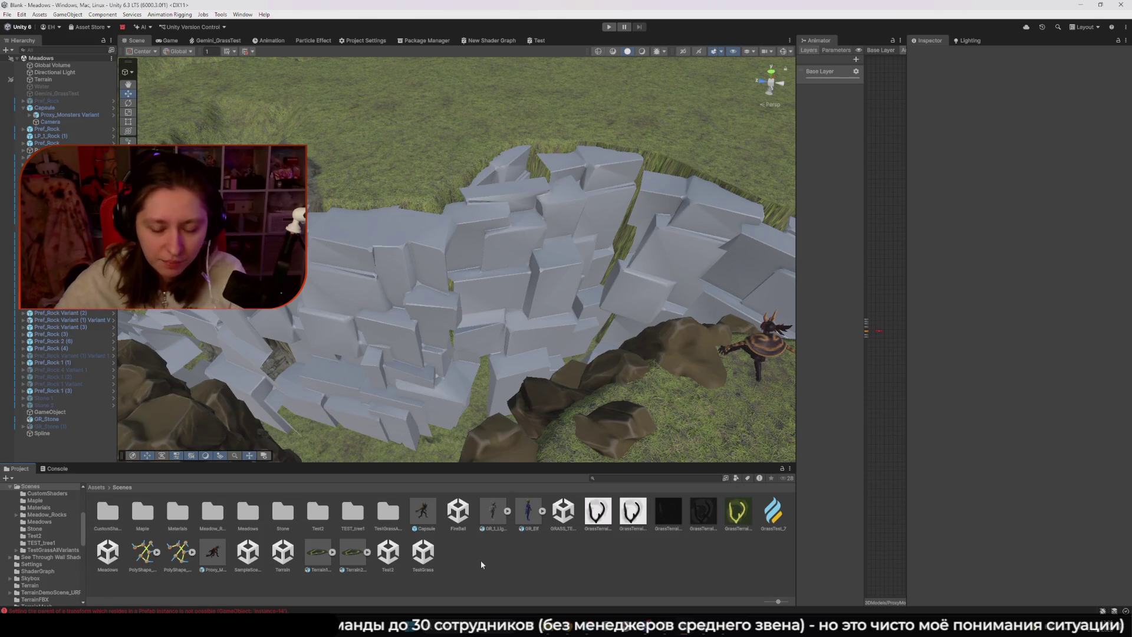
- Save Rock.blend in Blender and switch back to the Unity editor
mouse_move(722, 628)
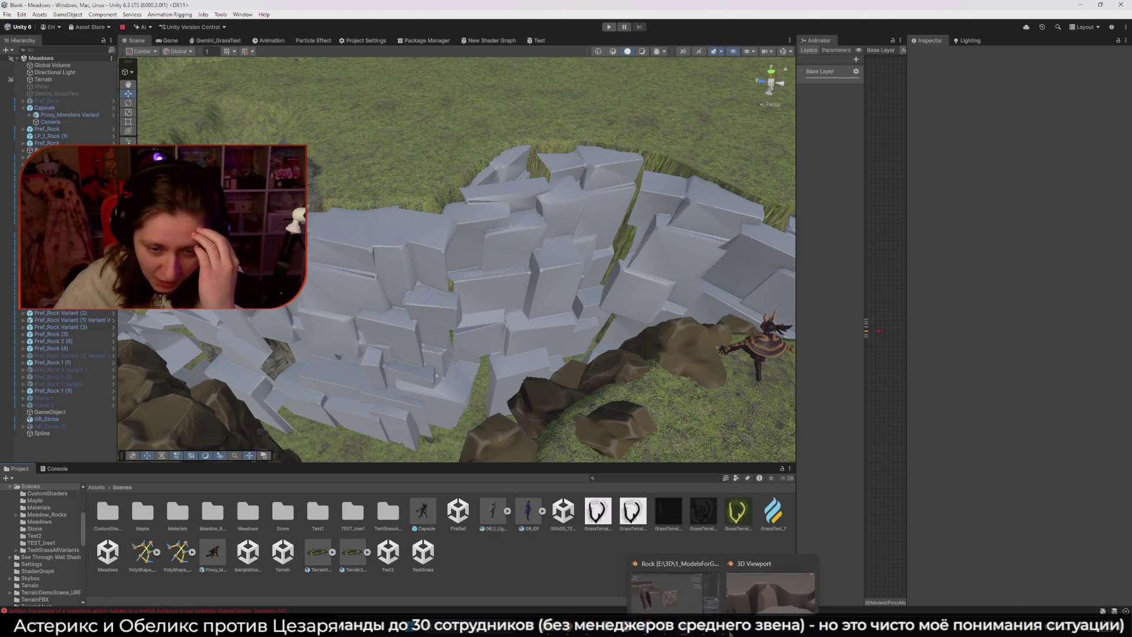
click(703, 605)
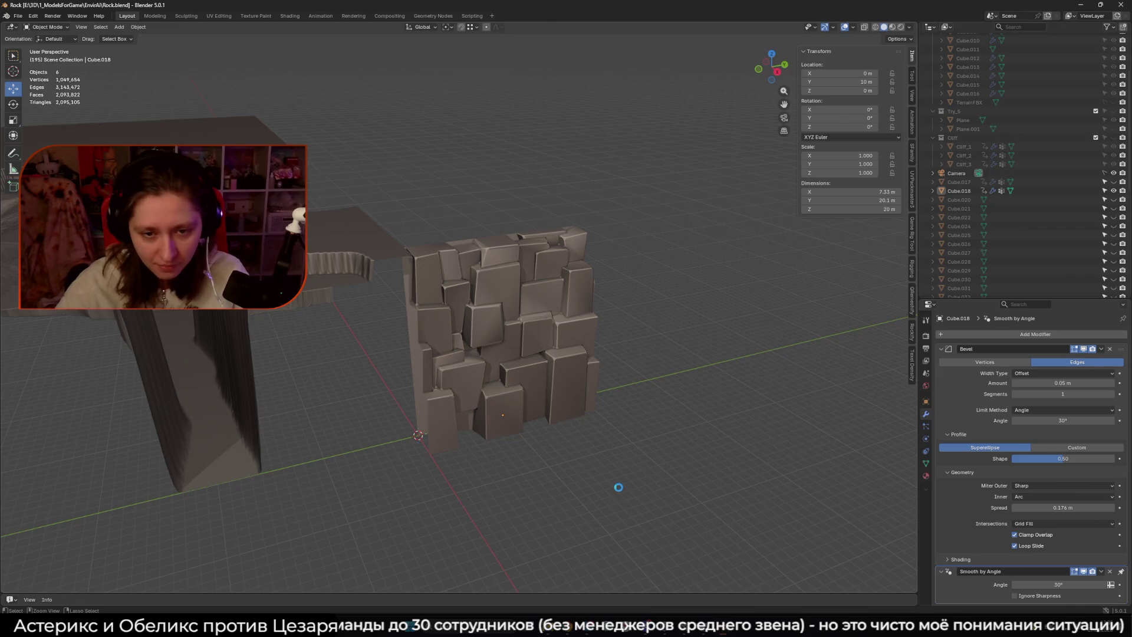
key(ctrl+s)
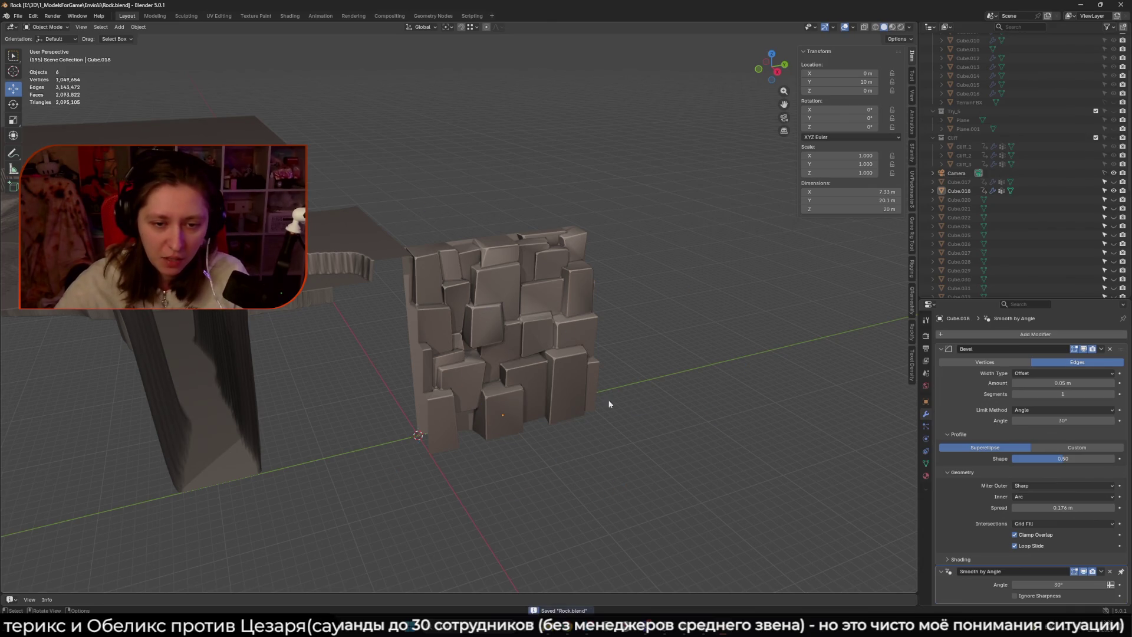
key(alt+Tab)
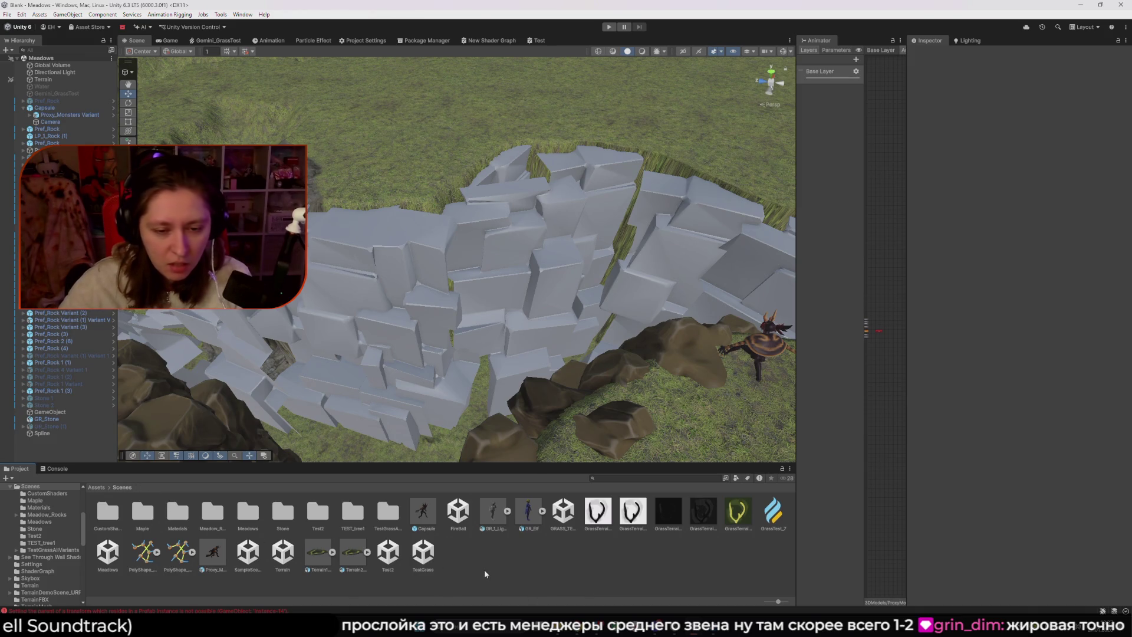
- Glance at the Unity Hub project list, then open the FireBall scene from the Scenes folder
click(652, 613)
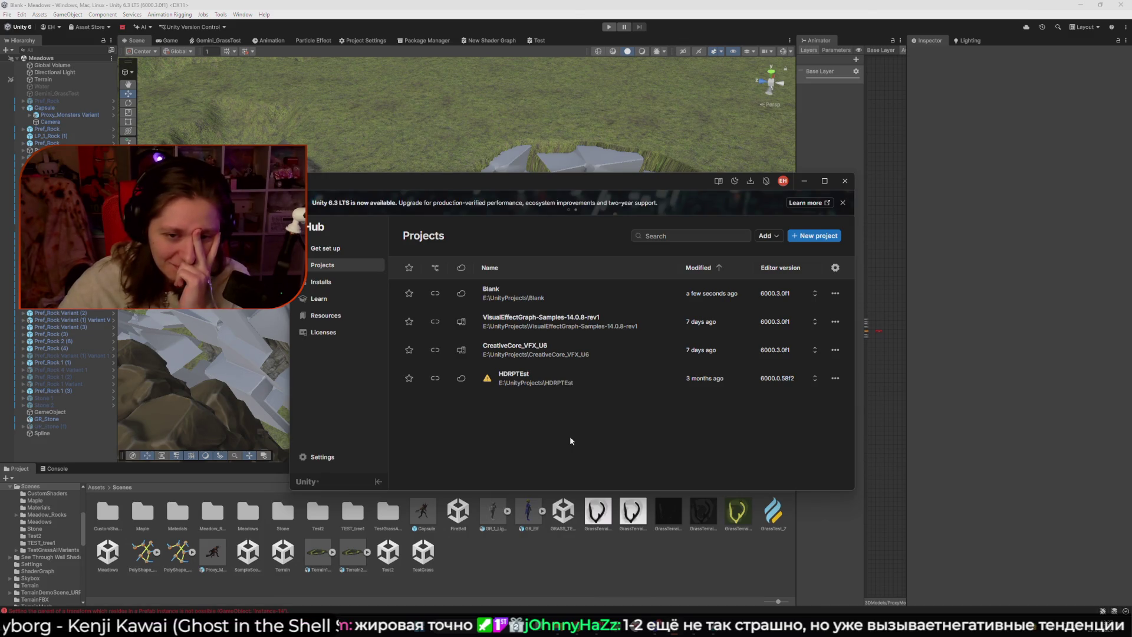
click(537, 572)
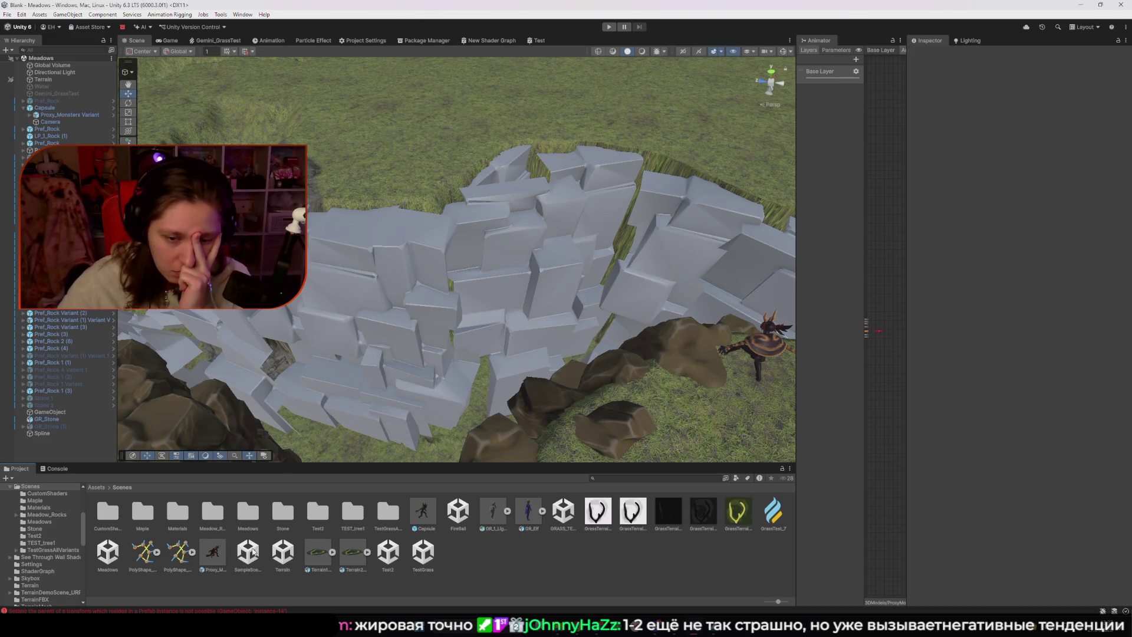
double_click(459, 512)
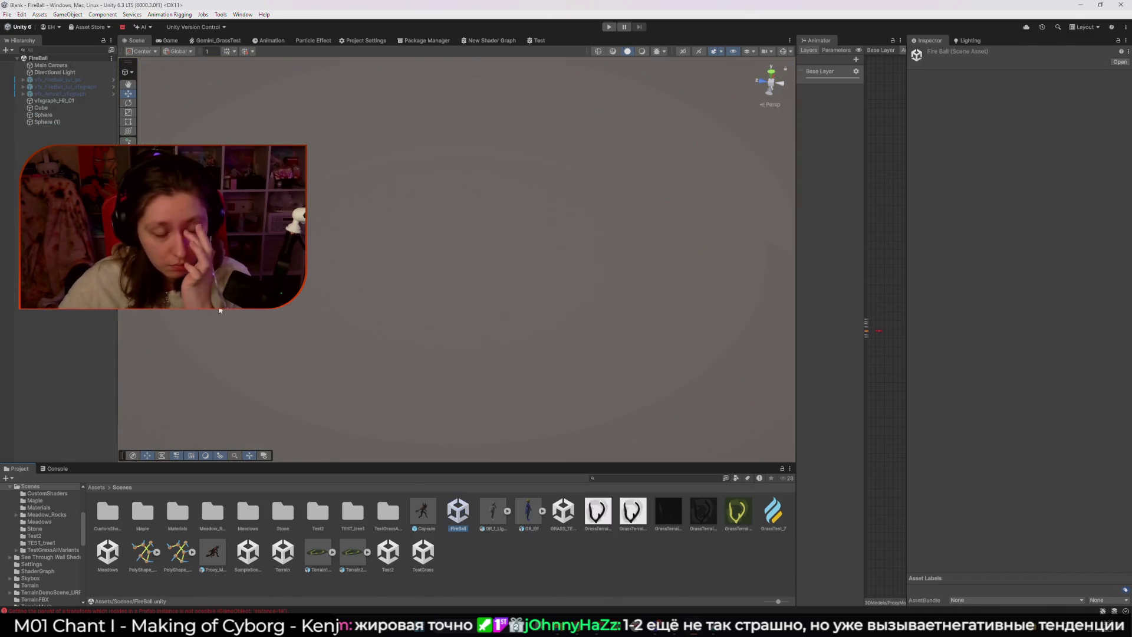
- Frame vfx_Fireball_tut_ps and orbit the view around the plane and the two domes
double_click(63, 78)
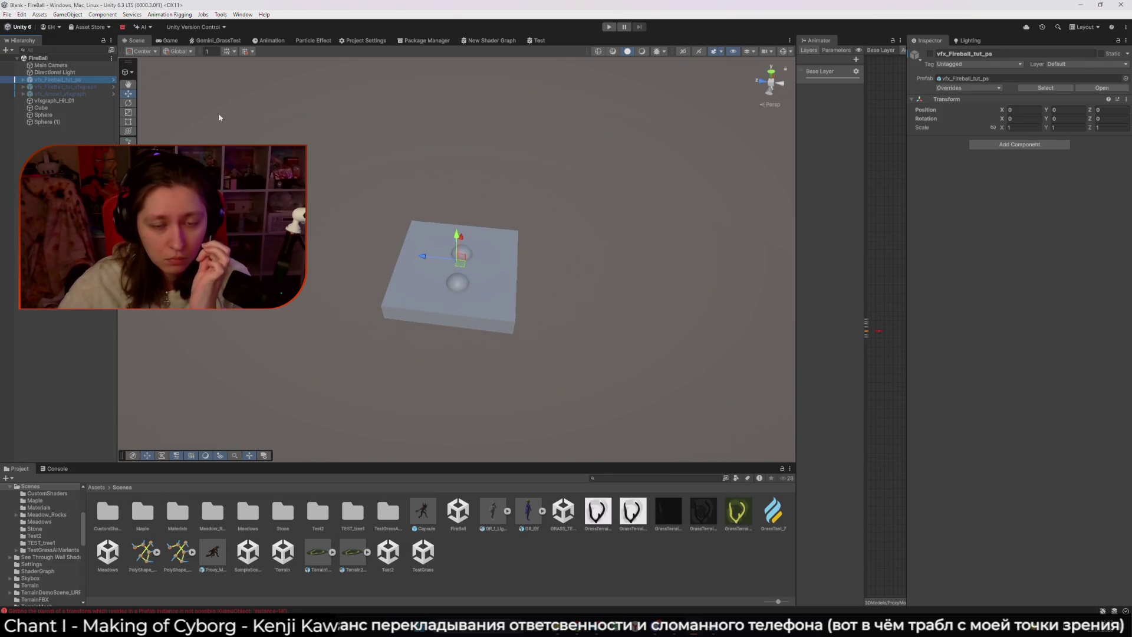
drag(399, 289, 407, 294)
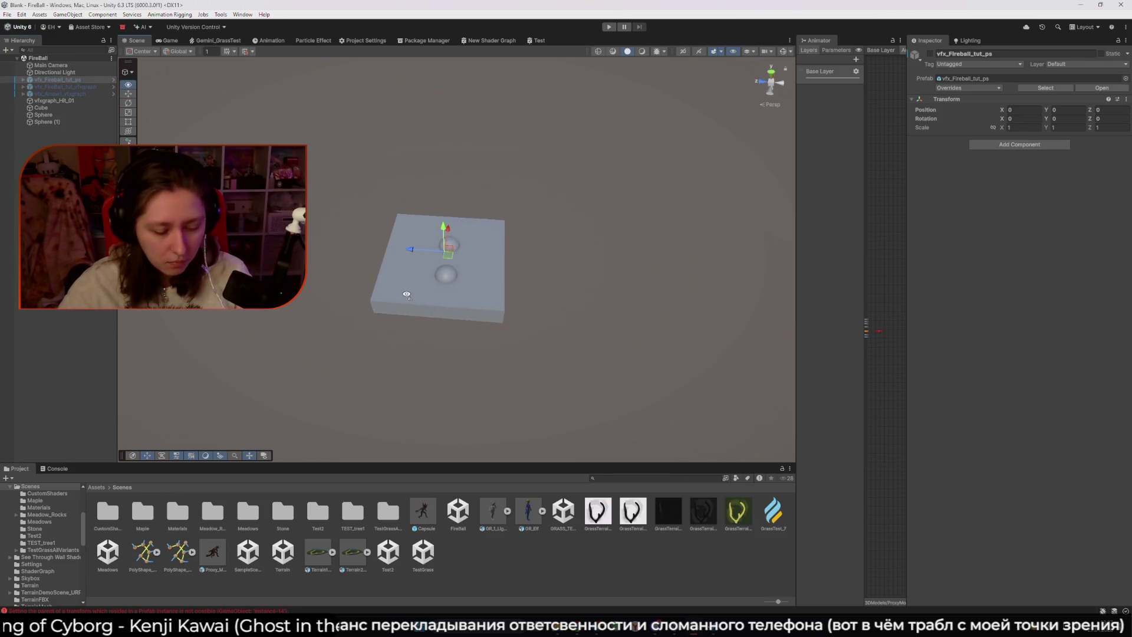
scroll(407, 294, up, 6)
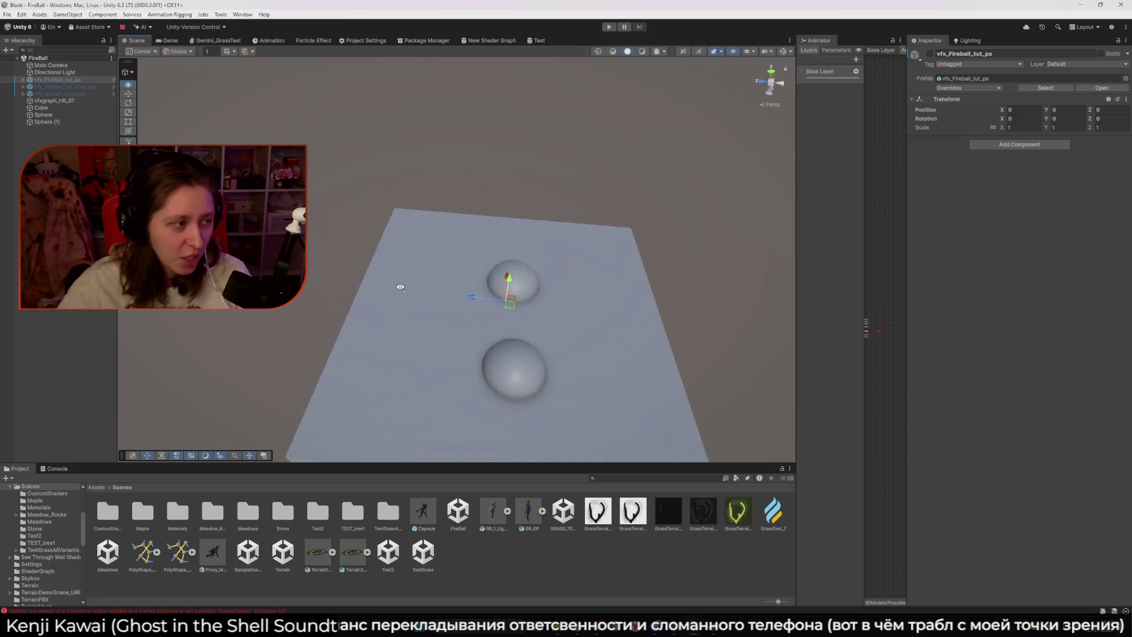
drag(401, 288, 598, 266)
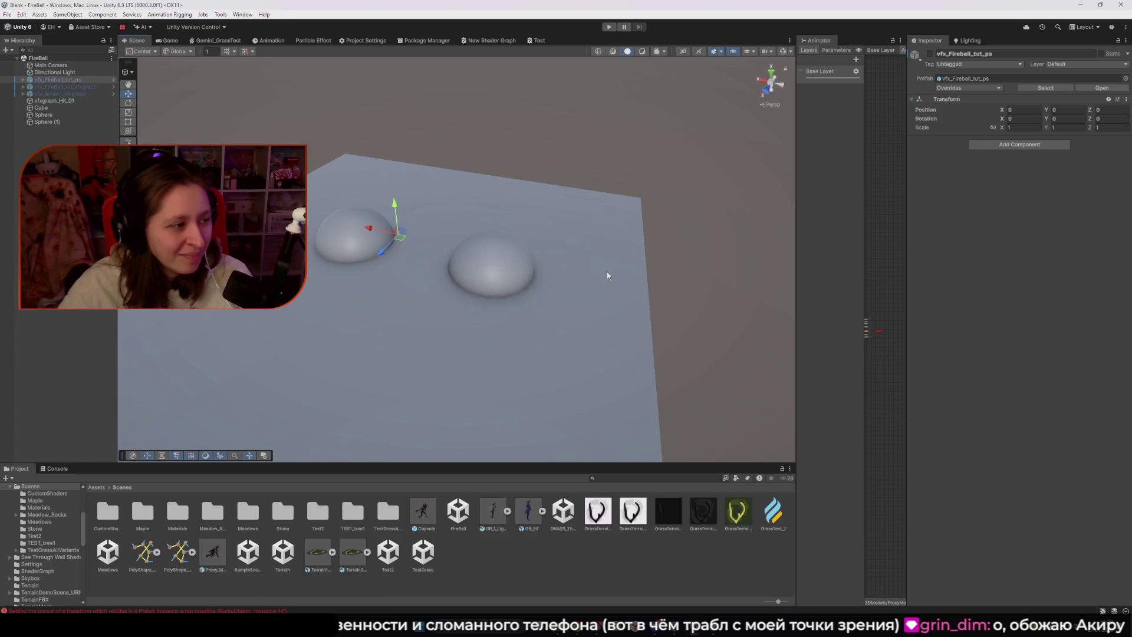
mouse_move(450, 268)
mouse_down()
mouse_move(440, 283)
mouse_move(414, 245)
mouse_move(467, 242)
mouse_up()
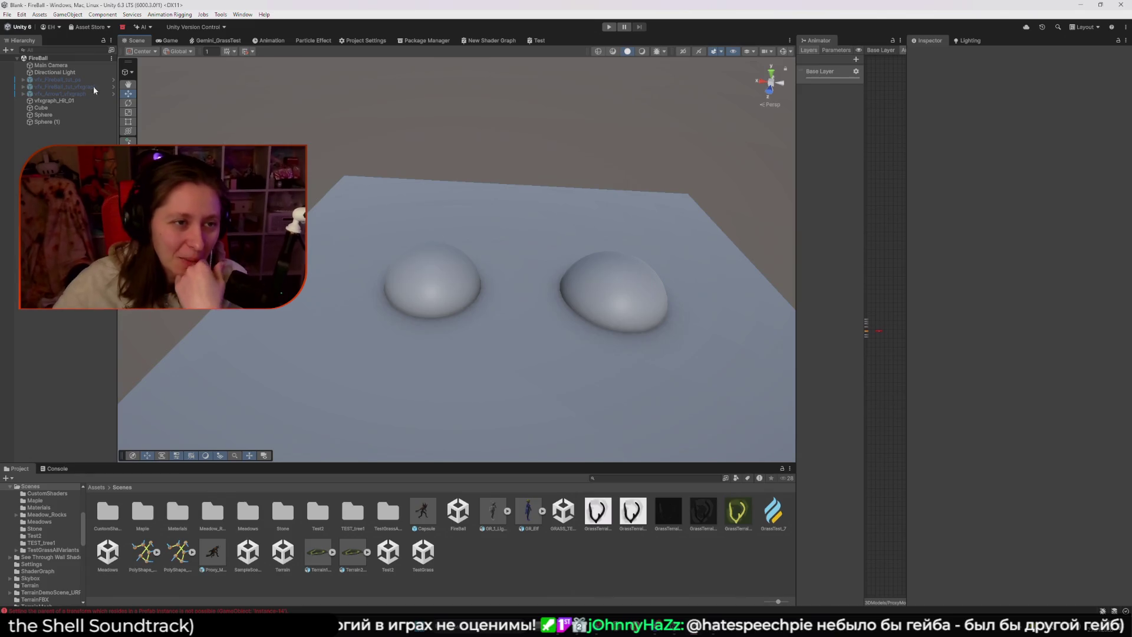
- Enable vfx_Fireball_tut_ps, inspect its Flare child, then disable it again
click(75, 79)
click(930, 54)
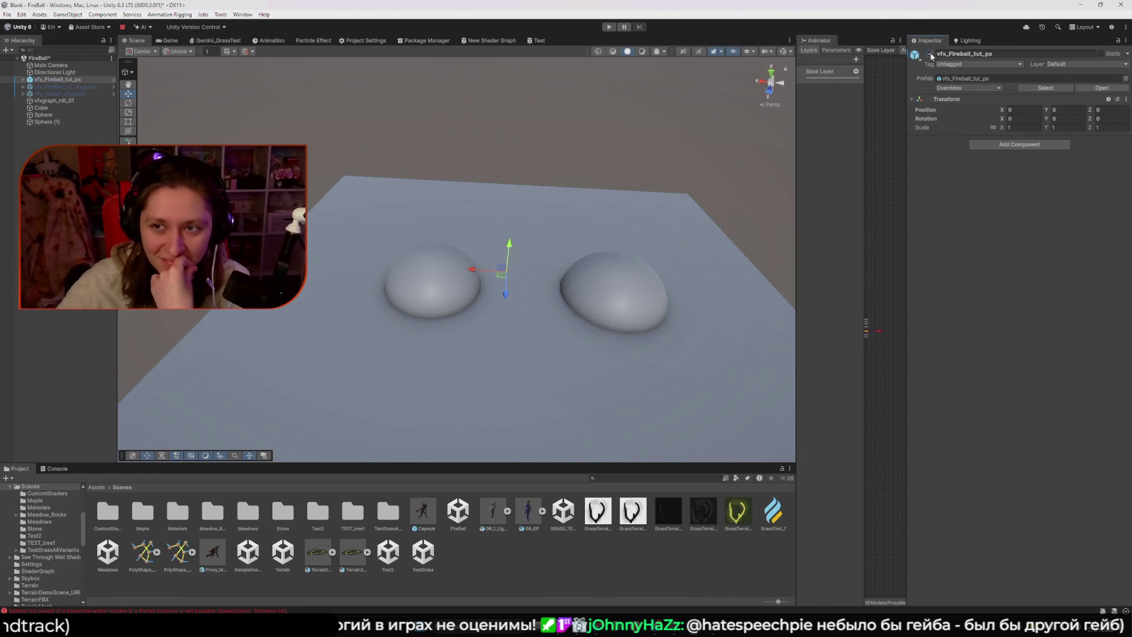
click(51, 81)
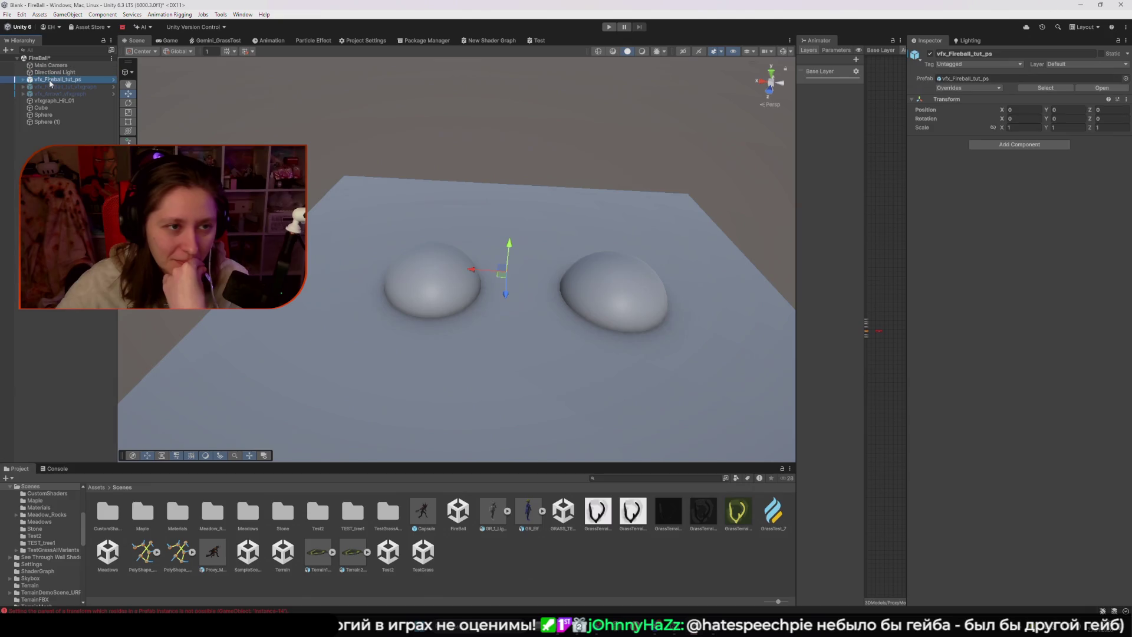
click(51, 100)
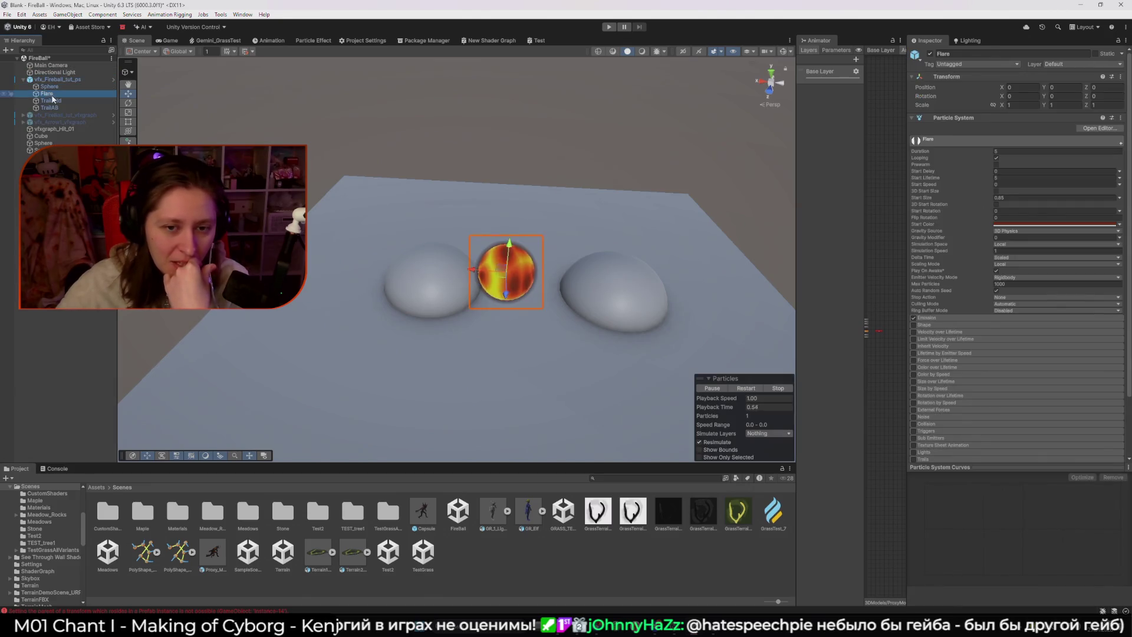
click(54, 107)
click(57, 79)
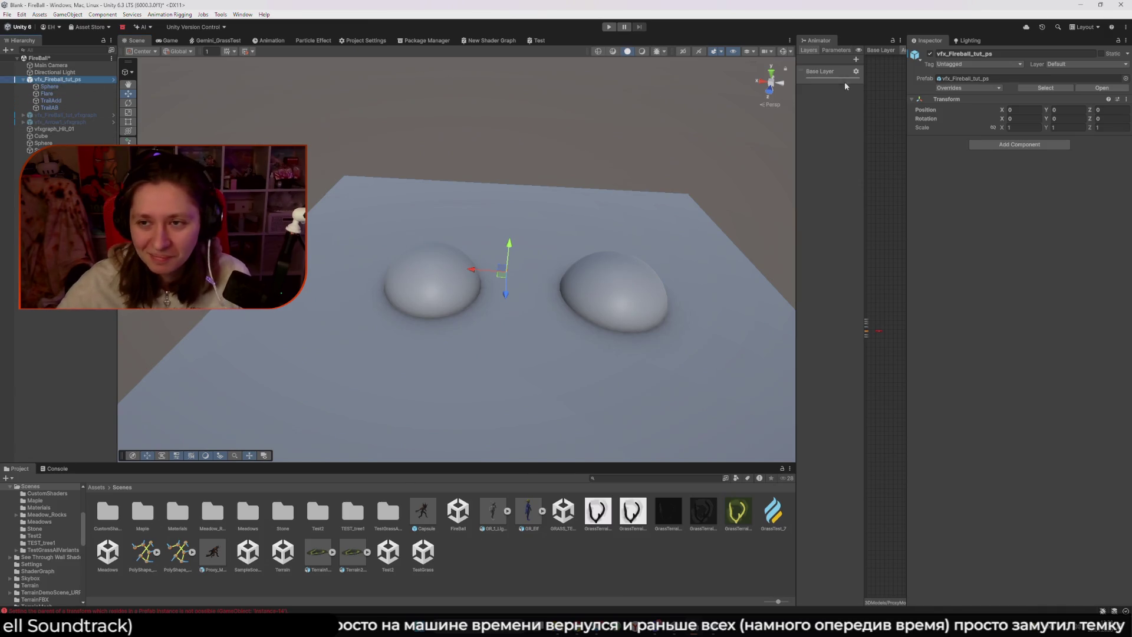
click(931, 54)
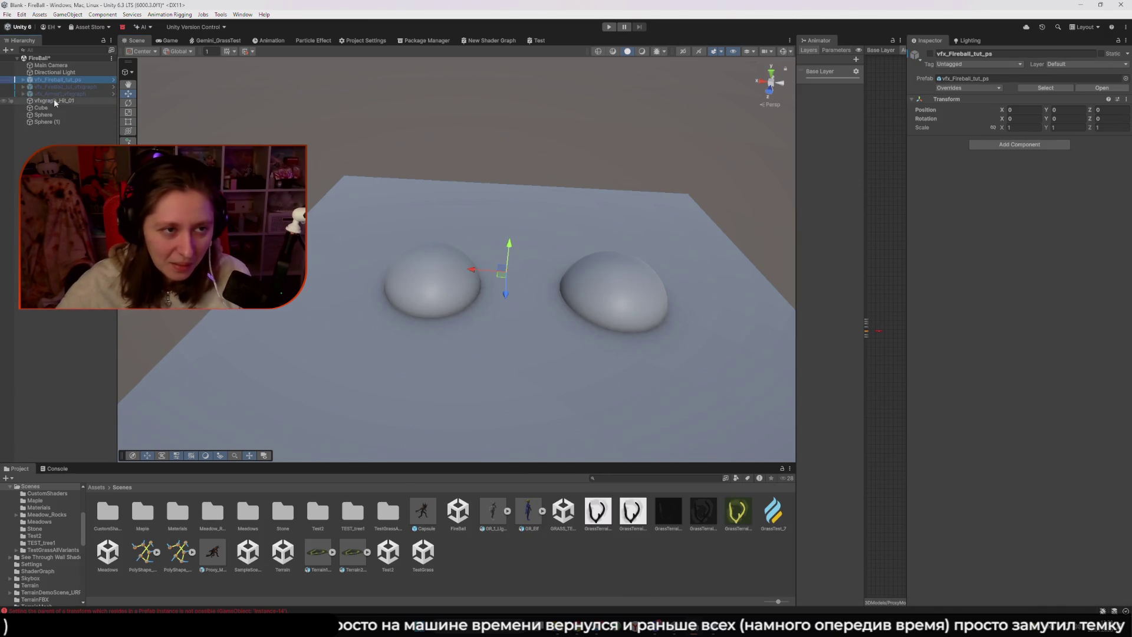
- Expand vfx_FireBall_tut_vfxgraph, check its TrailAB child and select the vfxgraph_FireBall_tut Visual Effect
click(56, 87)
key(Right)
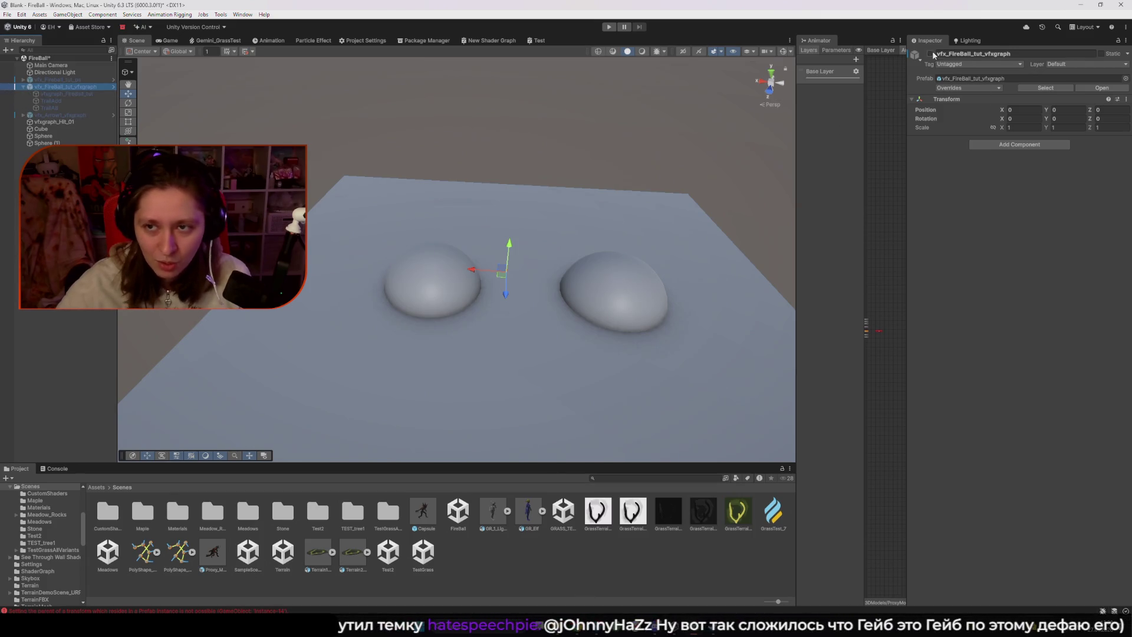
double_click(65, 93)
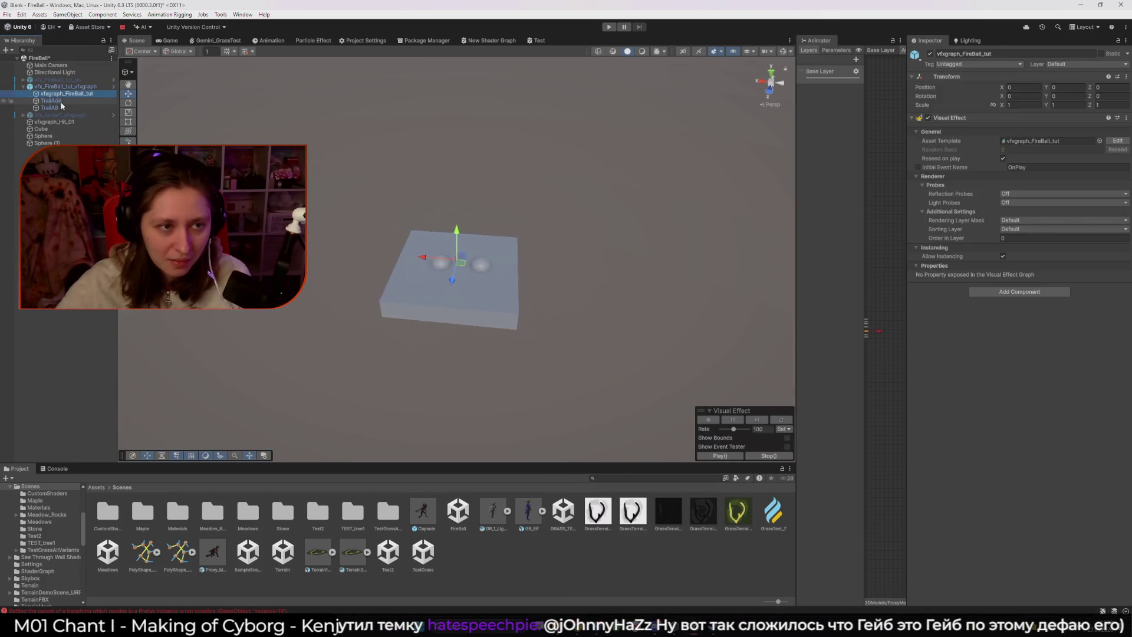
double_click(57, 106)
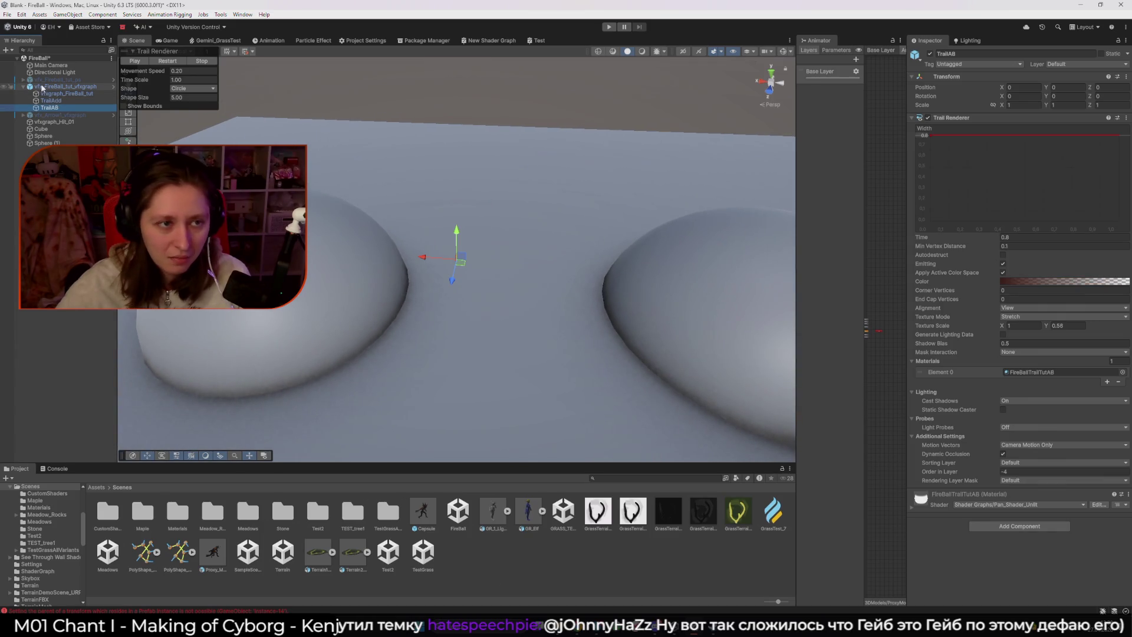
click(59, 87)
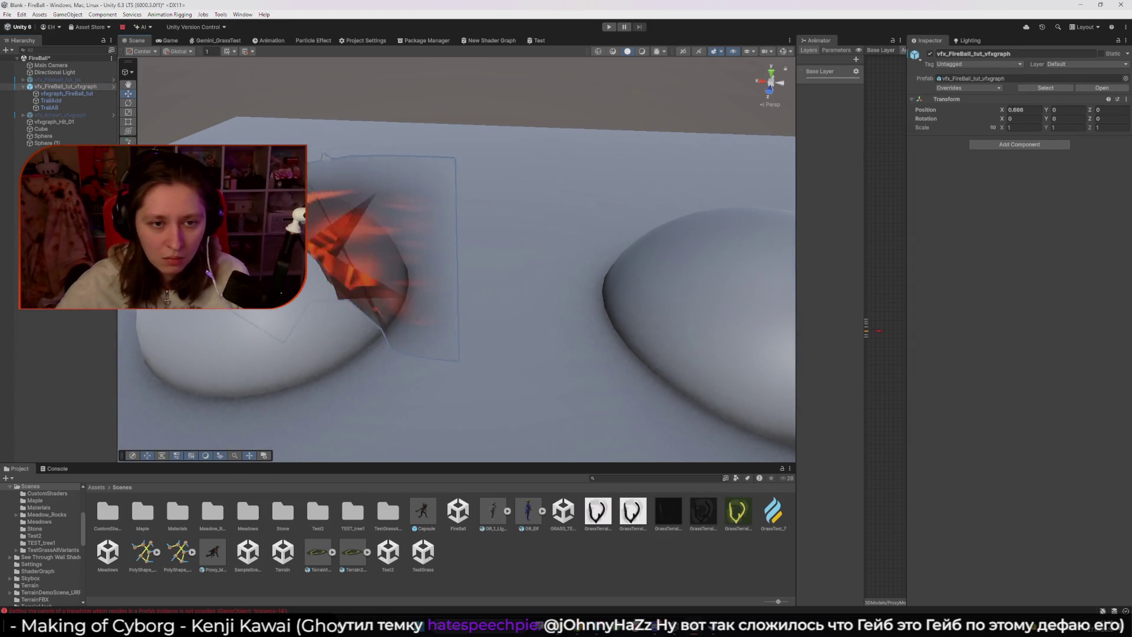
mouse_move(397, 252)
mouse_down()
mouse_move(404, 262)
mouse_move(409, 253)
mouse_up()
scroll(404, 263, down, 3)
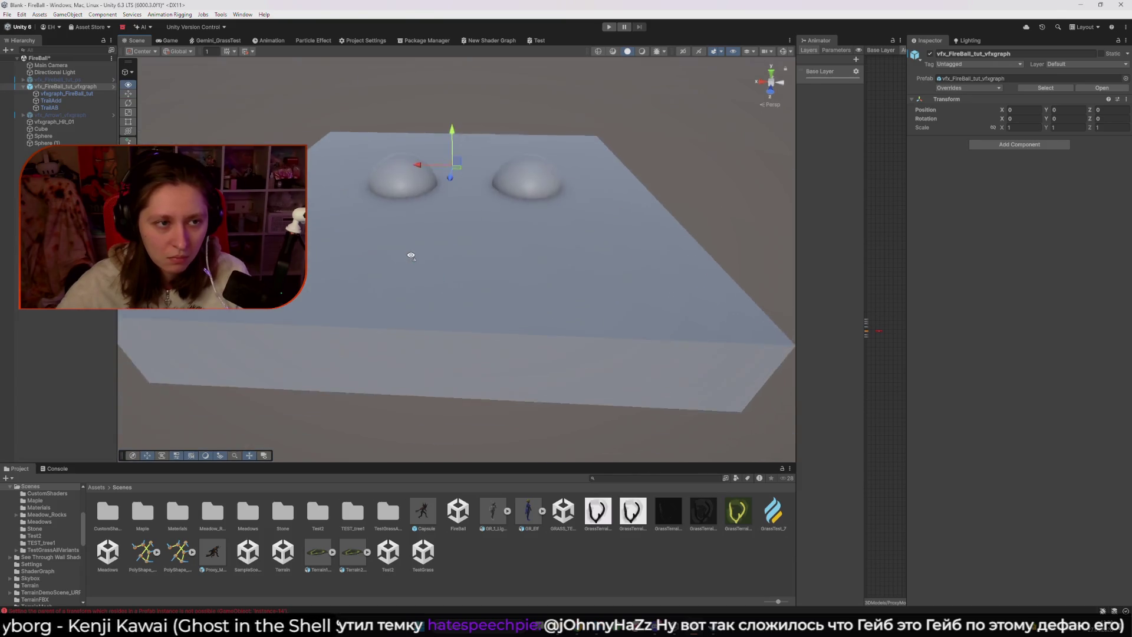
scroll(409, 252, up, 3)
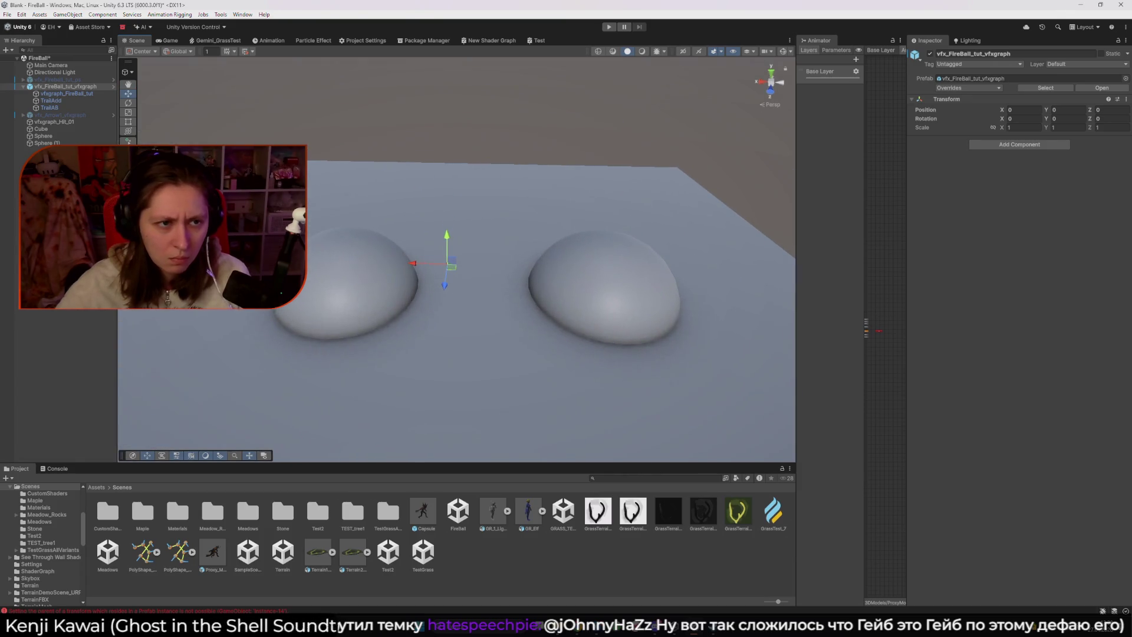
click(68, 94)
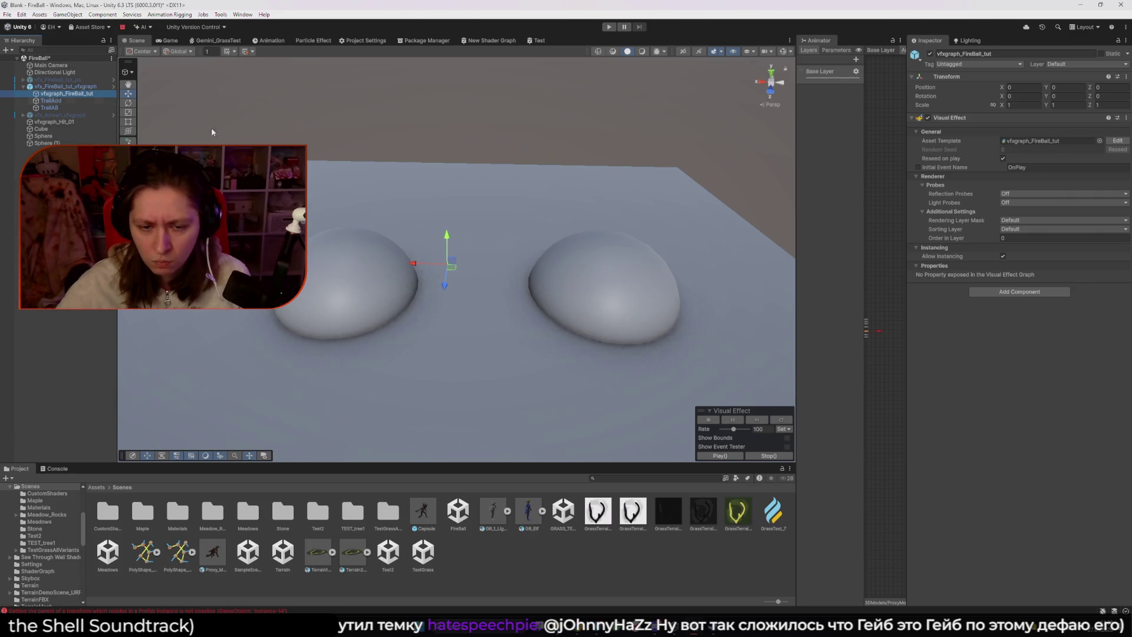
- Open the vfxgraph_FireBall_tut graph and select its Initialize Particle node, then return to the scene
click(1118, 141)
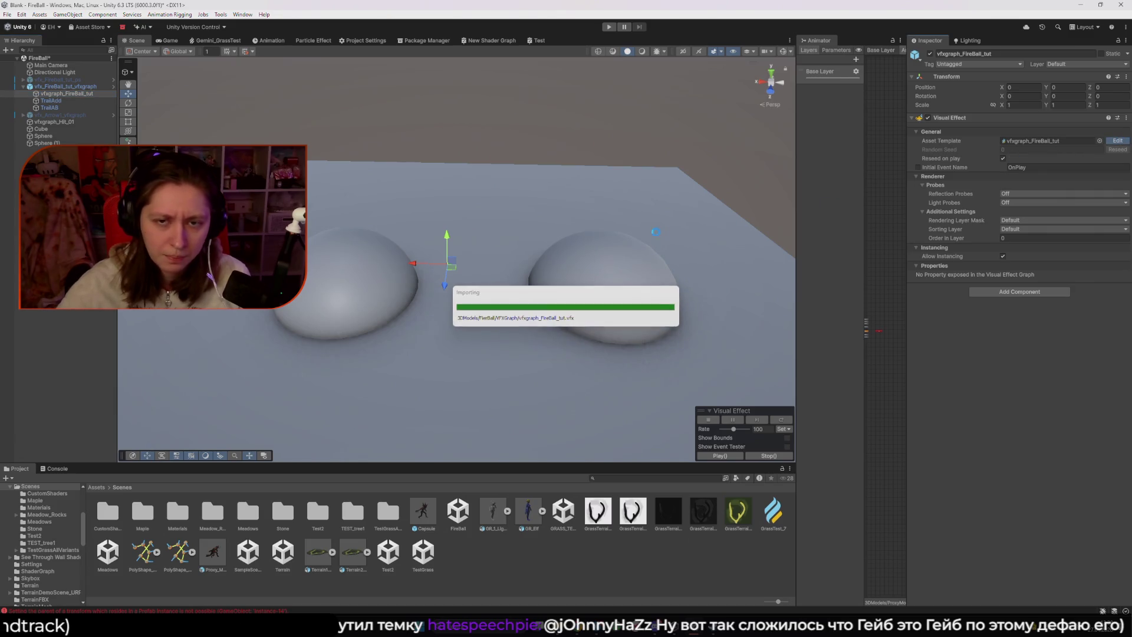
scroll(549, 166, up, 1)
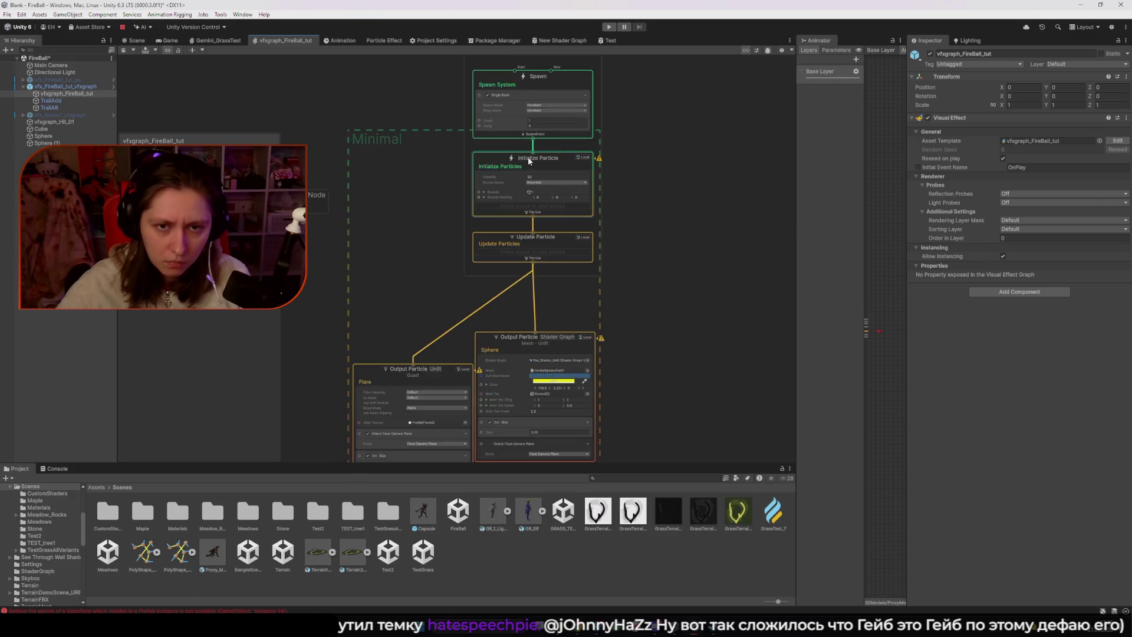
click(540, 159)
click(134, 40)
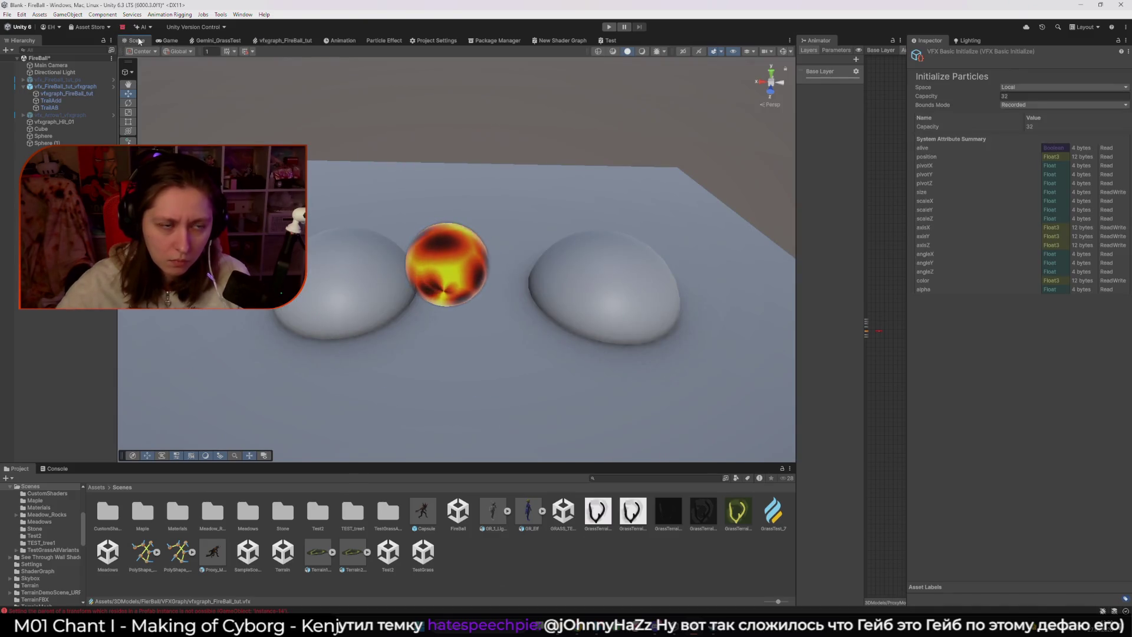
- Test-move the VFX-graph fireball toward the right dome, undo, and preview it in Game view
click(65, 86)
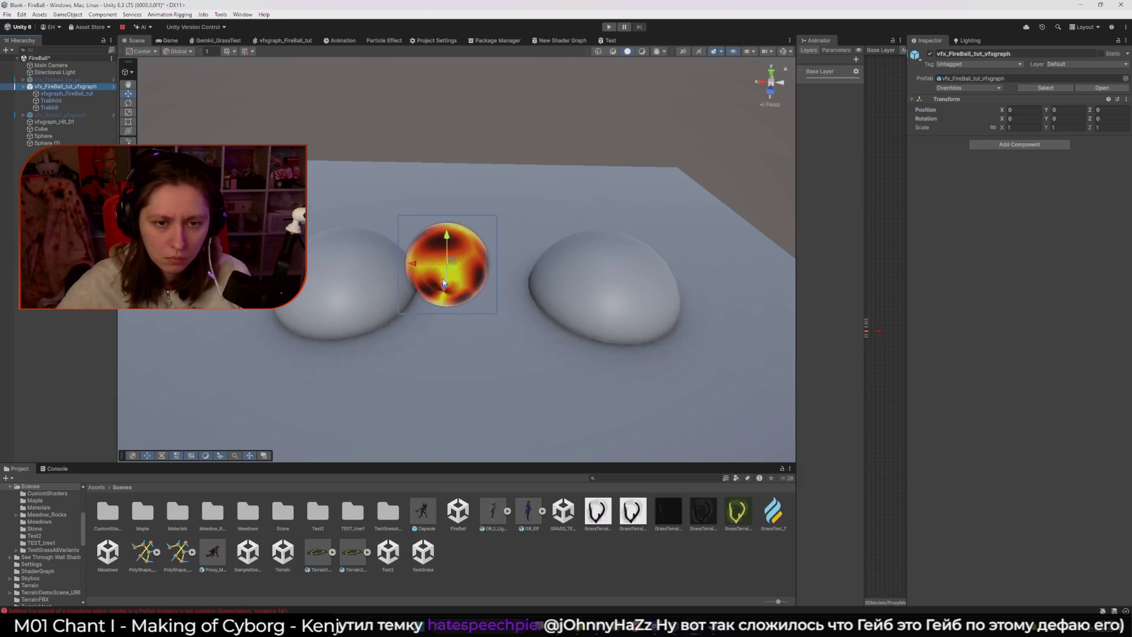
mouse_move(448, 264)
mouse_down()
mouse_move(673, 221)
mouse_move(616, 183)
mouse_move(469, 167)
mouse_move(405, 192)
mouse_move(619, 256)
mouse_up()
key(ctrl+z)
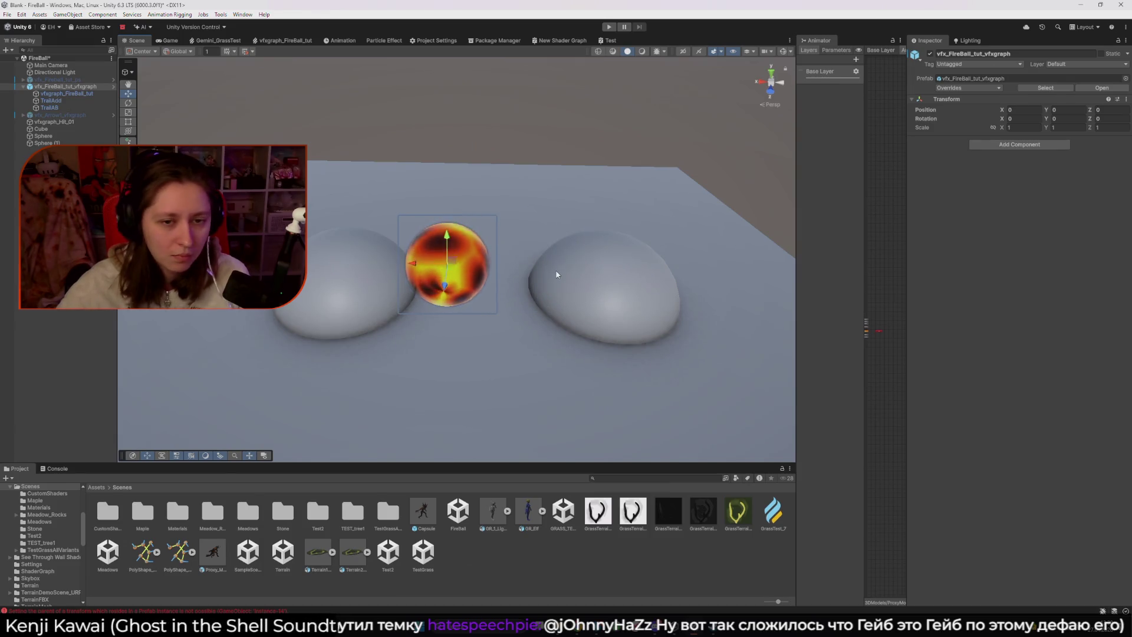
mouse_move(495, 277)
mouse_down()
mouse_move(472, 301)
mouse_move(463, 278)
mouse_up()
click(169, 41)
click(137, 40)
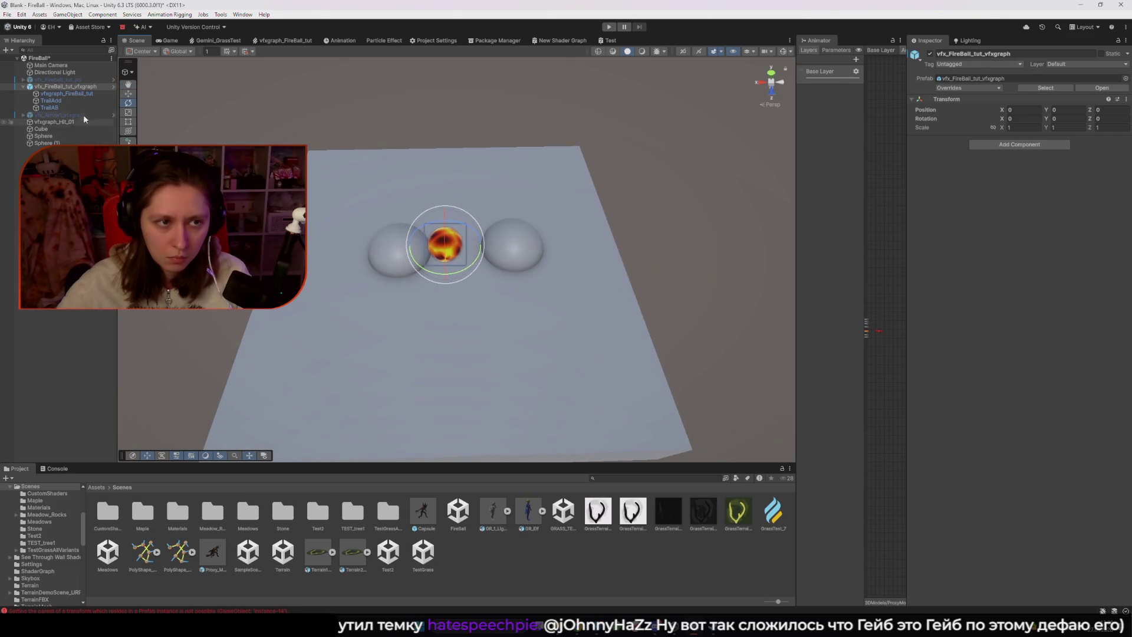
- Deactivate vfx_FireBall_tut_vfxgraph and activate vfx_Fireball_tut_ps instead
key(w)
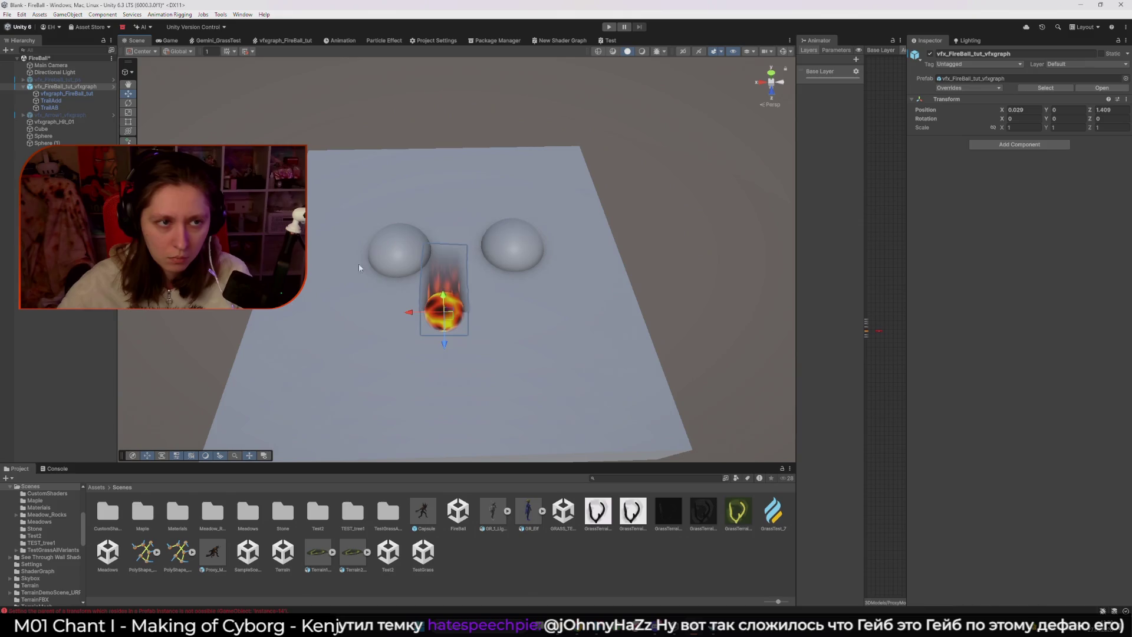
click(930, 53)
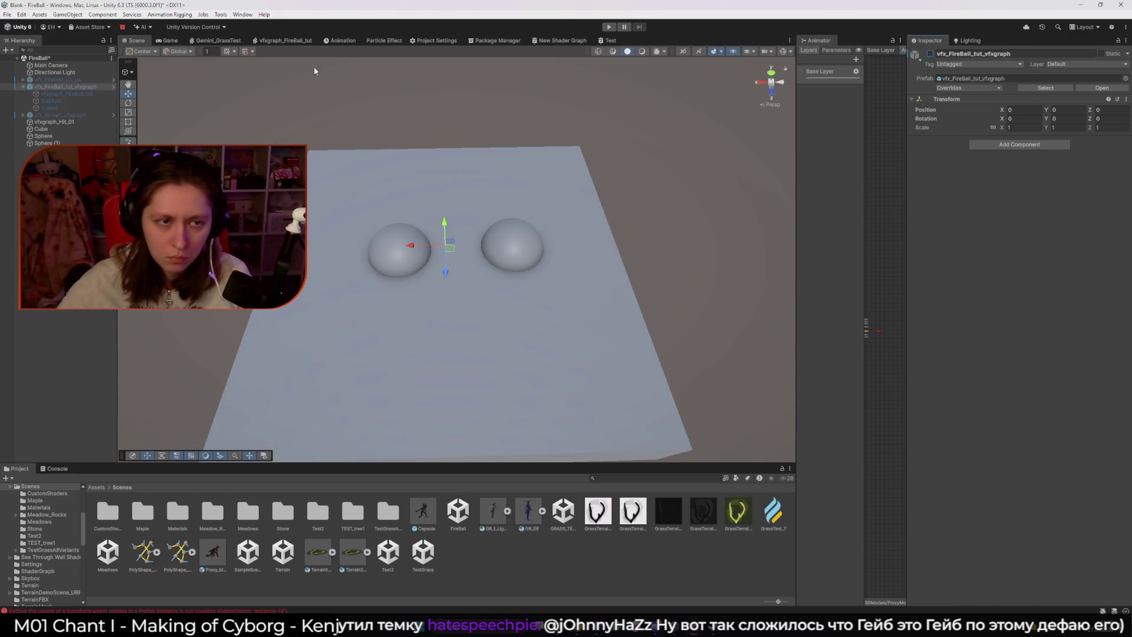
click(59, 79)
click(930, 53)
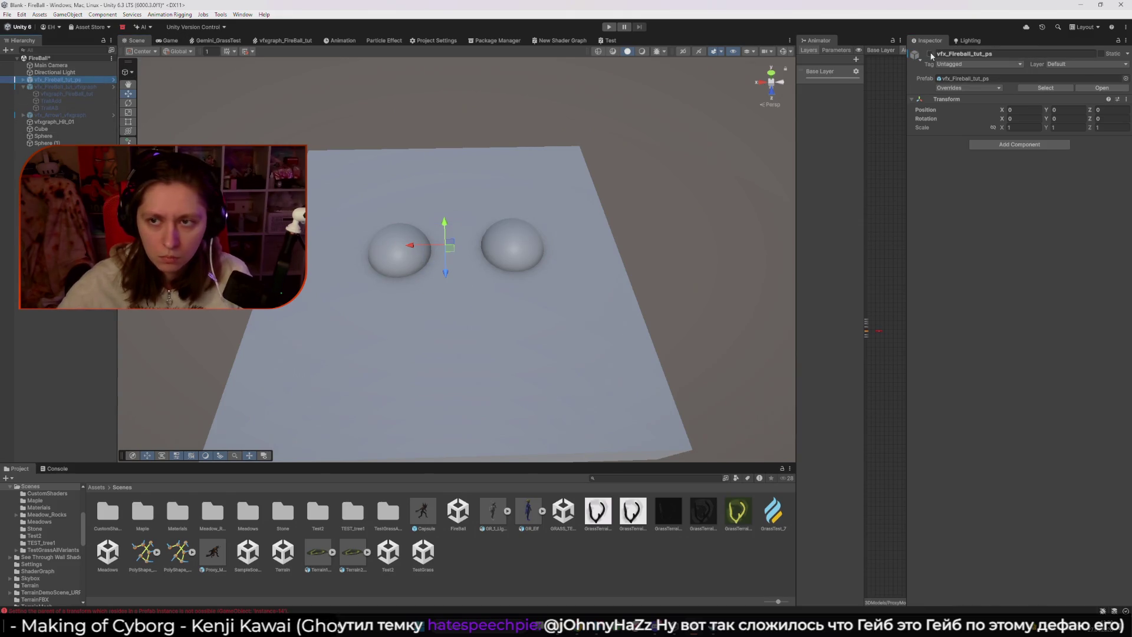
- Expand vfx_Fireball_tut_ps, frame its Flare and TrailAB children, then select the root object
click(23, 79)
double_click(53, 92)
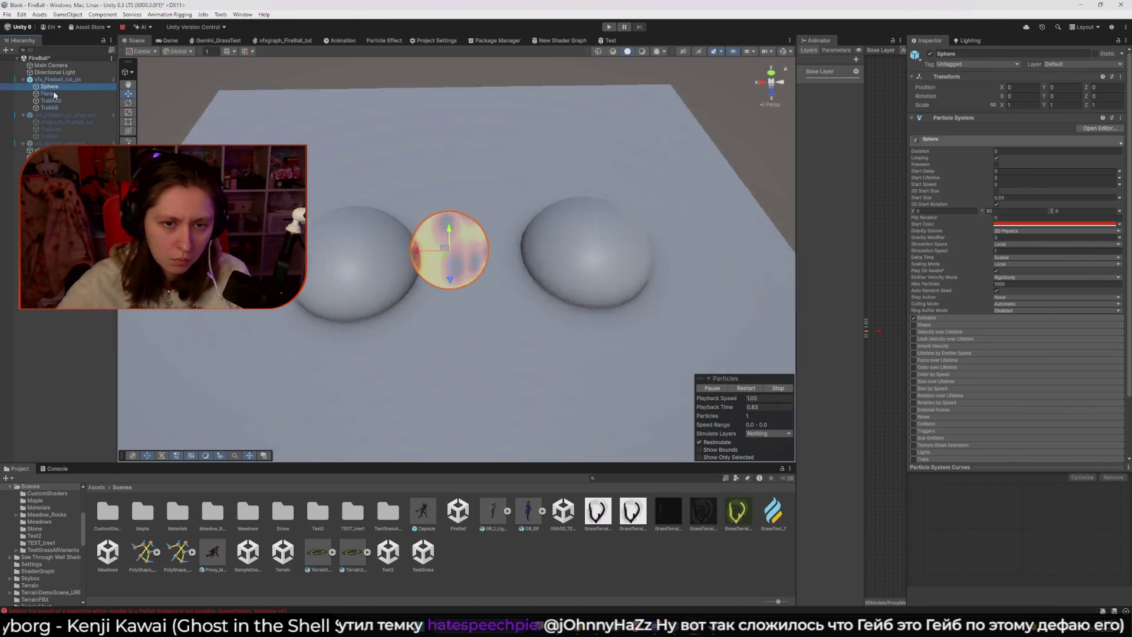
double_click(50, 108)
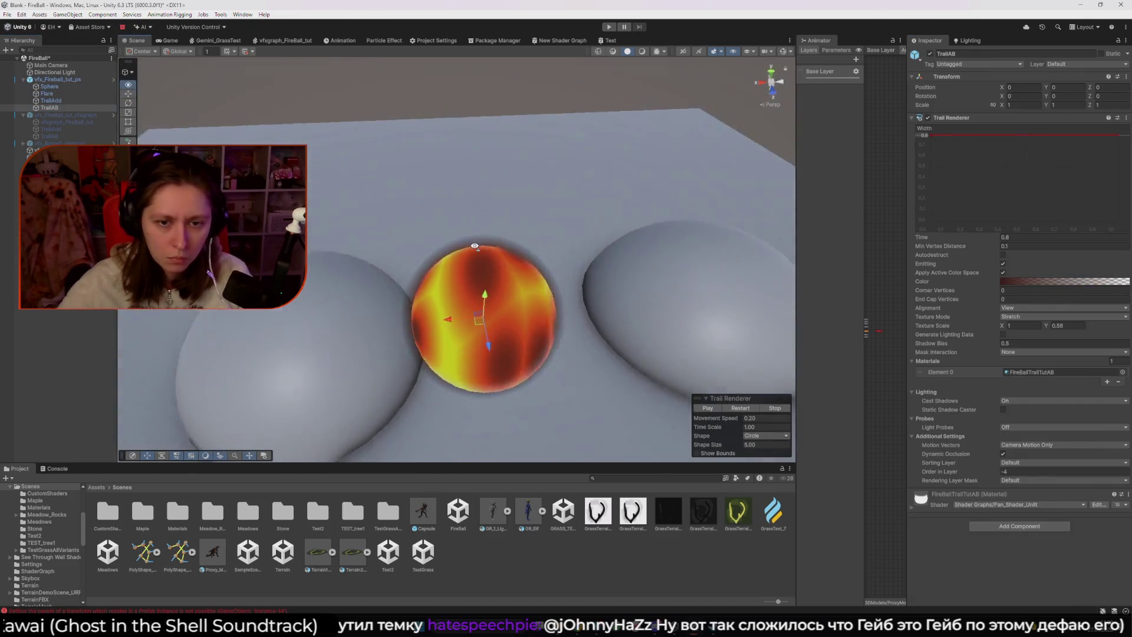
mouse_move(448, 236)
mouse_down()
mouse_move(491, 118)
mouse_move(614, 129)
mouse_move(583, 169)
mouse_move(457, 207)
mouse_move(377, 207)
mouse_move(439, 214)
mouse_move(457, 235)
mouse_up()
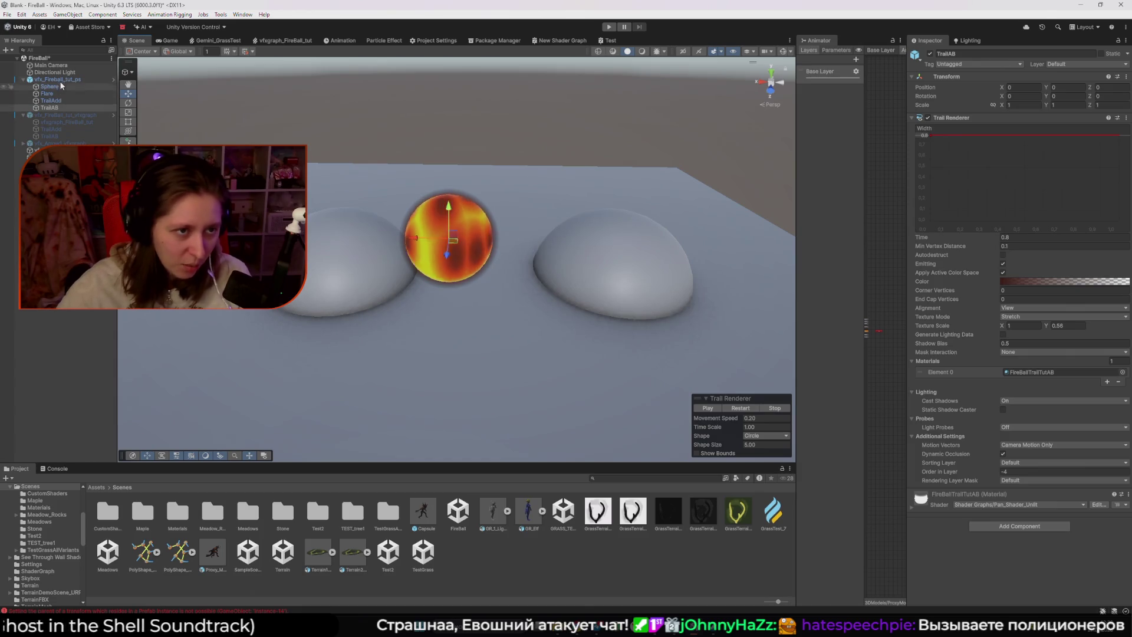
click(563, 133)
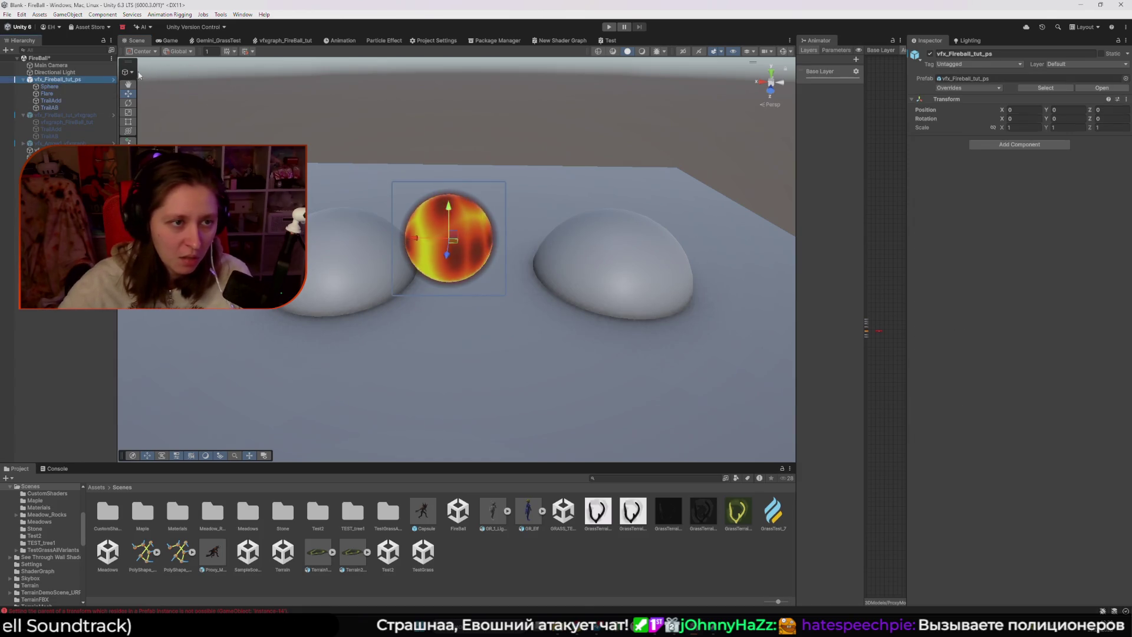
click(931, 53)
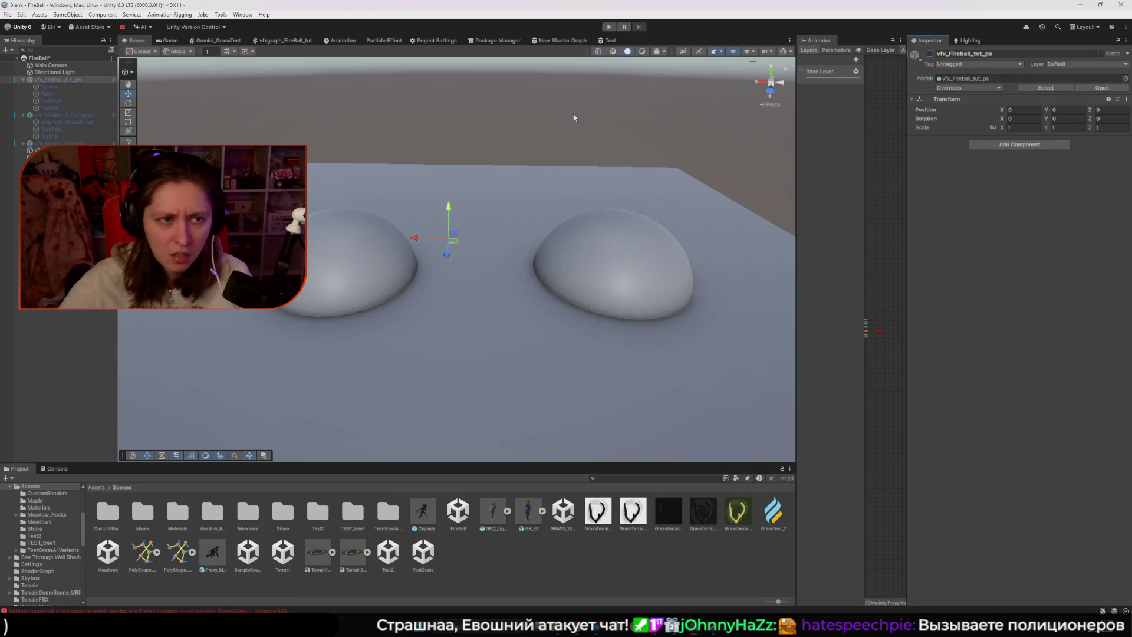
click(931, 54)
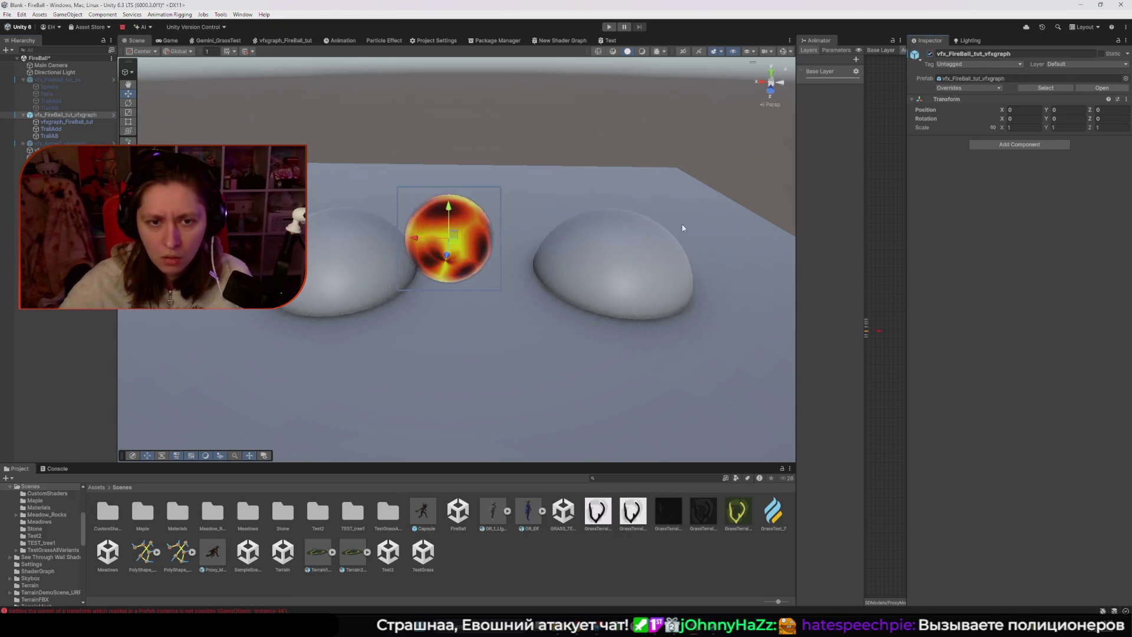
click(61, 123)
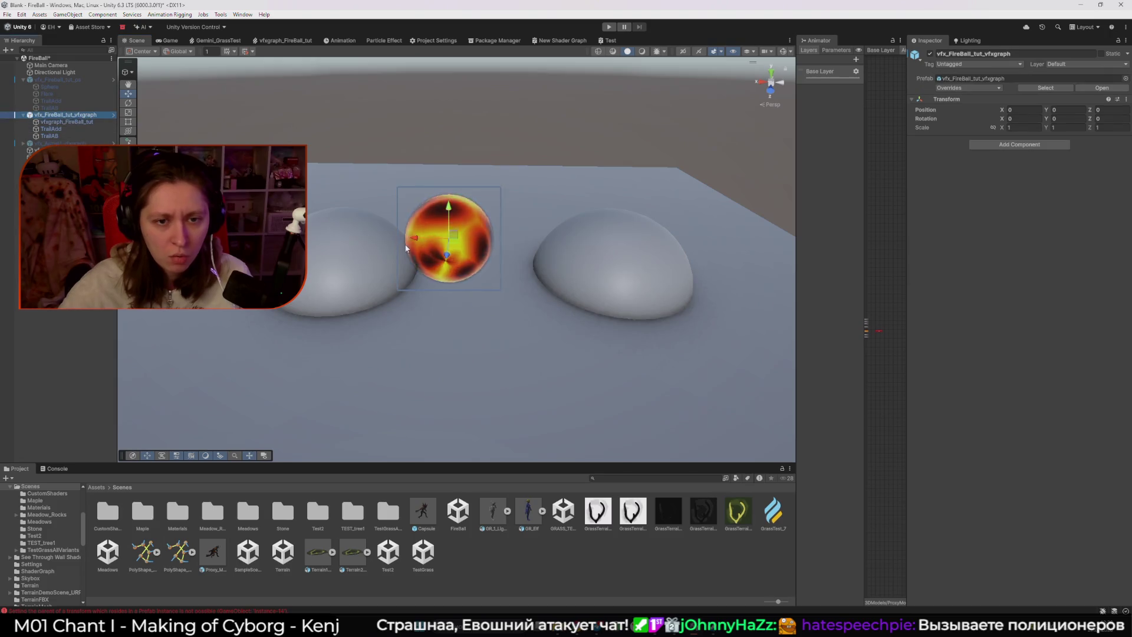
click(458, 243)
mouse_move(457, 243)
mouse_down()
mouse_move(623, 210)
mouse_move(588, 213)
mouse_up()
key(ctrl+z)
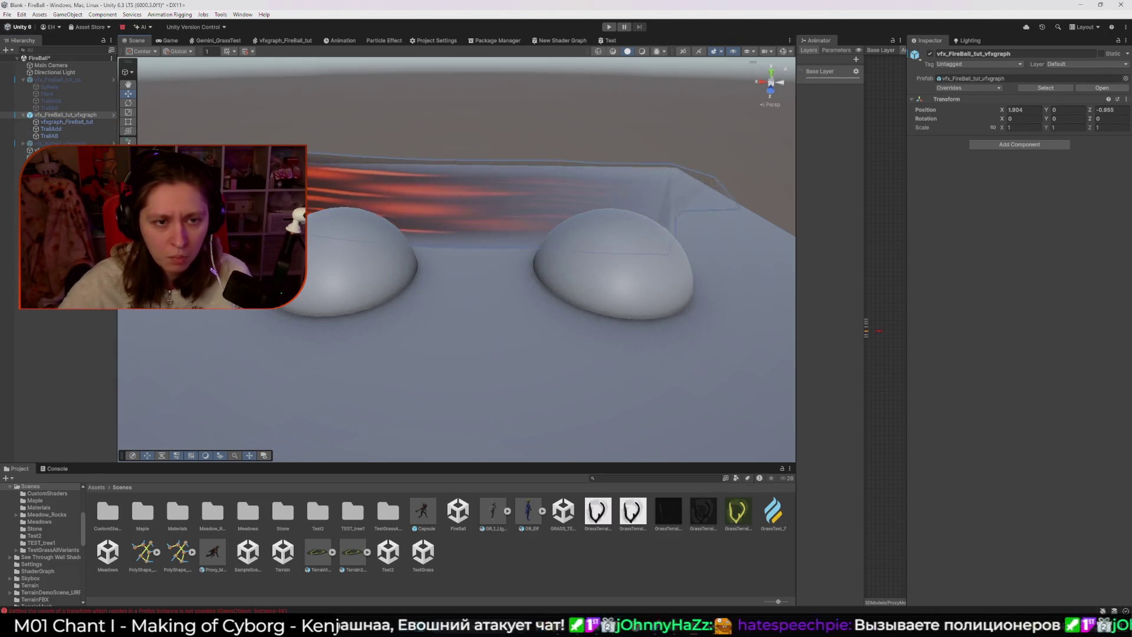
mouse_move(480, 217)
mouse_down()
mouse_move(460, 232)
mouse_move(493, 273)
mouse_move(480, 253)
mouse_up()
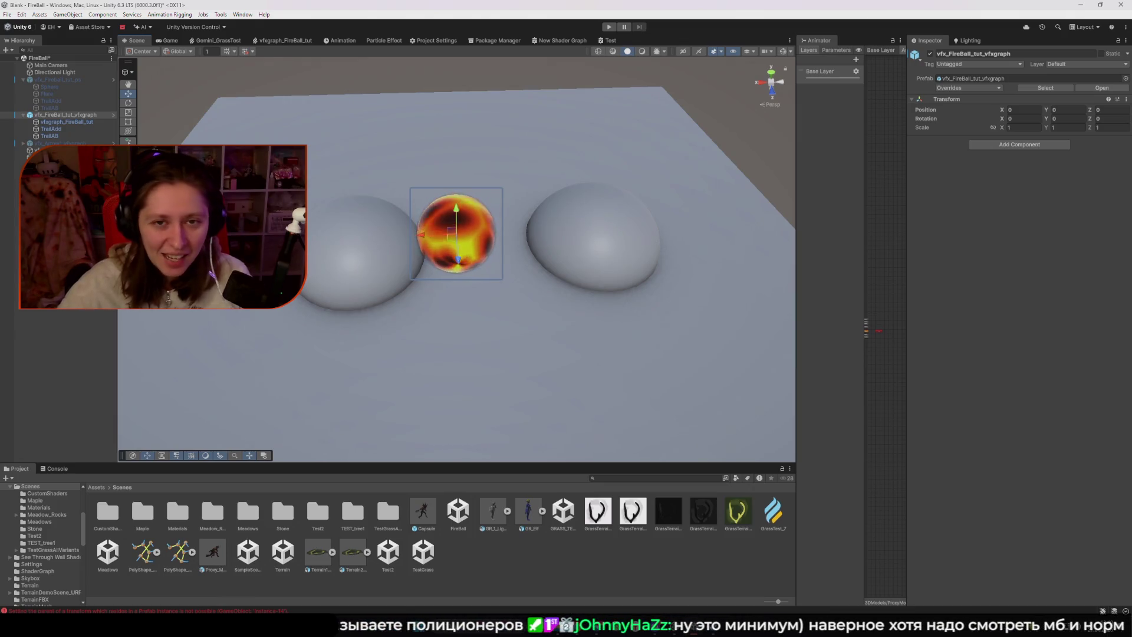
click(59, 121)
click(61, 129)
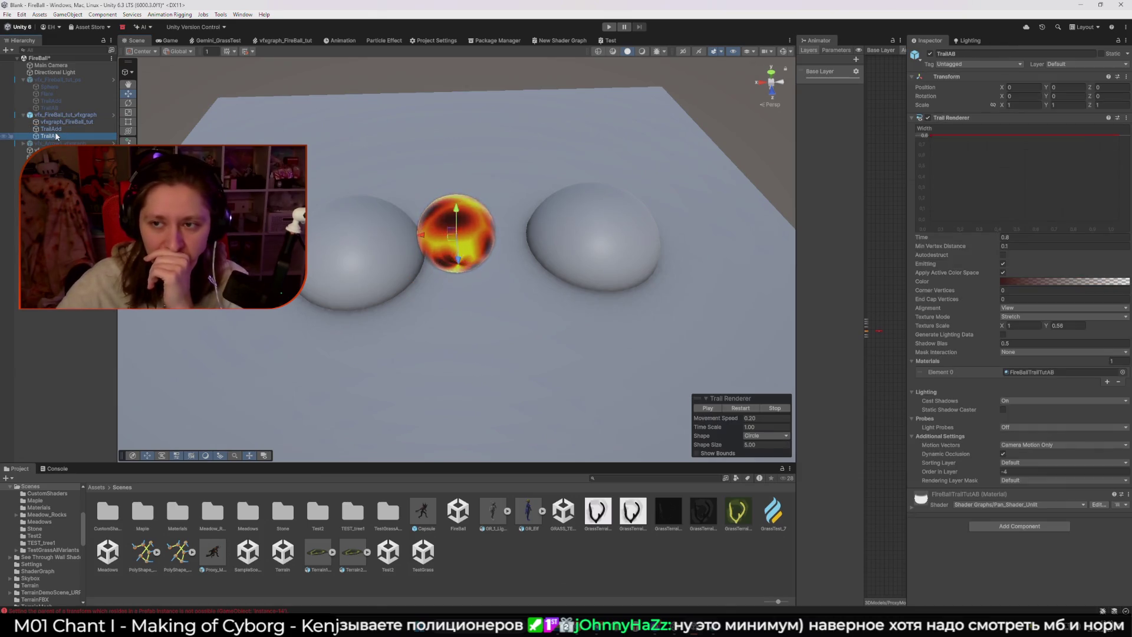
click(56, 134)
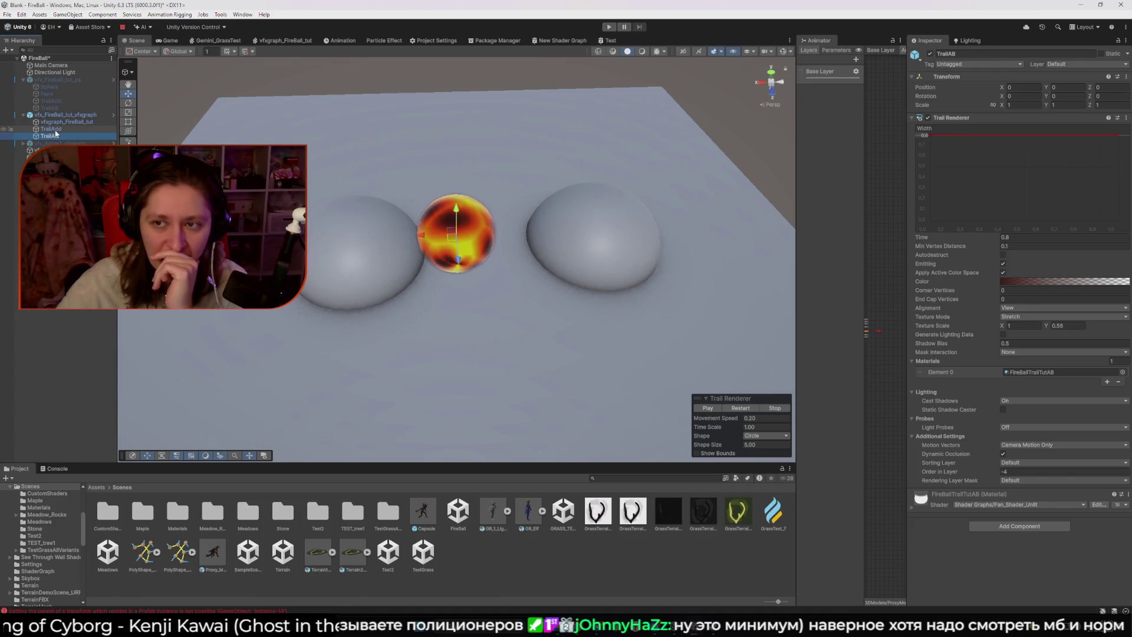
click(56, 130)
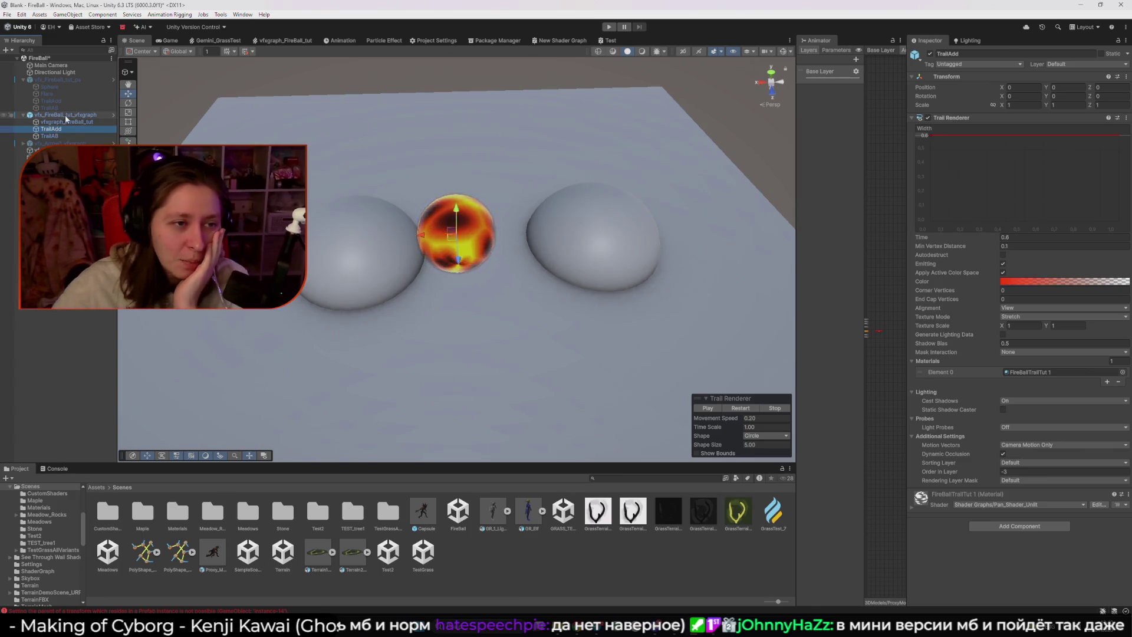
click(65, 115)
- Disable the VFX Graph fireball, enable vfx_Arrow1_vfxgraph, and select its vfxgraph_Arrow1 child
click(930, 53)
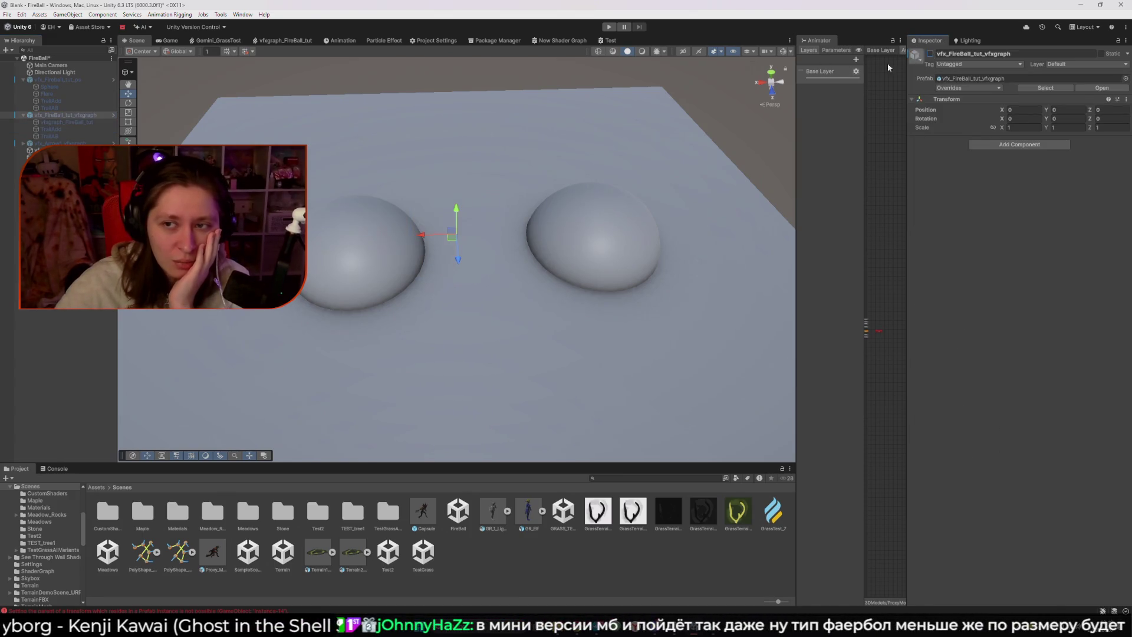
click(59, 143)
click(930, 53)
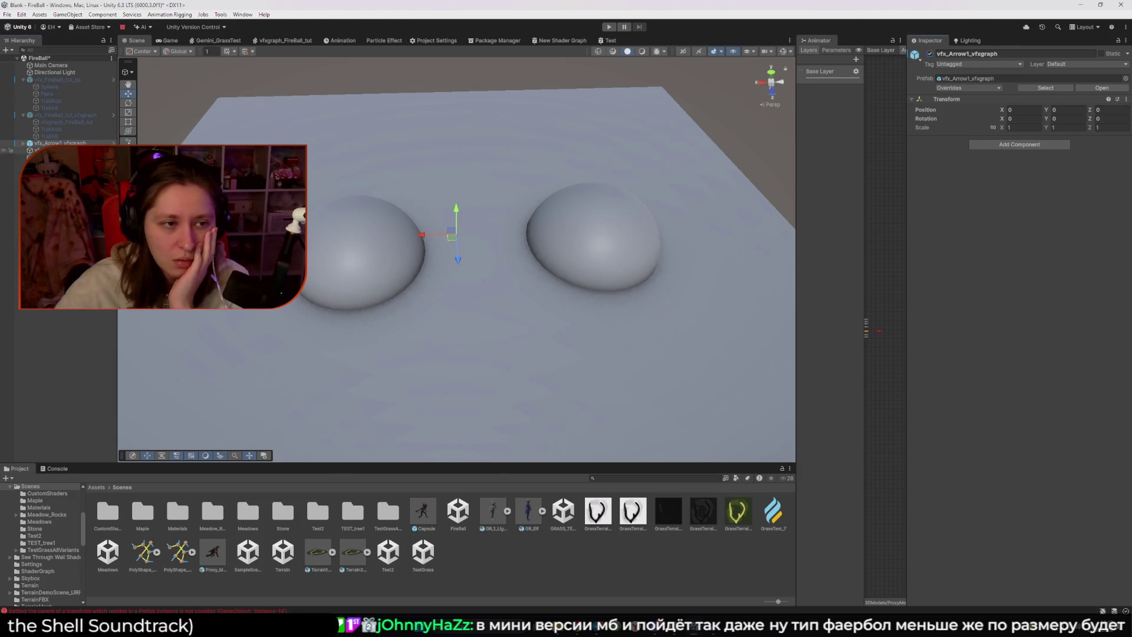
click(59, 157)
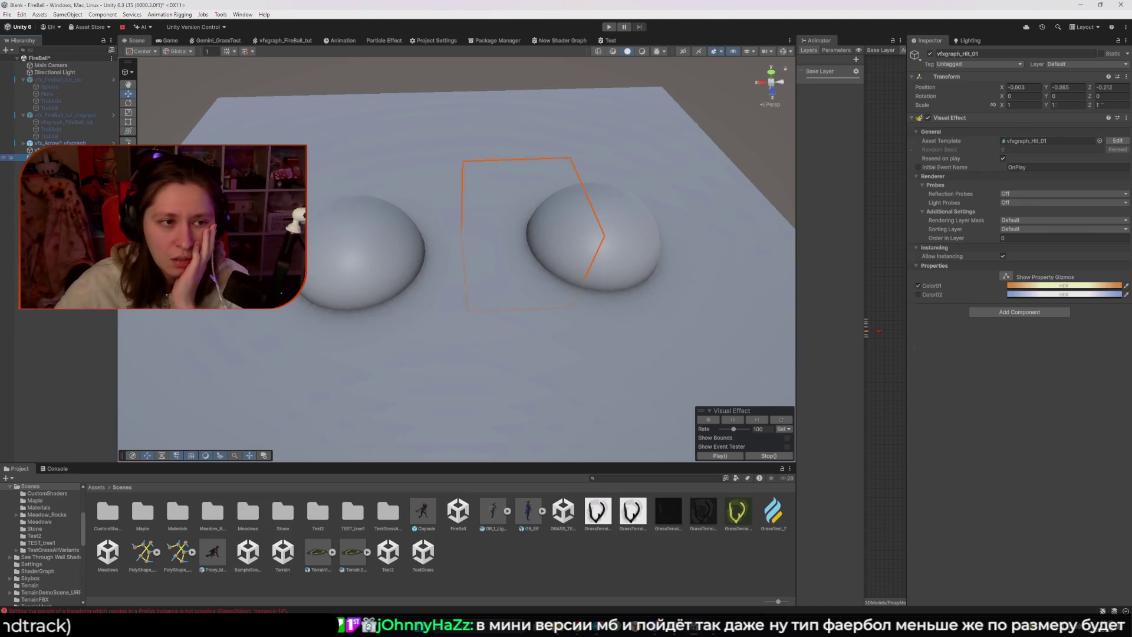
key(Down)
key(Down)
key(Down)
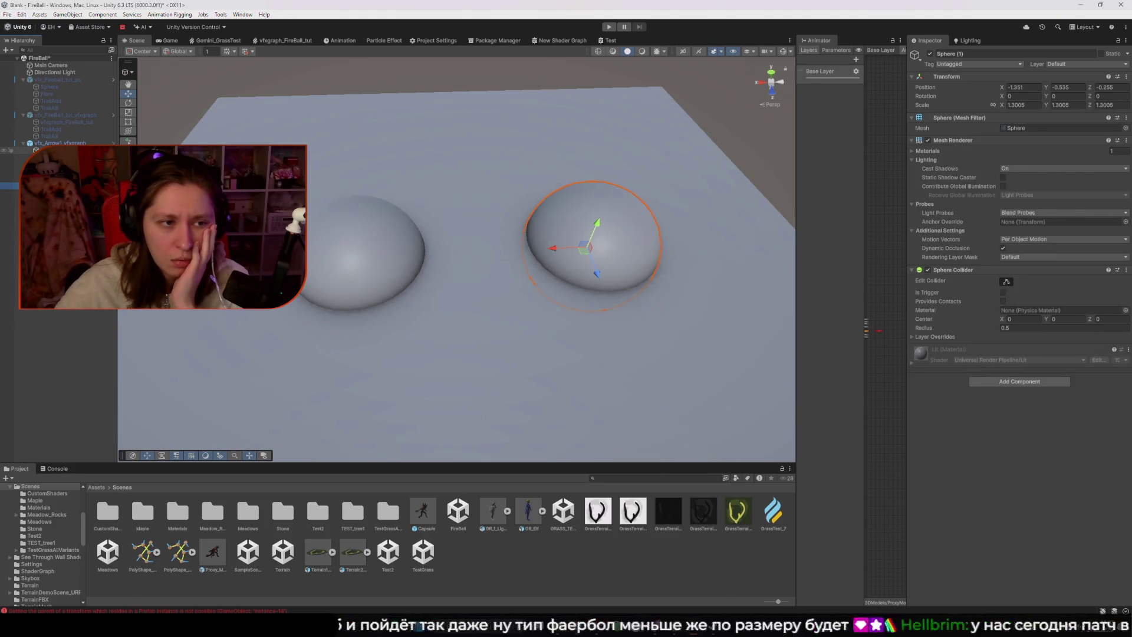
key(Up)
key(Up)
key(Up)
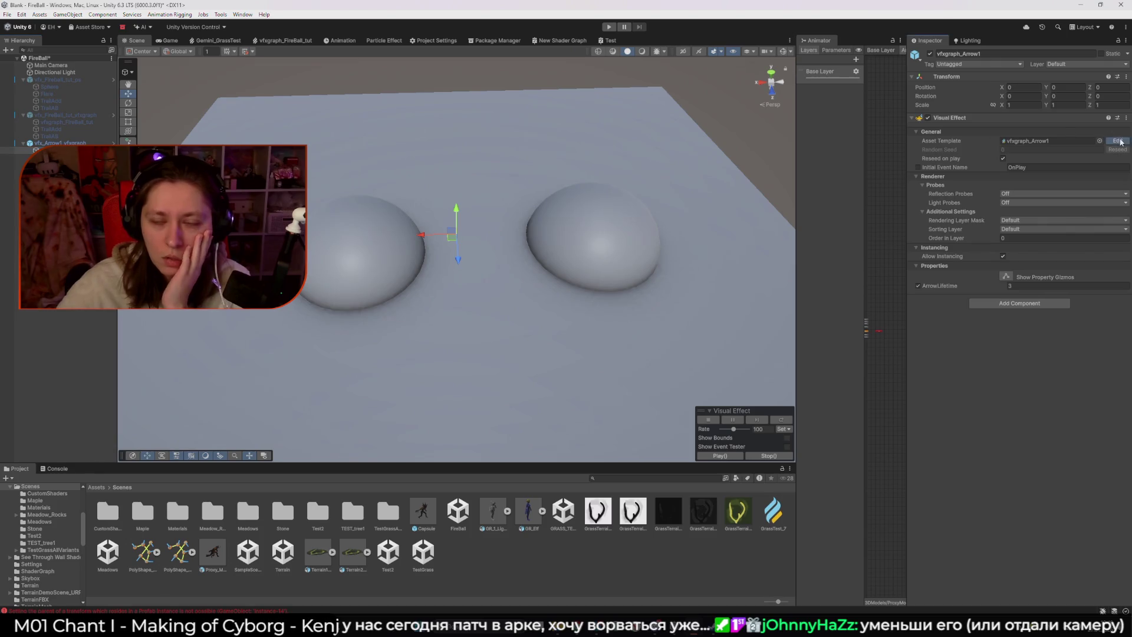
- Open the vfxgraph_Arrow1 graph for editing and return to the Scene view around the arrow
click(1118, 141)
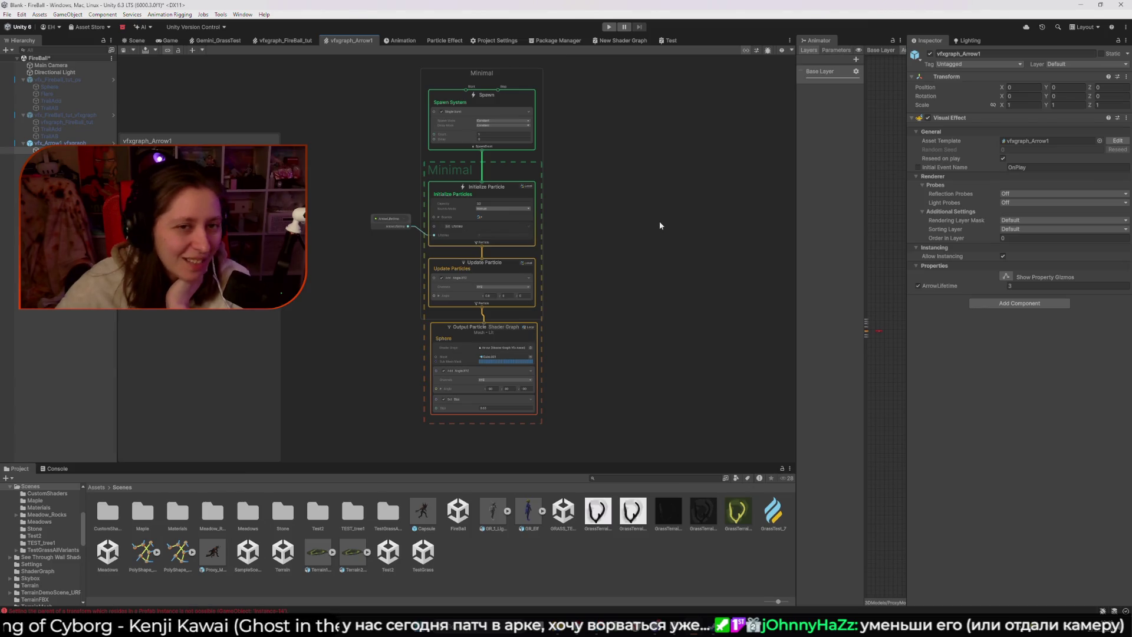
key(ctrl+1)
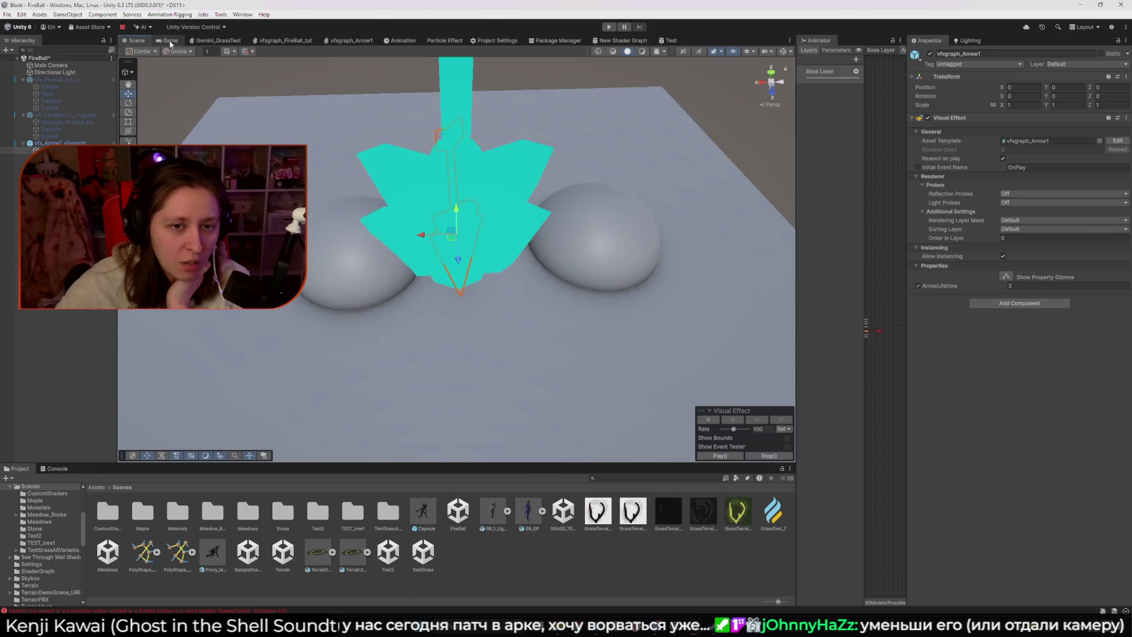
drag(474, 202, 731, 226)
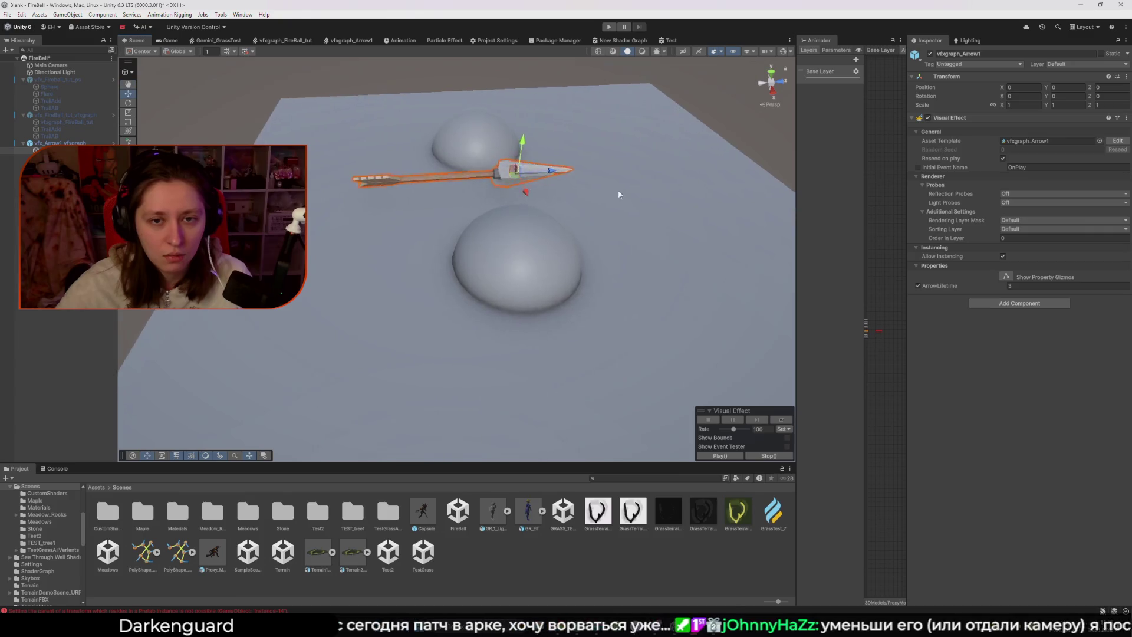
- Drag the arrow prefab along its Z axis, then undo to restore its original position
drag(574, 171, 718, 172)
click(505, 167)
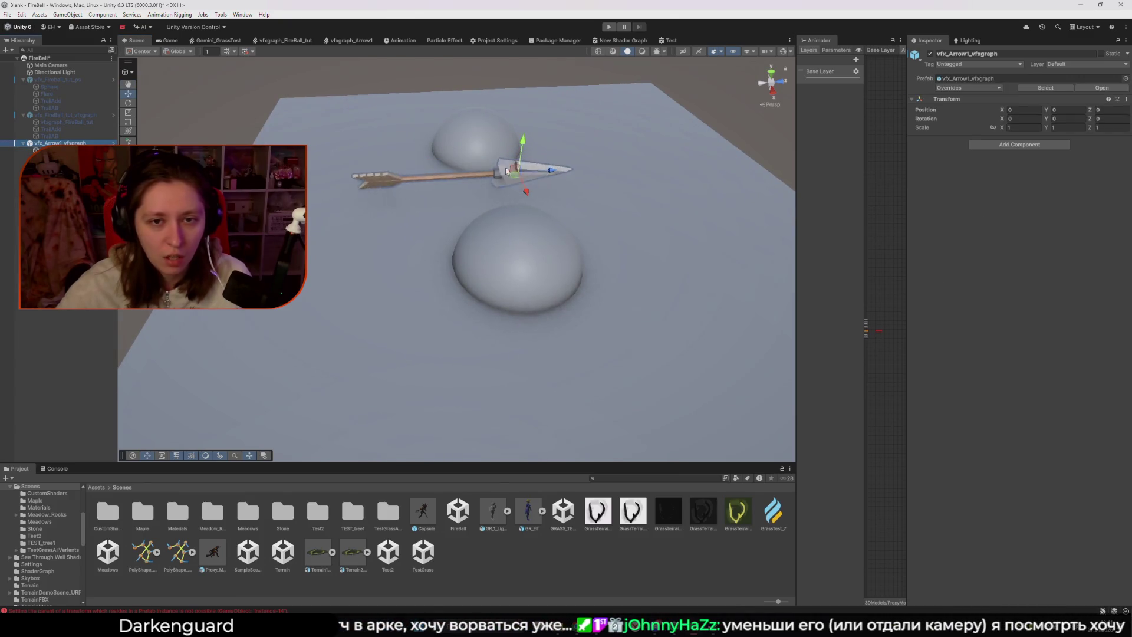
drag(648, 167, 377, 175)
key(ctrl+z)
mouse_move(416, 207)
mouse_down()
mouse_move(376, 207)
mouse_move(507, 188)
mouse_up()
- Reactivate vfx_FireBall_tut_vfxgraph with Alt+Shift+A
click(48, 115)
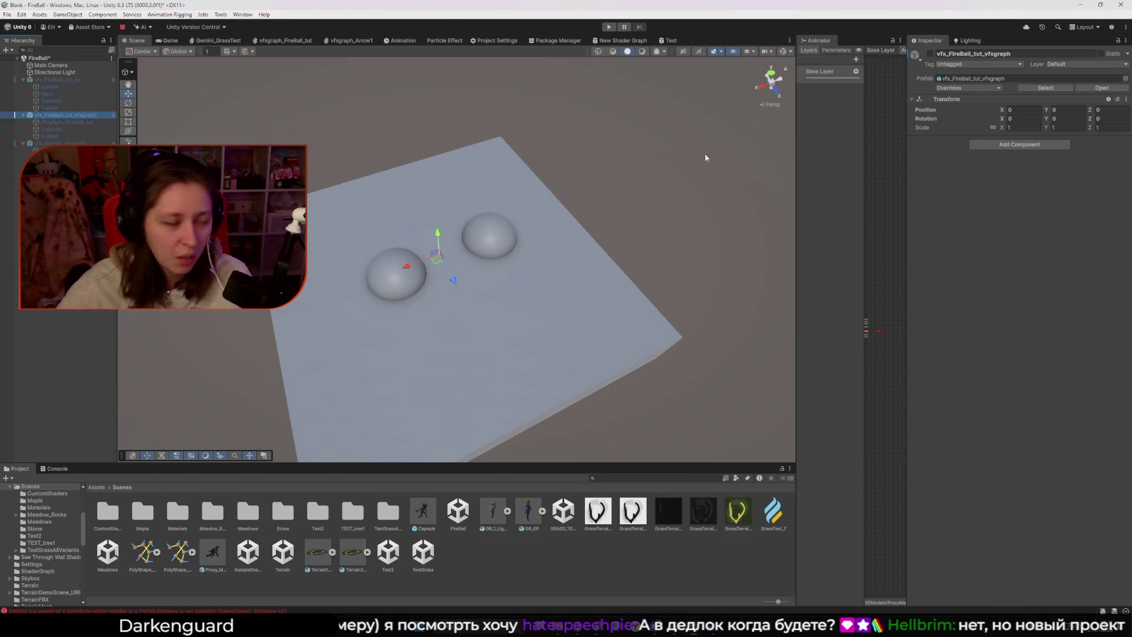
key(alt+shift+a)
mouse_move(560, 222)
mouse_down()
mouse_move(672, 235)
mouse_move(478, 261)
mouse_move(638, 271)
mouse_up()
click(672, 235)
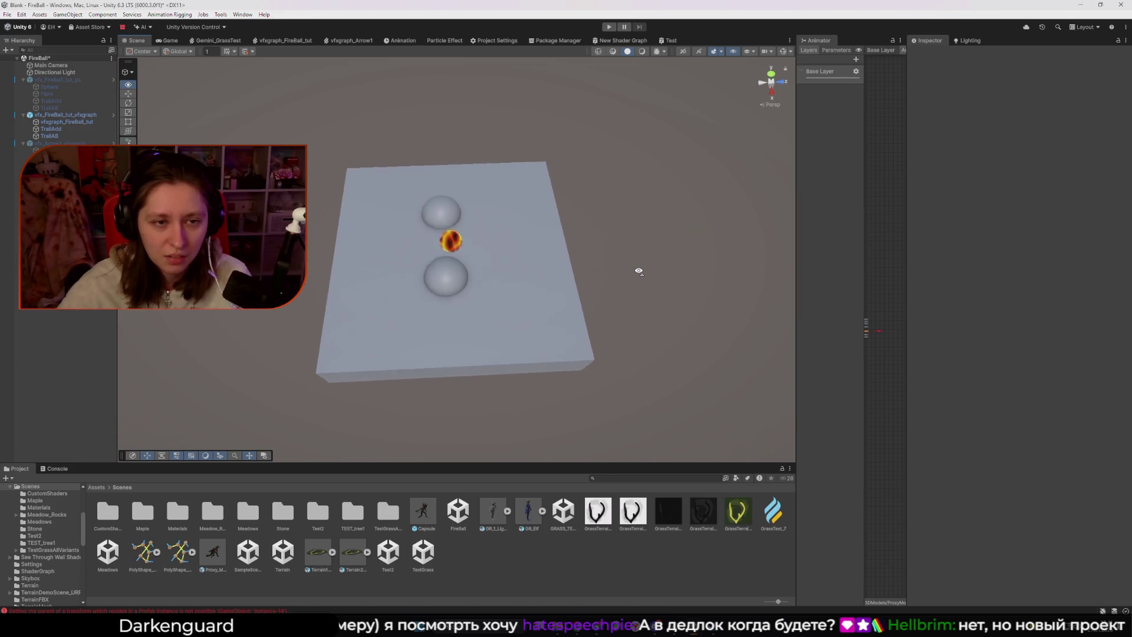
- Try shrinking the fireball with the Scale tool, then undo the resize
scroll(639, 271, up, 3)
click(85, 116)
key(r)
mouse_move(448, 233)
mouse_down()
mouse_move(458, 226)
mouse_move(444, 237)
mouse_up()
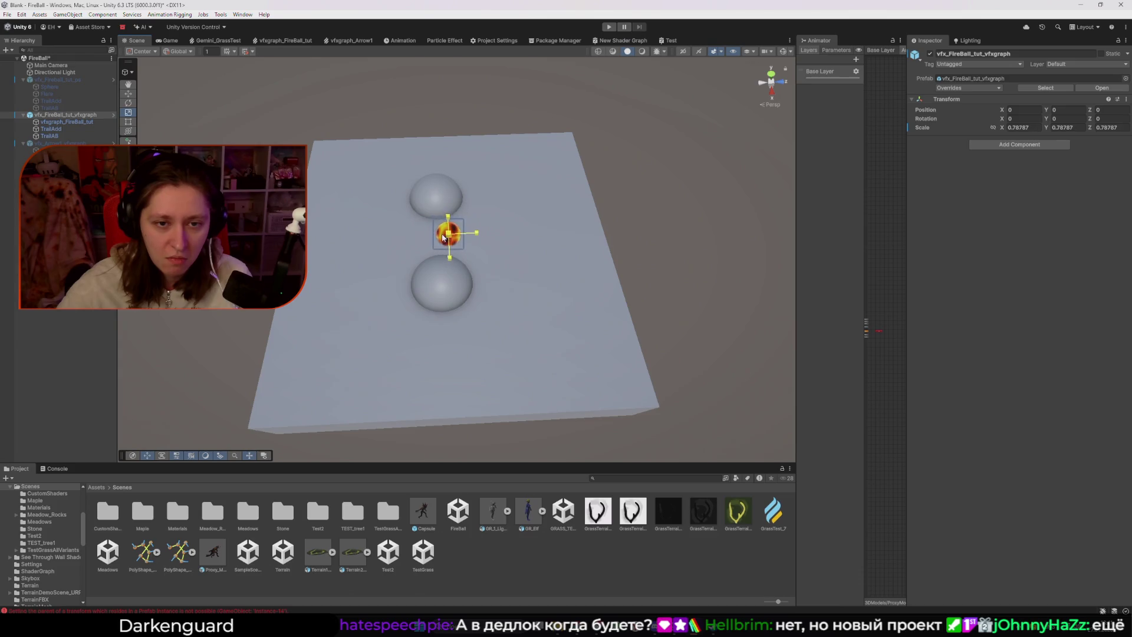
click(679, 271)
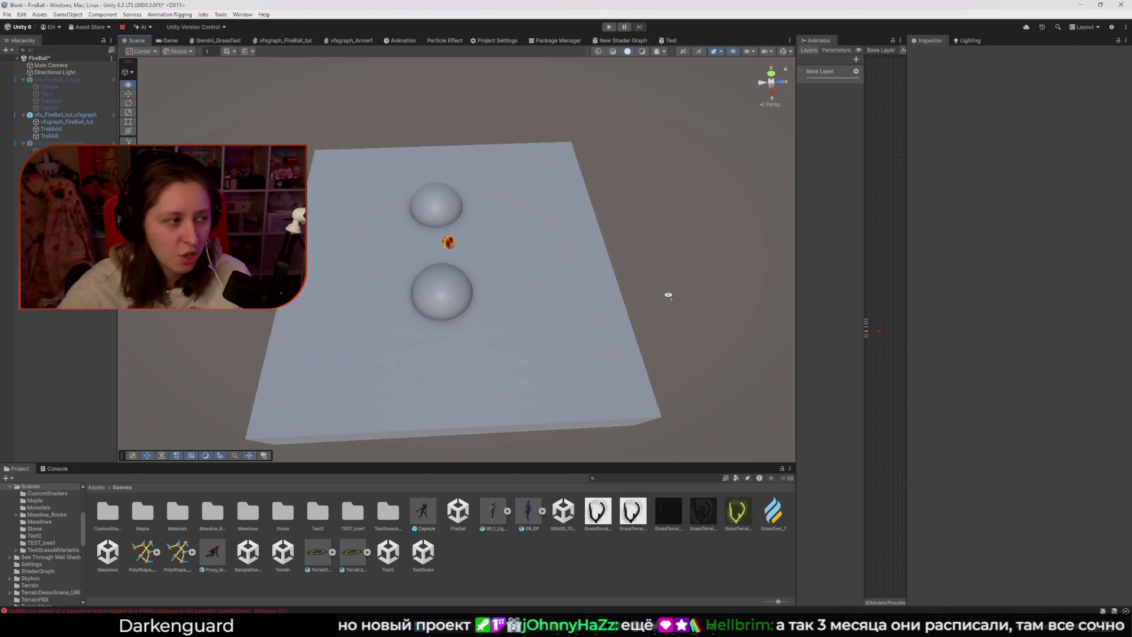
key(ctrl+z)
key(ctrl+z)
key(ctrl+z)
- Drag the fireball across the platform to preview its trail, then undo the move
click(667, 299)
scroll(649, 294, down, 5)
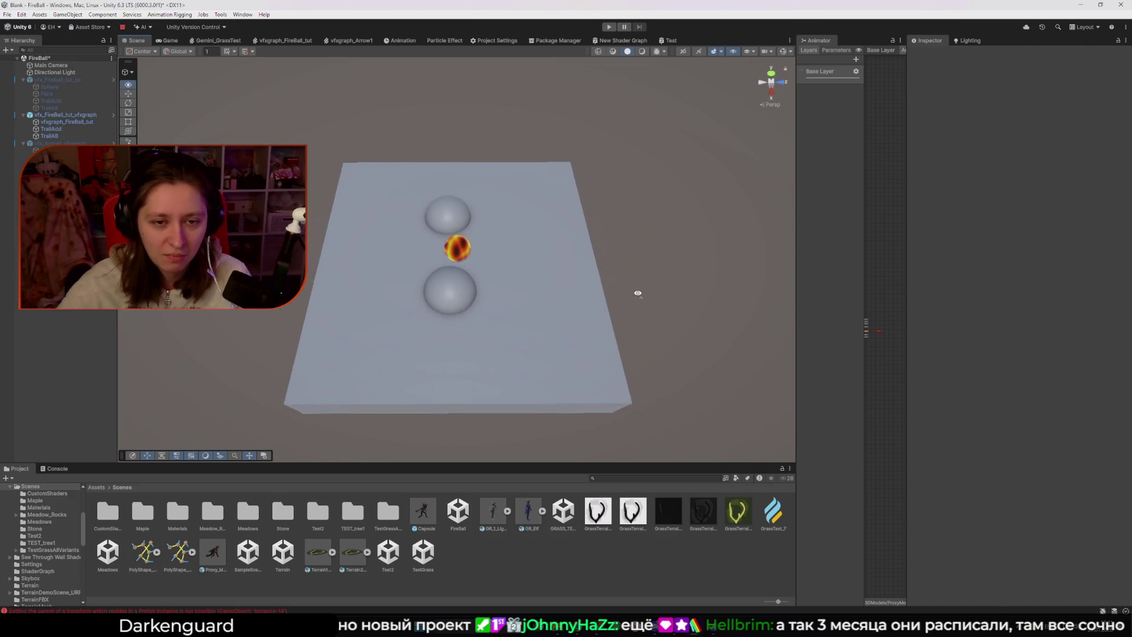
scroll(638, 293, down, 6)
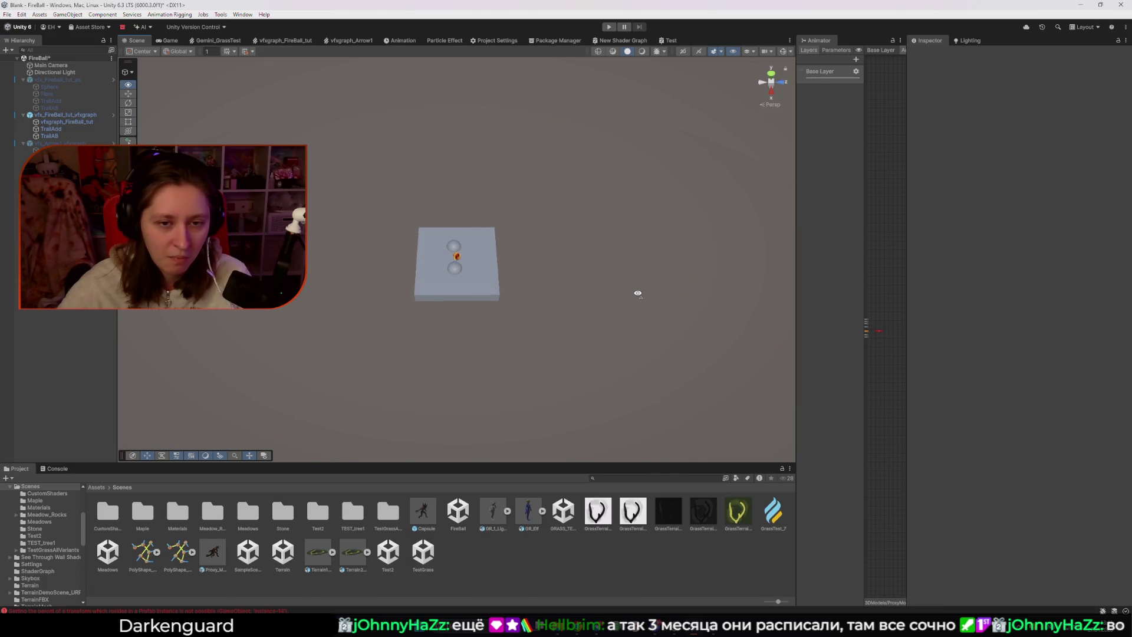
scroll(637, 293, up, 1)
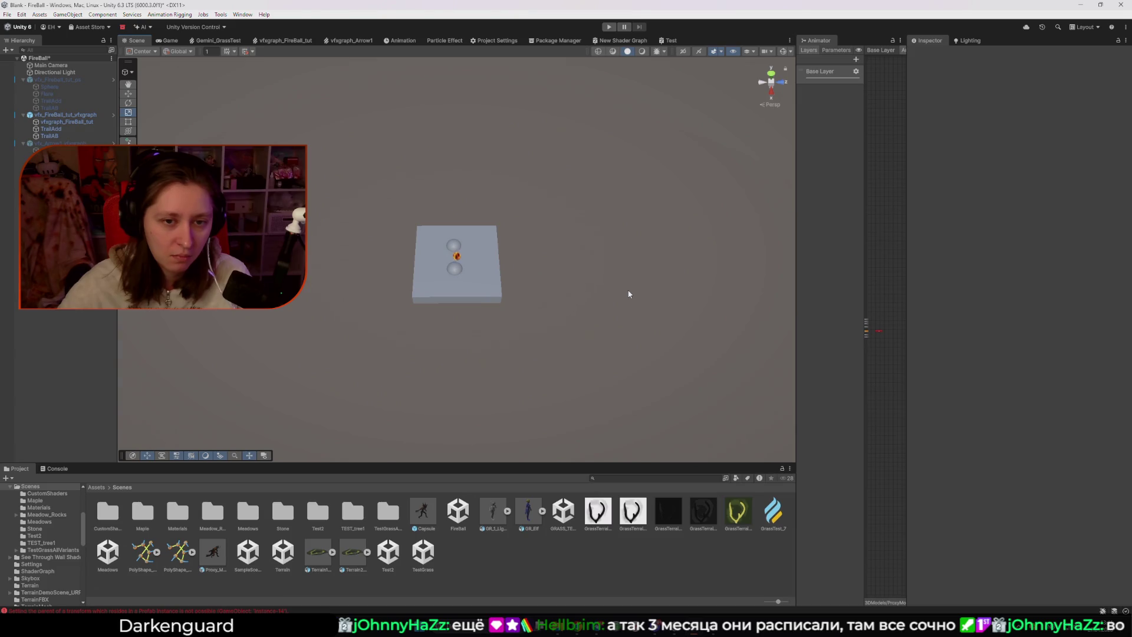
mouse_move(628, 294)
alt+mouse_down()
mouse_move(561, 298)
mouse_move(505, 282)
mouse_move(617, 285)
alt+mouse_up()
scroll(501, 280, up, 3)
scroll(616, 284, up, 2)
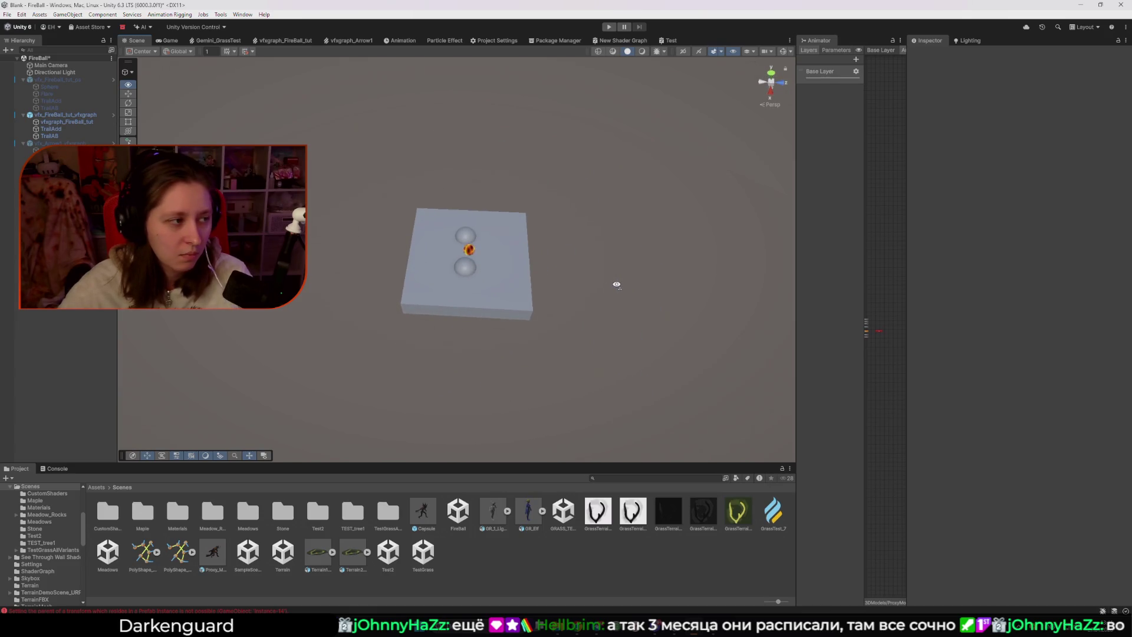
scroll(617, 284, down, 1)
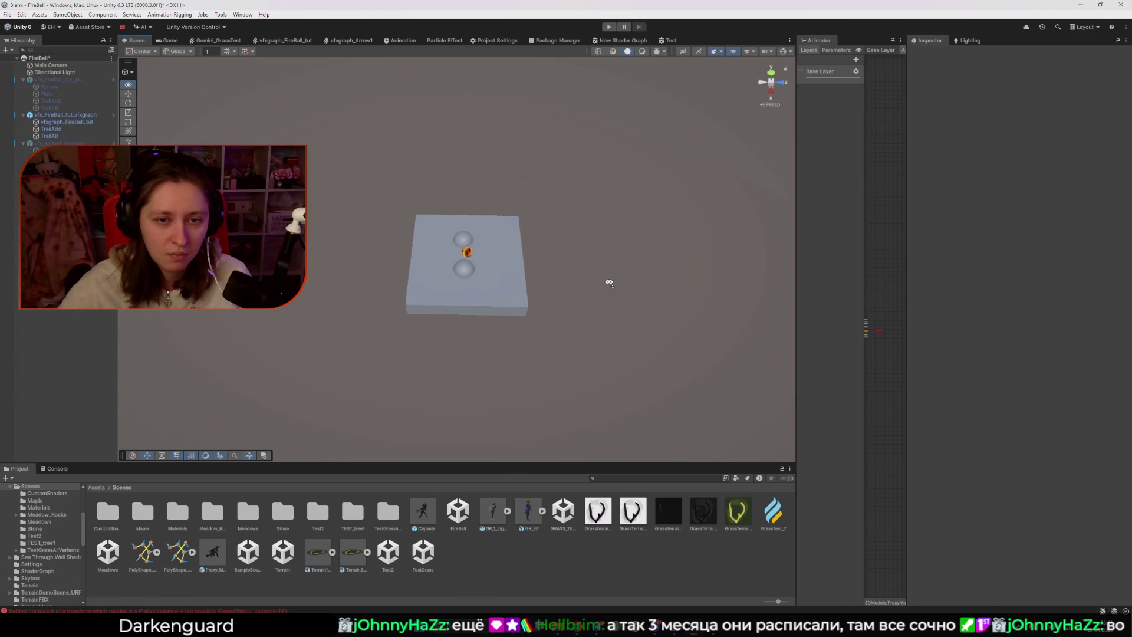
click(466, 255)
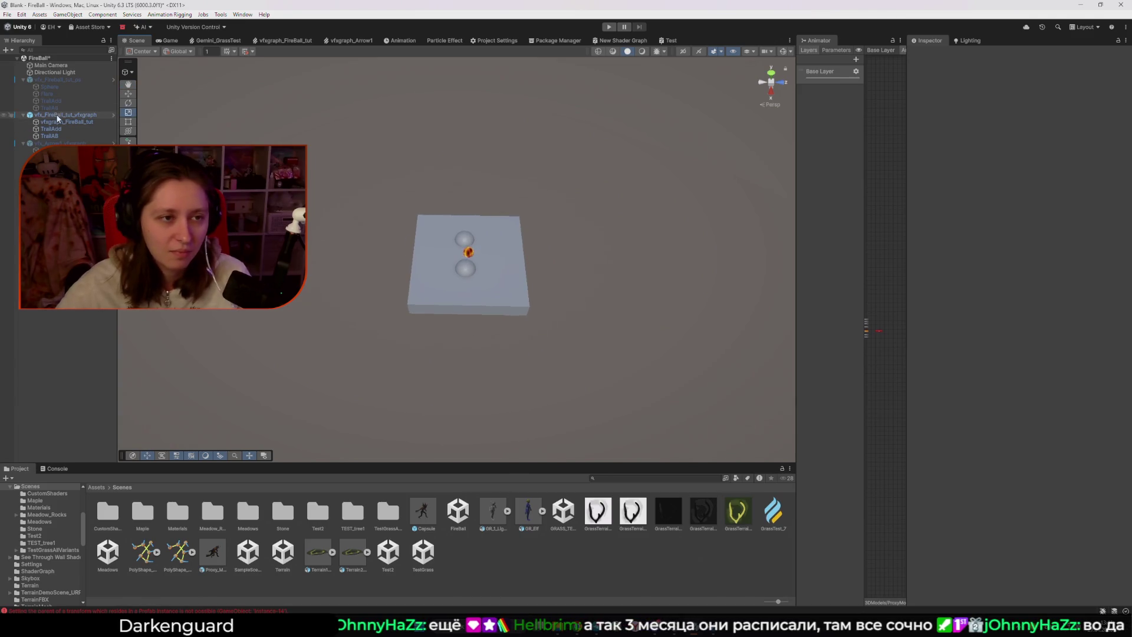
key(w)
mouse_move(467, 258)
mouse_down()
mouse_move(551, 253)
mouse_move(606, 230)
mouse_move(350, 216)
mouse_move(526, 196)
mouse_move(373, 249)
mouse_move(547, 243)
mouse_move(449, 187)
mouse_move(402, 301)
mouse_move(444, 262)
mouse_move(499, 237)
mouse_move(529, 293)
mouse_move(493, 211)
mouse_move(581, 272)
mouse_up()
key(ctrl+z)
- Reselect the fireball and undo so it sits back at 0, 0, 0
click(581, 338)
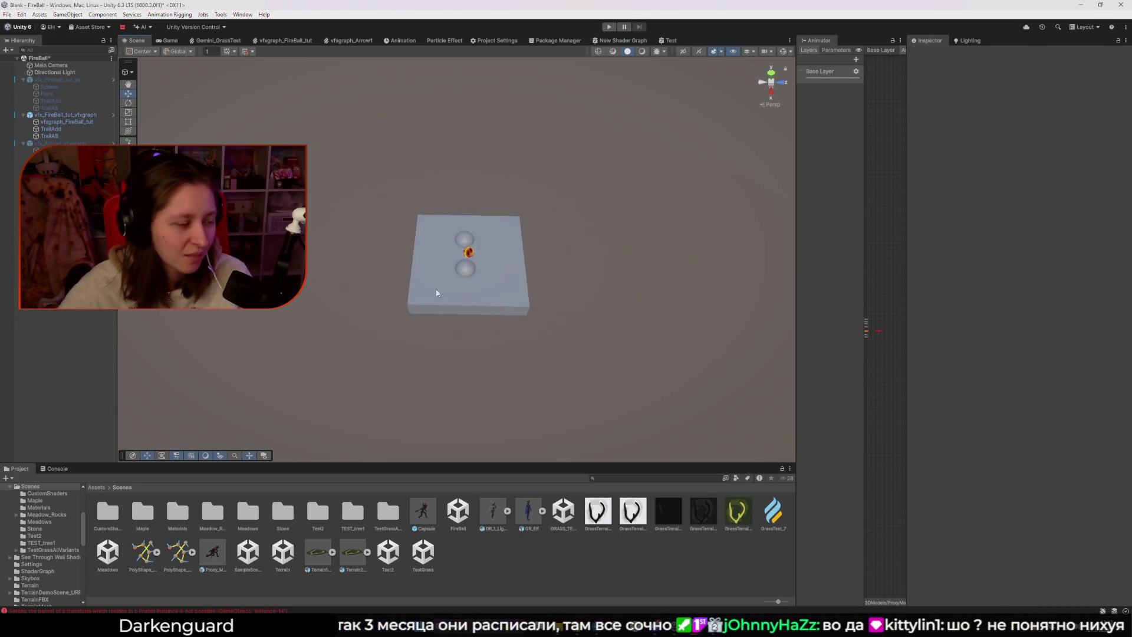
mouse_move(436, 288)
mouse_down()
mouse_move(412, 283)
mouse_move(448, 239)
mouse_move(472, 260)
mouse_move(638, 242)
mouse_move(407, 248)
mouse_move(354, 152)
mouse_move(651, 253)
mouse_move(297, 318)
mouse_move(566, 315)
mouse_move(372, 320)
mouse_move(595, 295)
mouse_move(356, 210)
mouse_move(577, 252)
mouse_move(436, 191)
mouse_move(557, 289)
mouse_move(529, 232)
mouse_move(425, 233)
mouse_move(525, 271)
mouse_up()
click(63, 108)
click(63, 114)
key(ctrl+z)
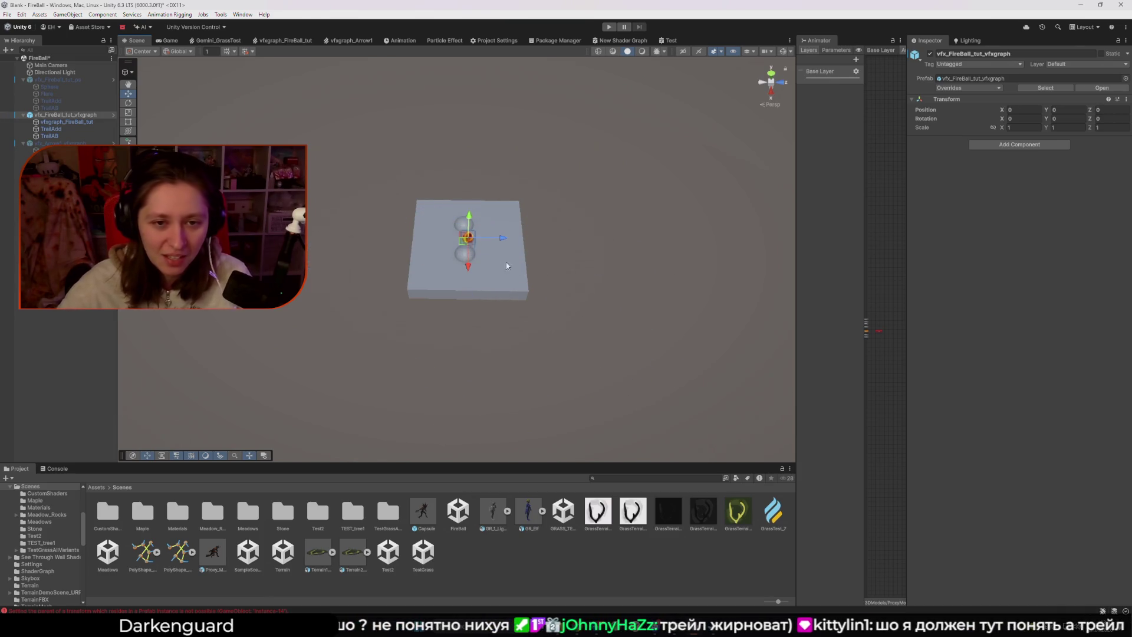
drag(467, 238, 519, 239)
key(ctrl+z)
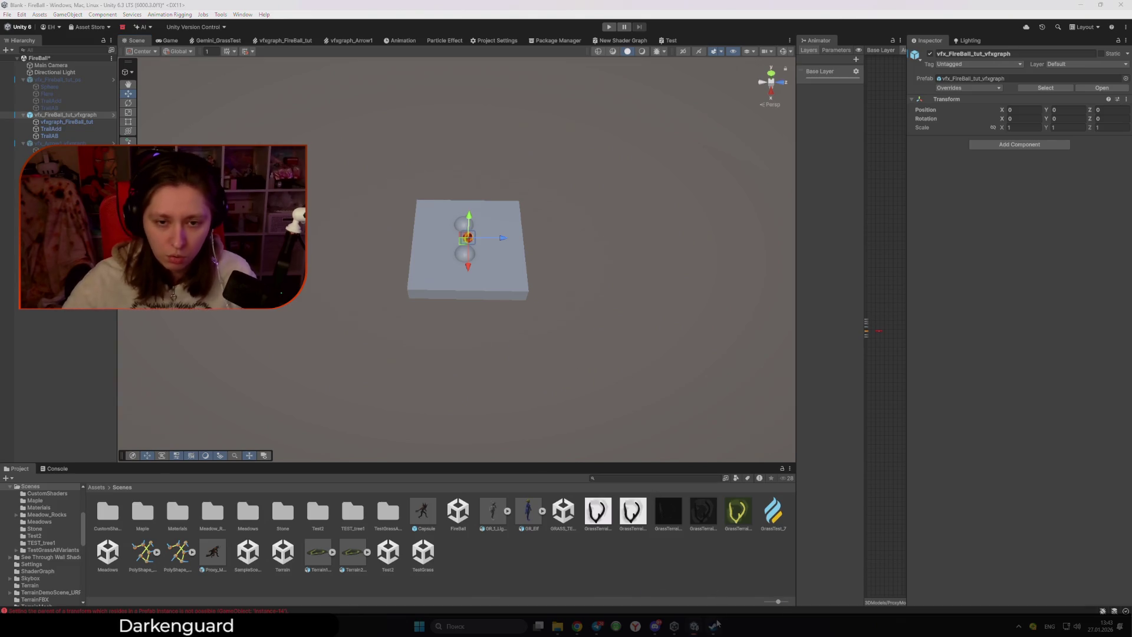
- Bring the Steam library to the front and select Deadlock in the game list
mouse_move(713, 626)
click(711, 575)
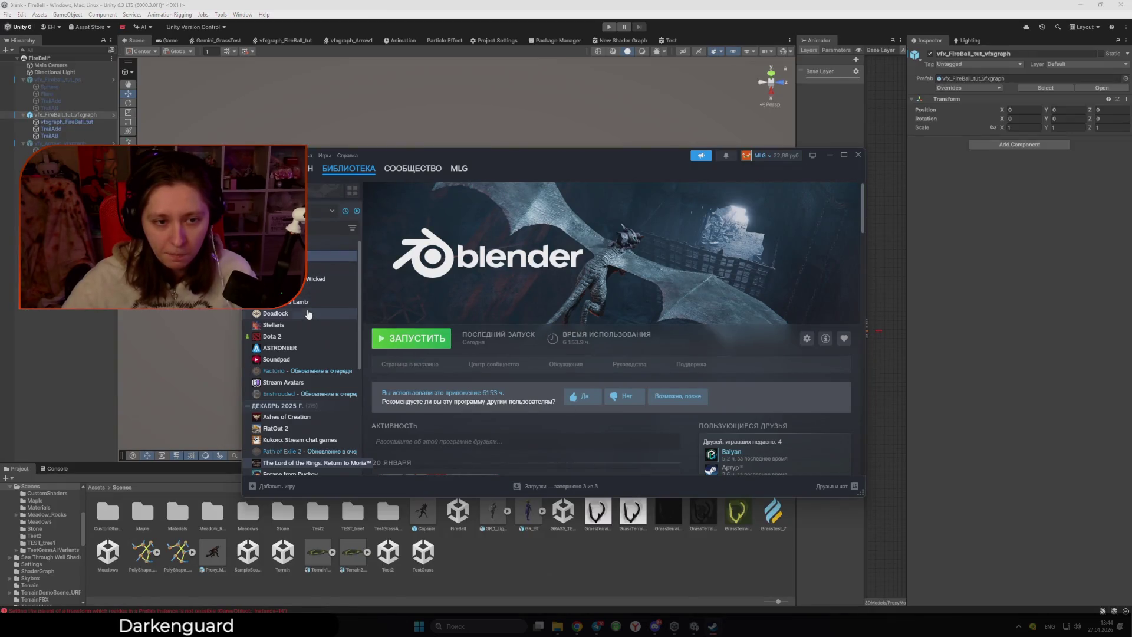
click(329, 314)
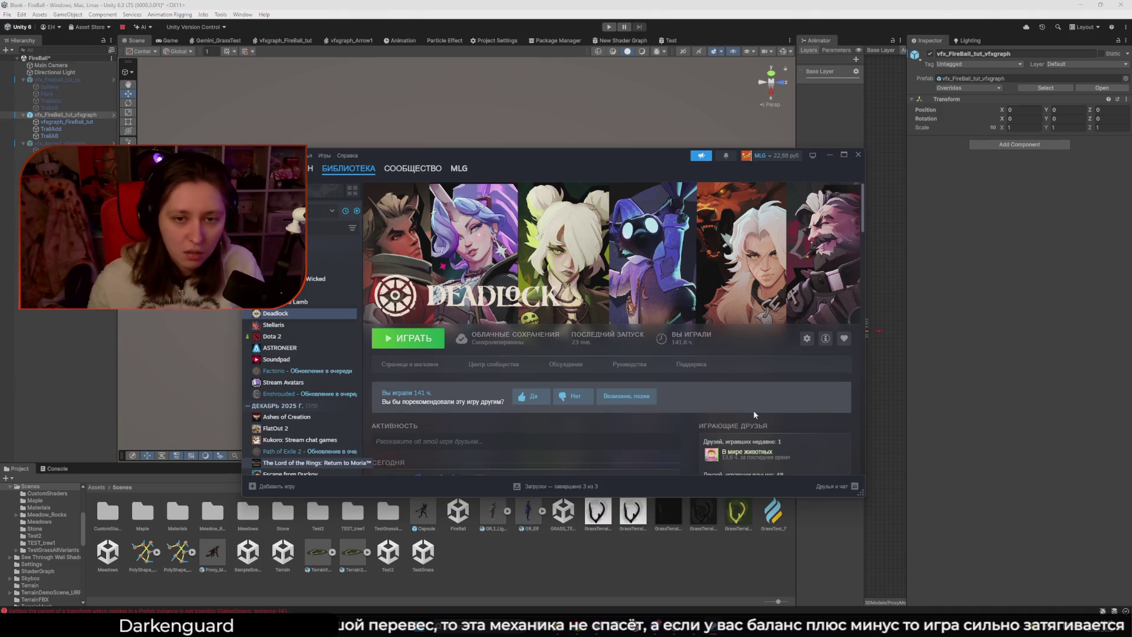
- Minimize the Steam library window to bring the Unity FireBall scene back into view
click(829, 156)
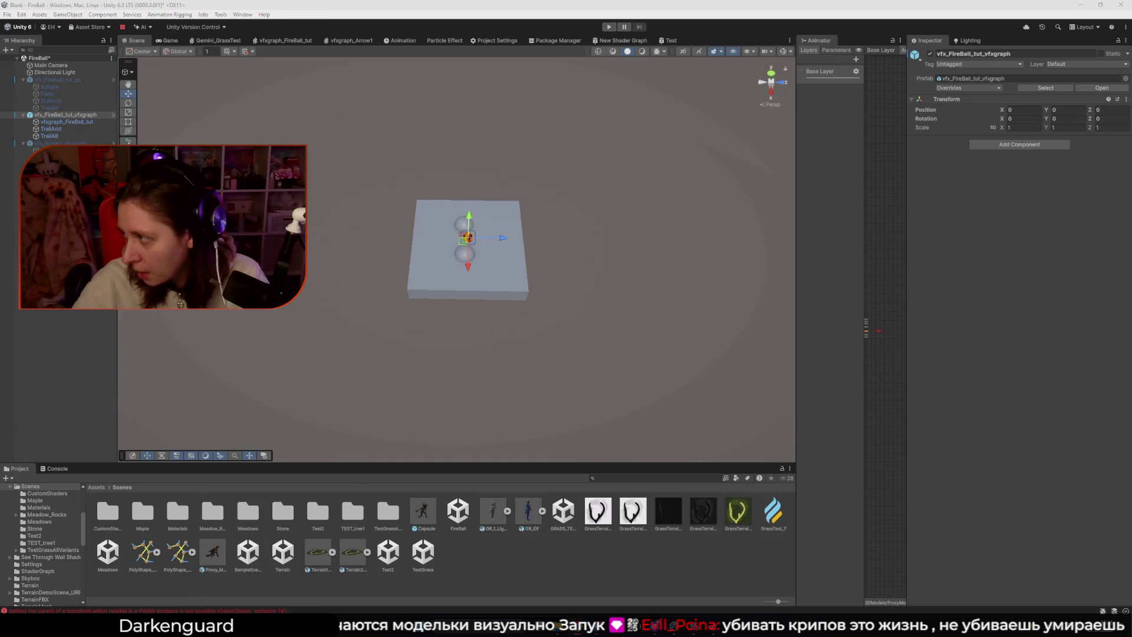
- Move the ArtStation browser over the editor, maximize it, and open the artist's portfolio page
drag(1131, 144, 733, 145)
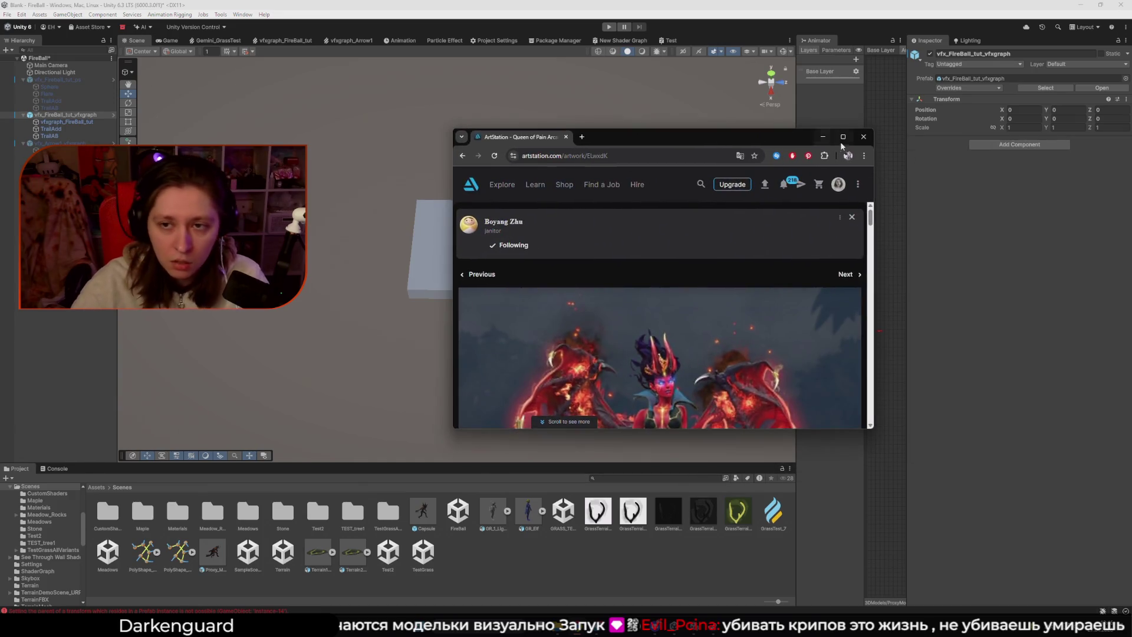
click(859, 144)
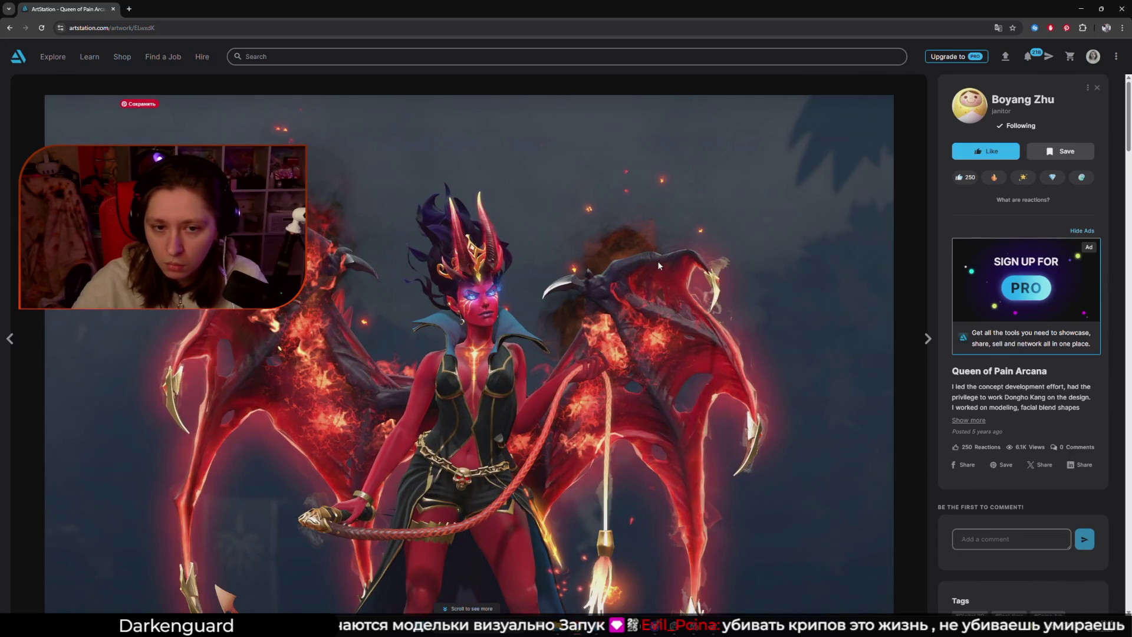
scroll(653, 263, down, 2)
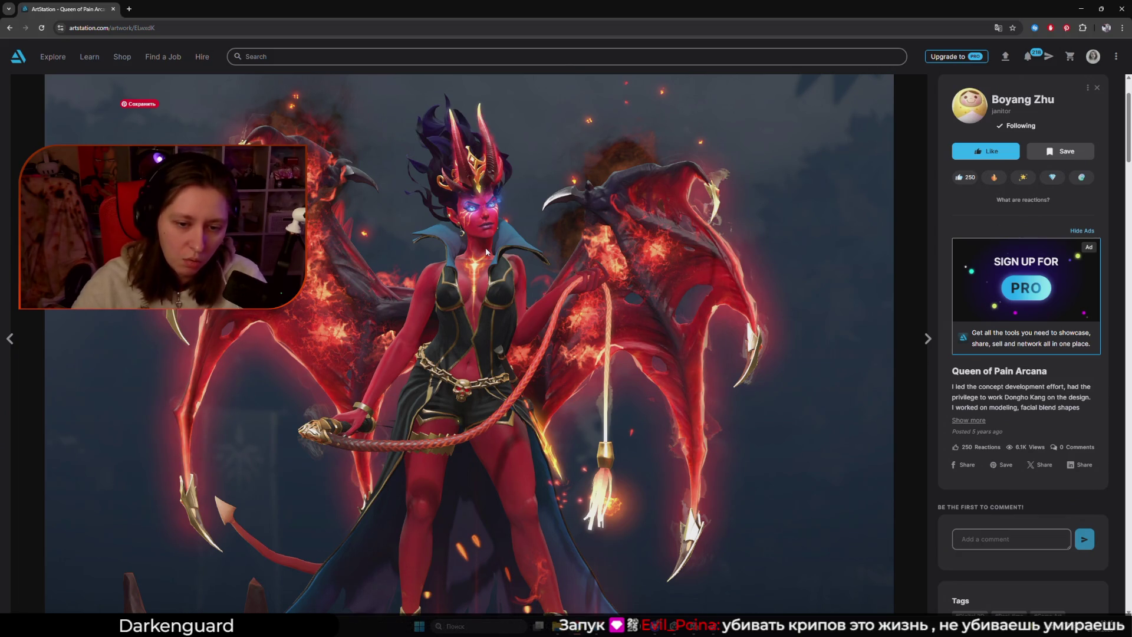
click(1023, 104)
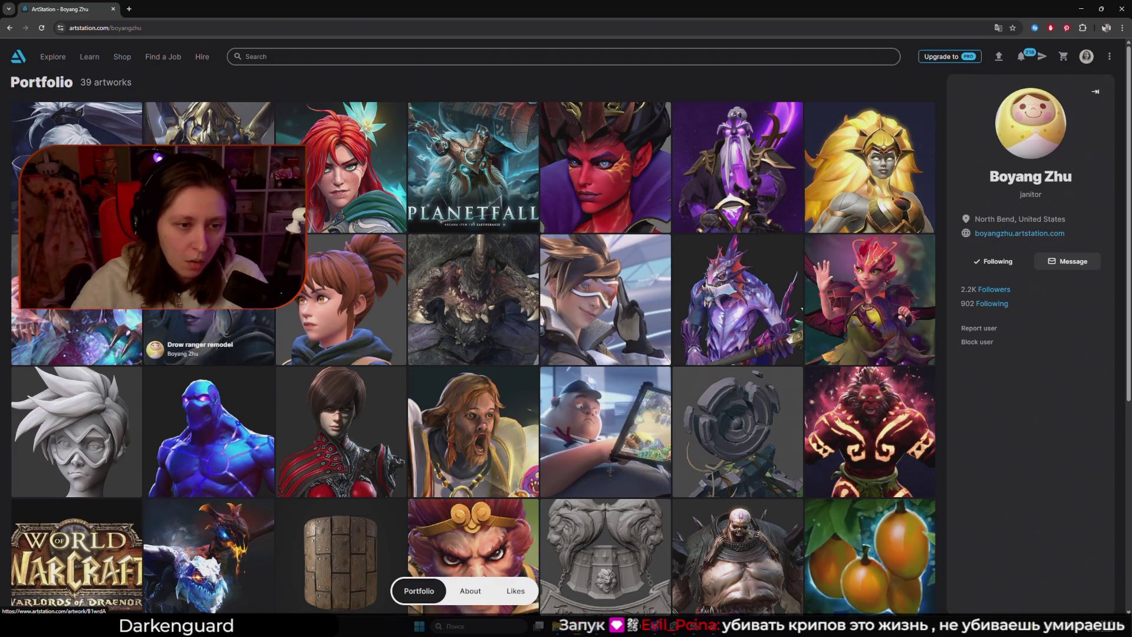
- Resize the browser taller and wider to view more artworks, then minimize it to return to Unity
drag(454, 8, 589, 125)
scroll(694, 310, down, 3)
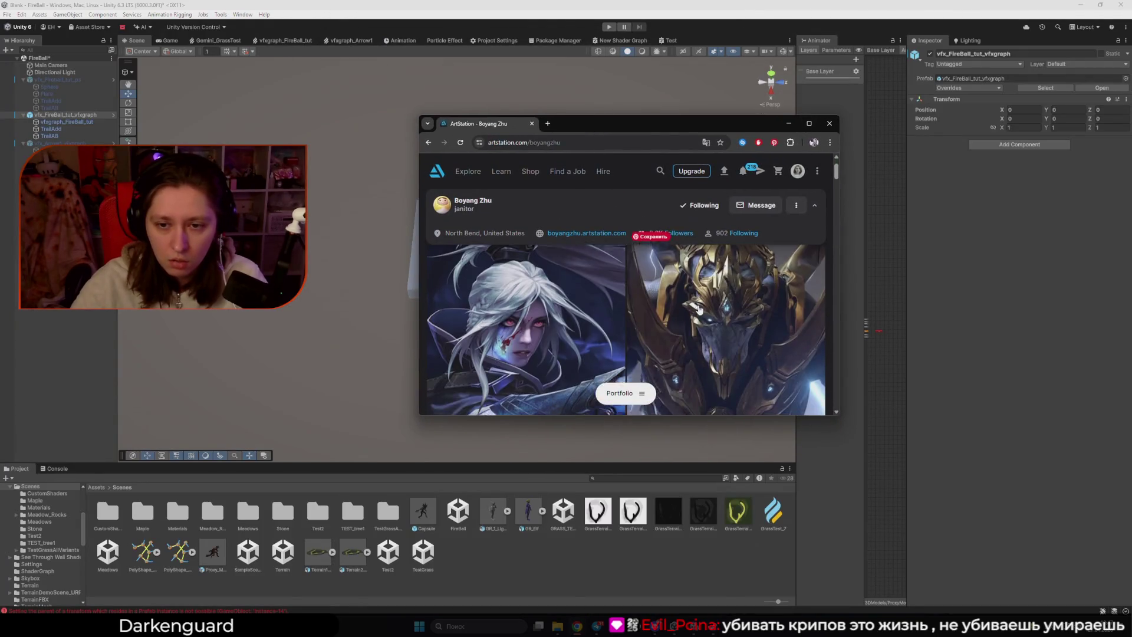
double_click(759, 116)
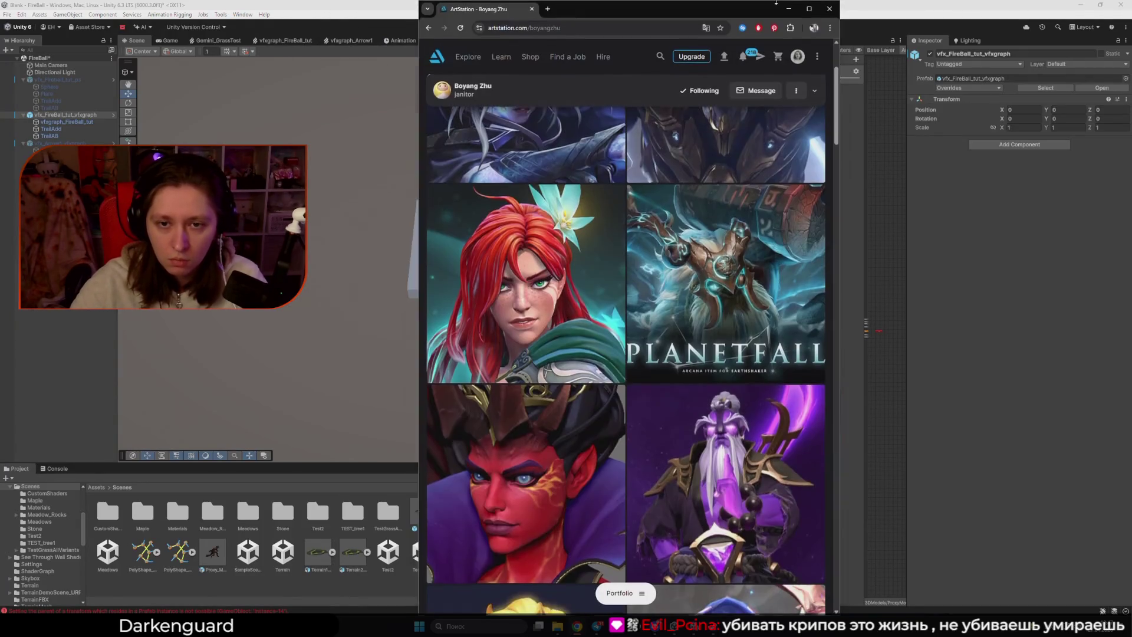
drag(841, 247, 1113, 247)
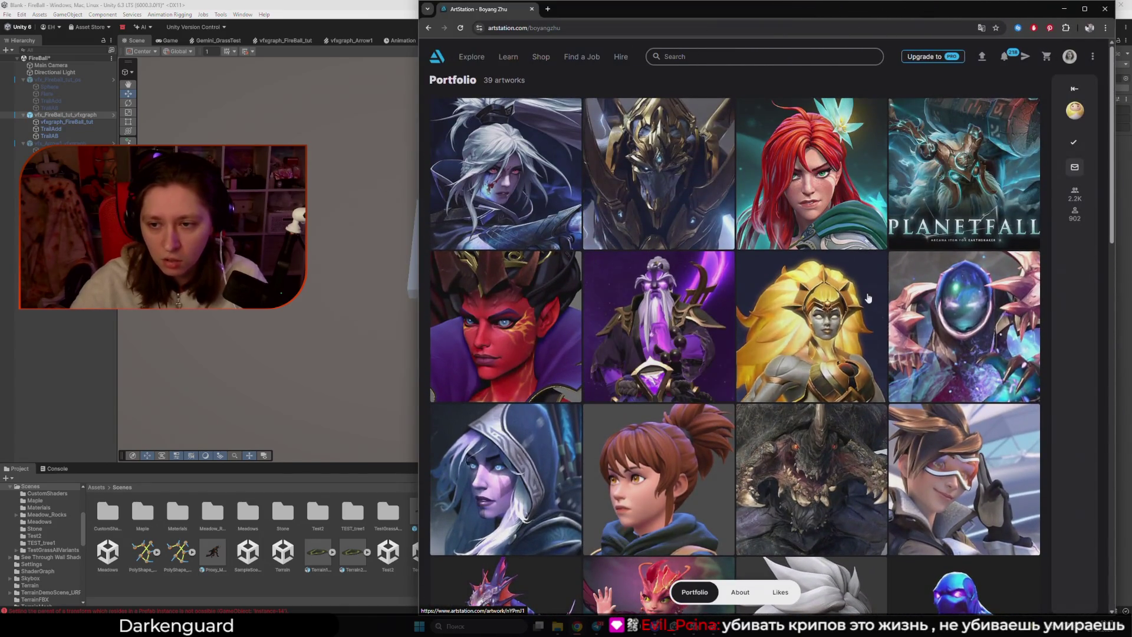
scroll(675, 384, down, 2)
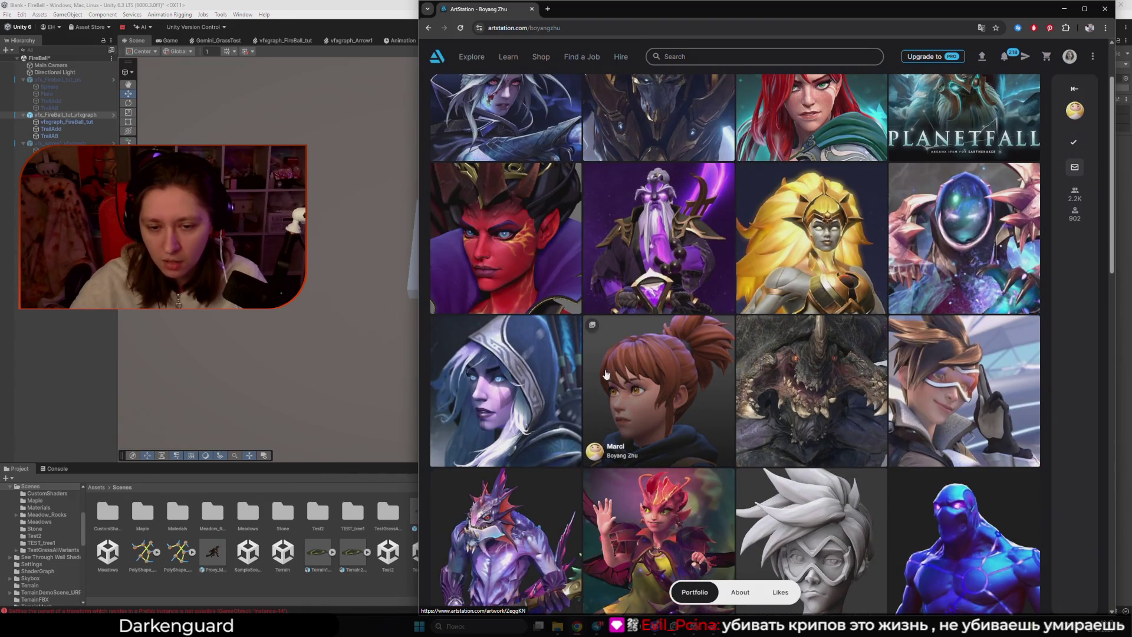
scroll(516, 364, up, 2)
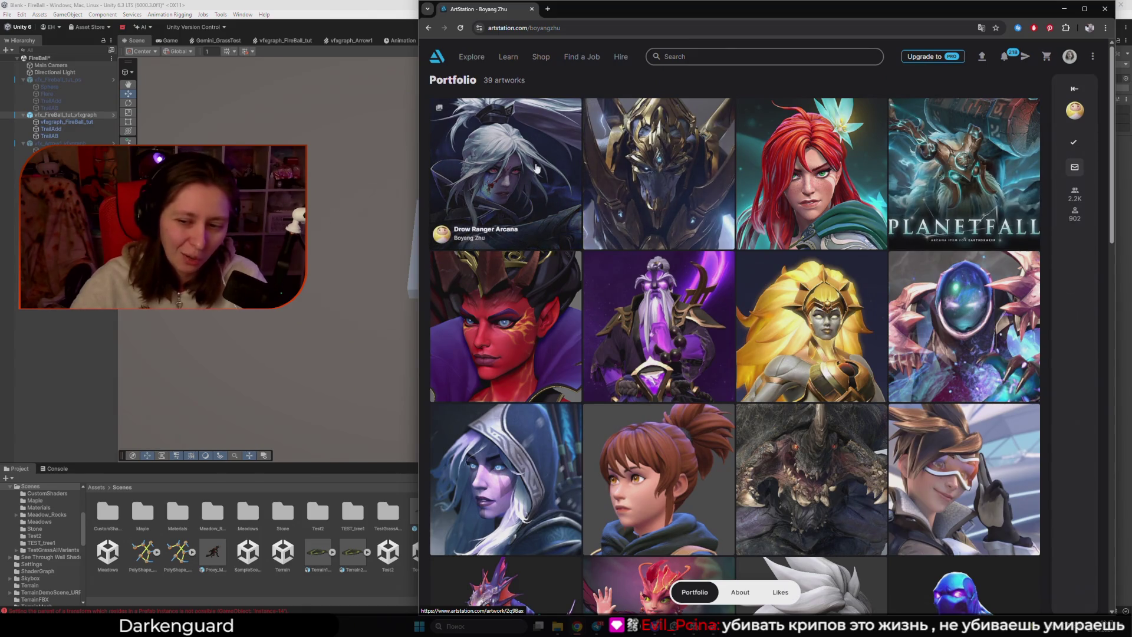
click(1064, 9)
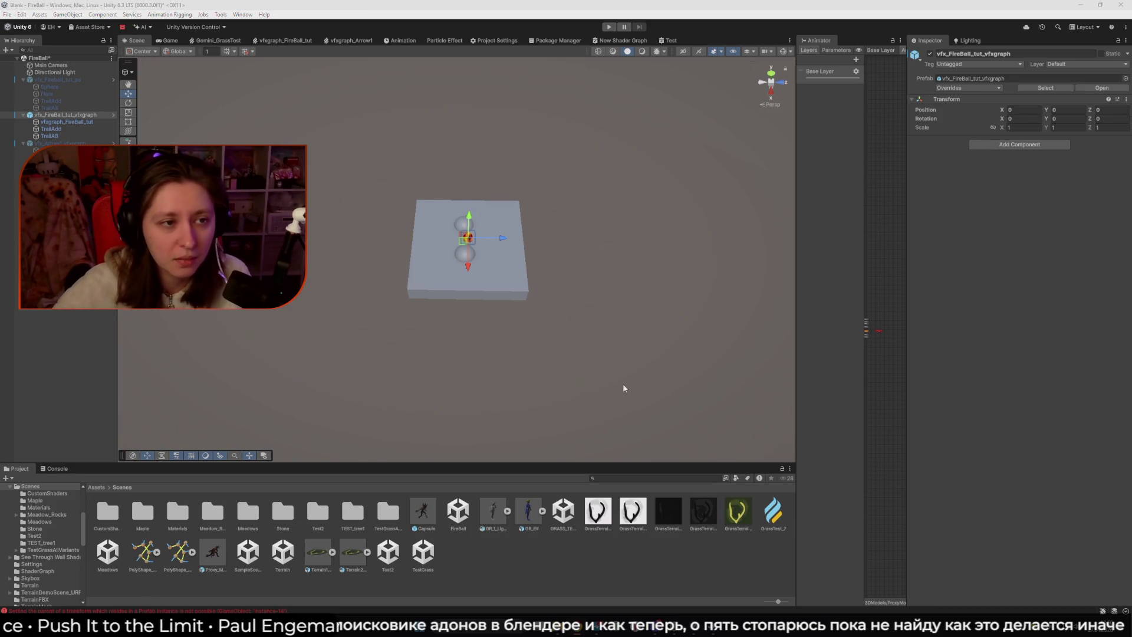
scroll(580, 350, up, 5)
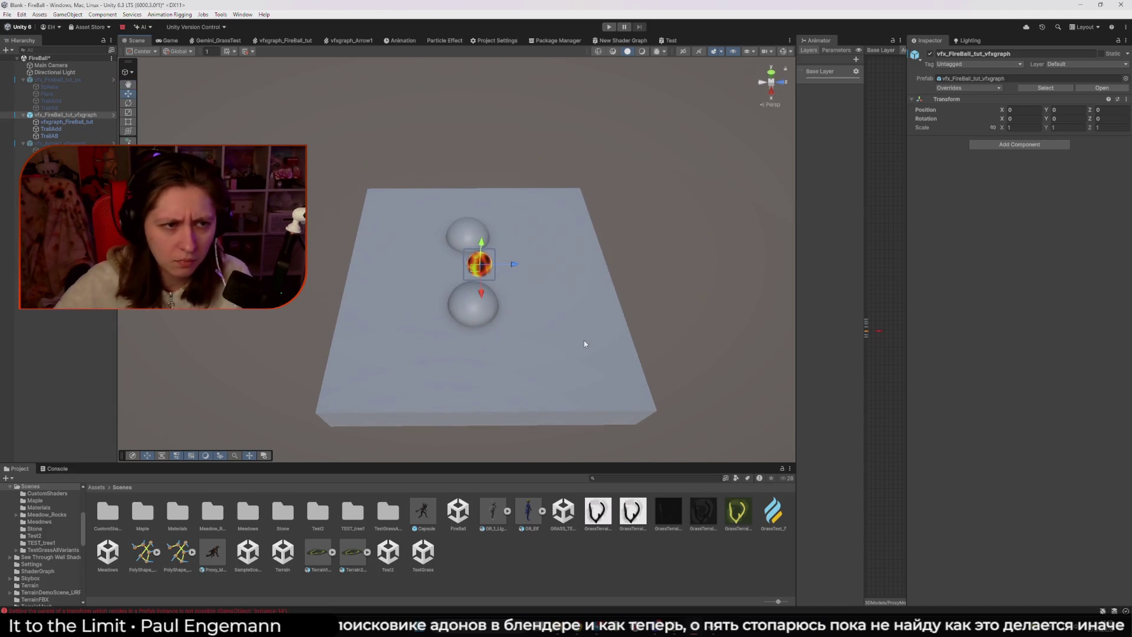
- Select vfxgraph_FireBall_tut to inspect its Visual Effect settings, then deselect it
click(71, 122)
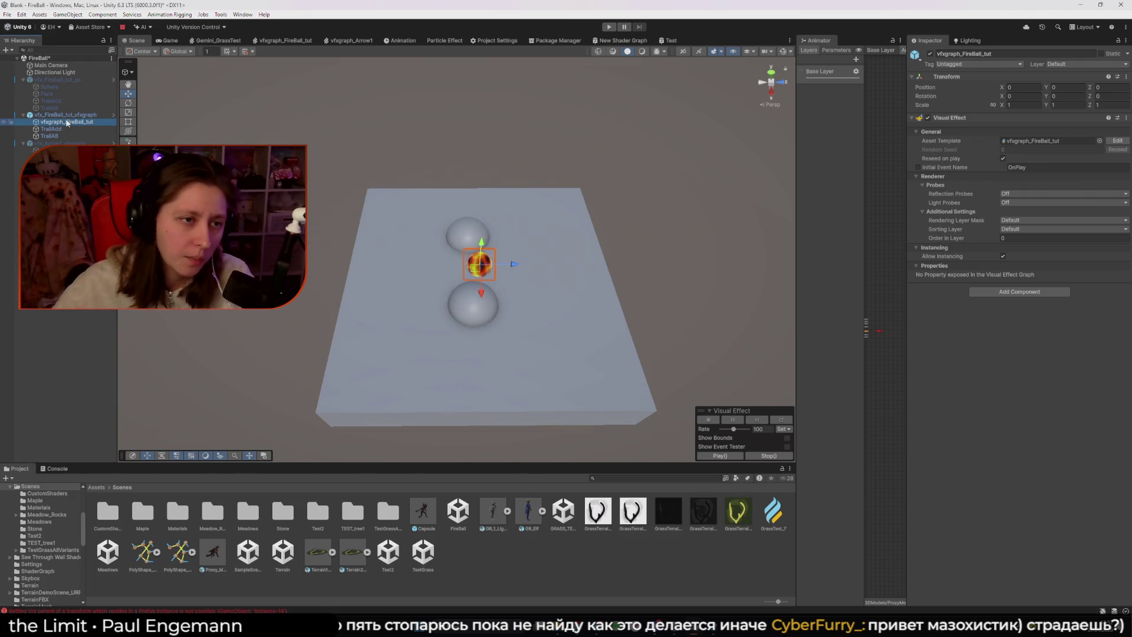
ctrl+click(59, 122)
- Make a vfx_Arrow1_vfxgraph variant prefab, cancel the fireball prefab, then delete the variant
mouse_move(59, 143)
mouse_down()
mouse_move(563, 586)
mouse_move(525, 558)
mouse_up()
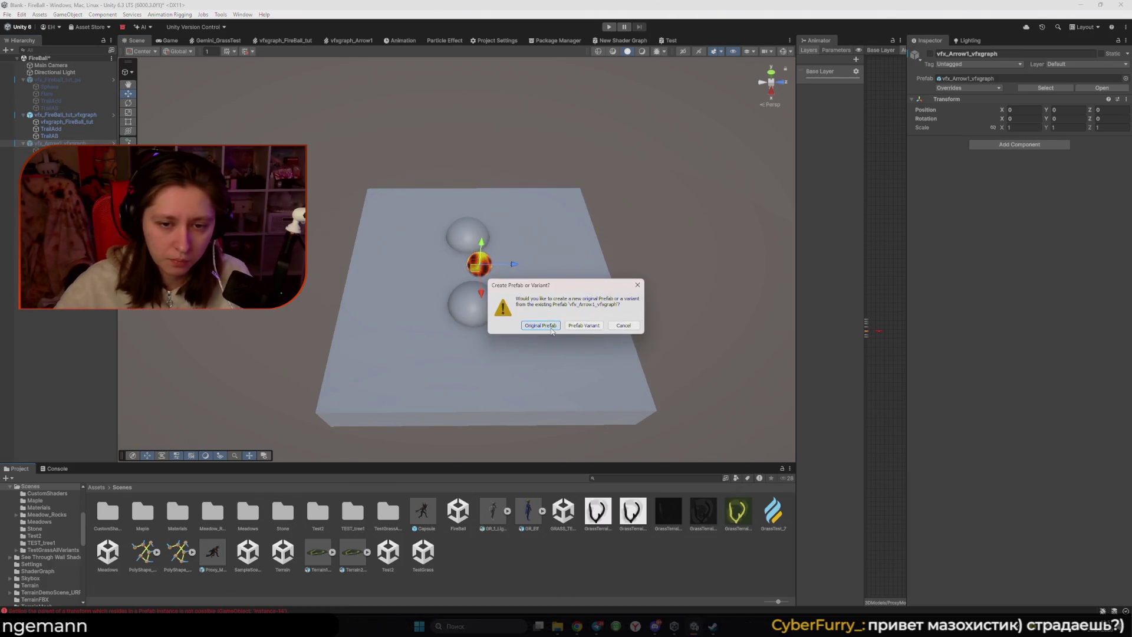
click(583, 326)
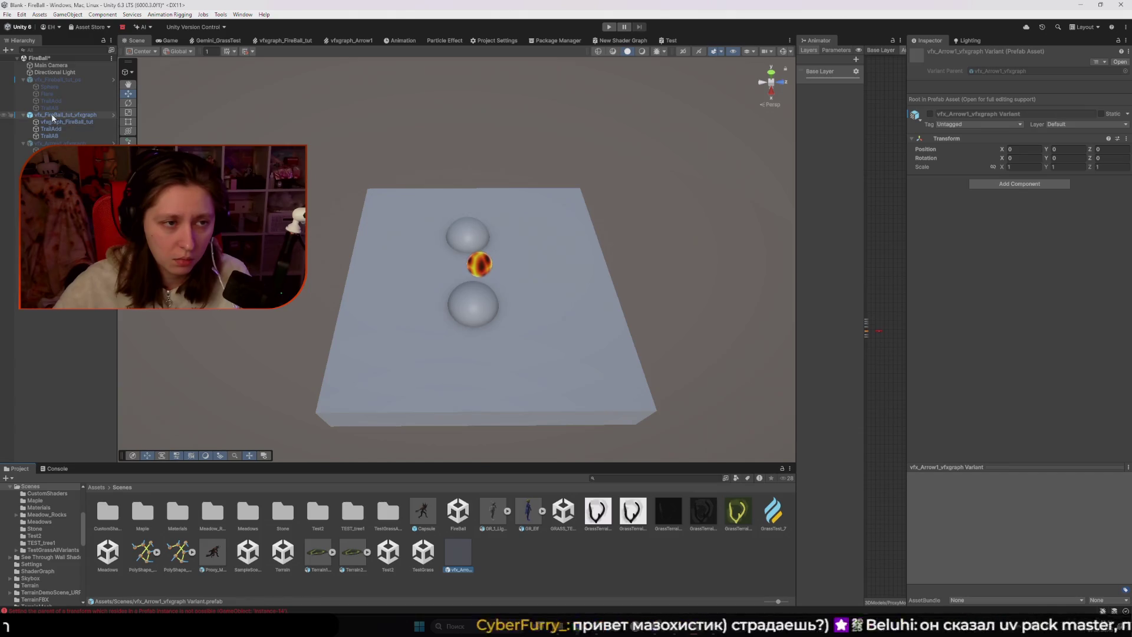
drag(65, 114, 519, 560)
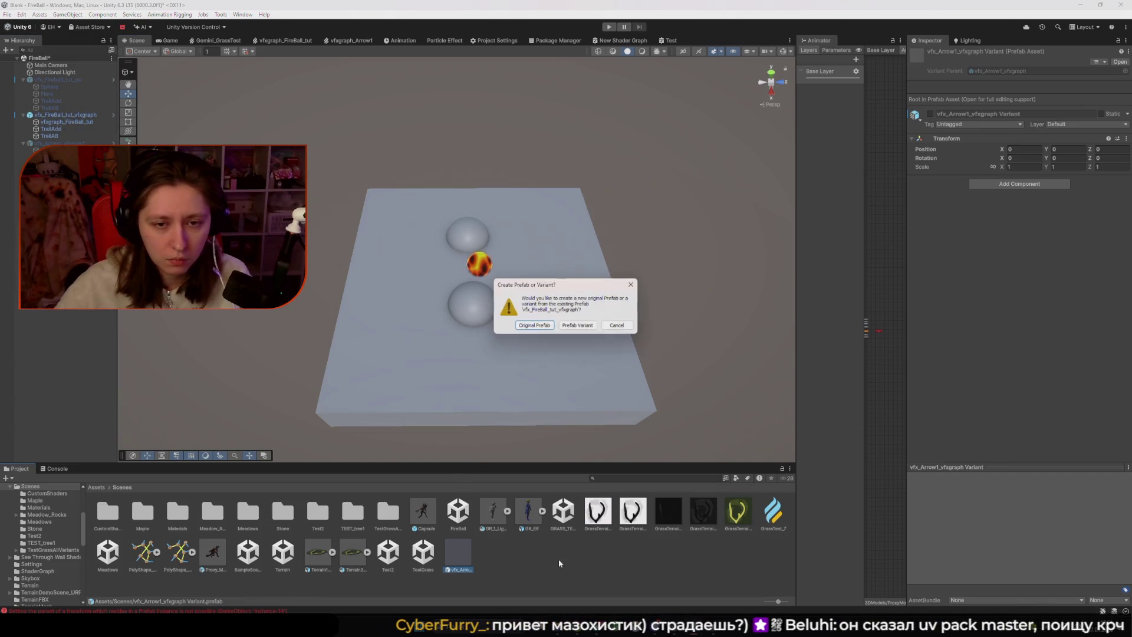
click(631, 284)
key(Delete)
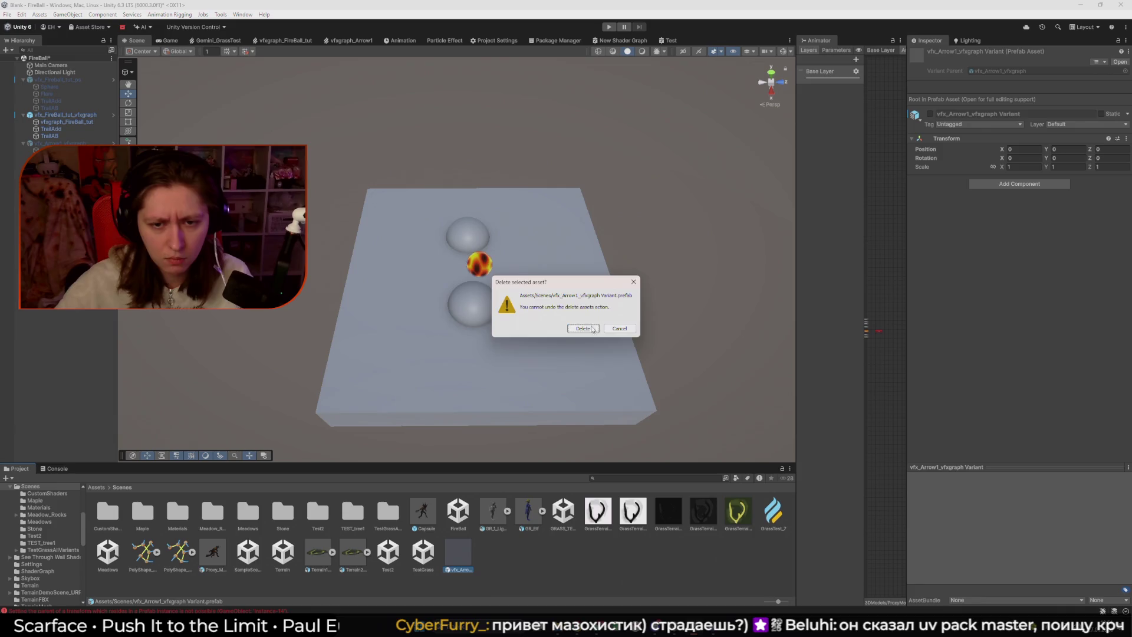
click(582, 328)
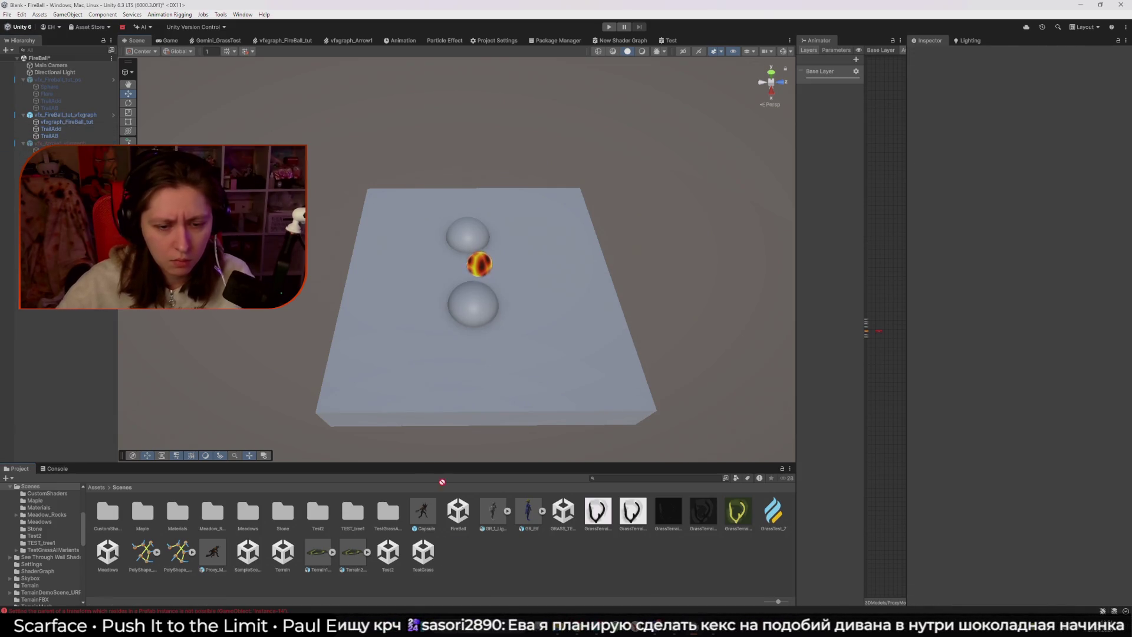
- Save the arrow effect as an original prefab and ping the fireball's VFX graph asset via Asset Template
drag(442, 481, 498, 569)
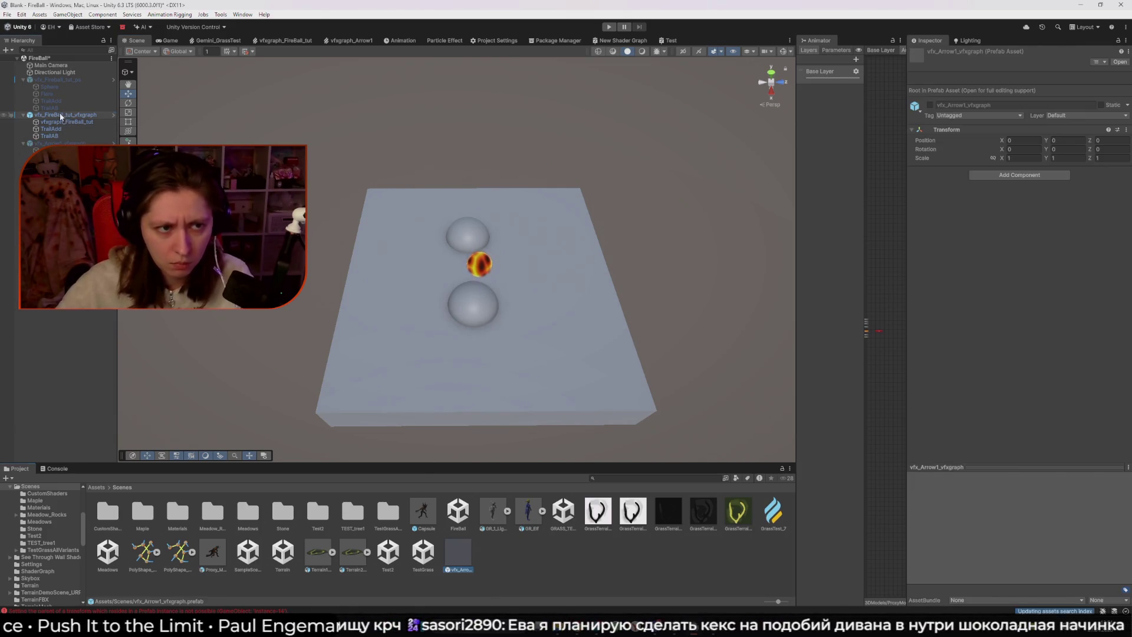
drag(61, 116, 501, 560)
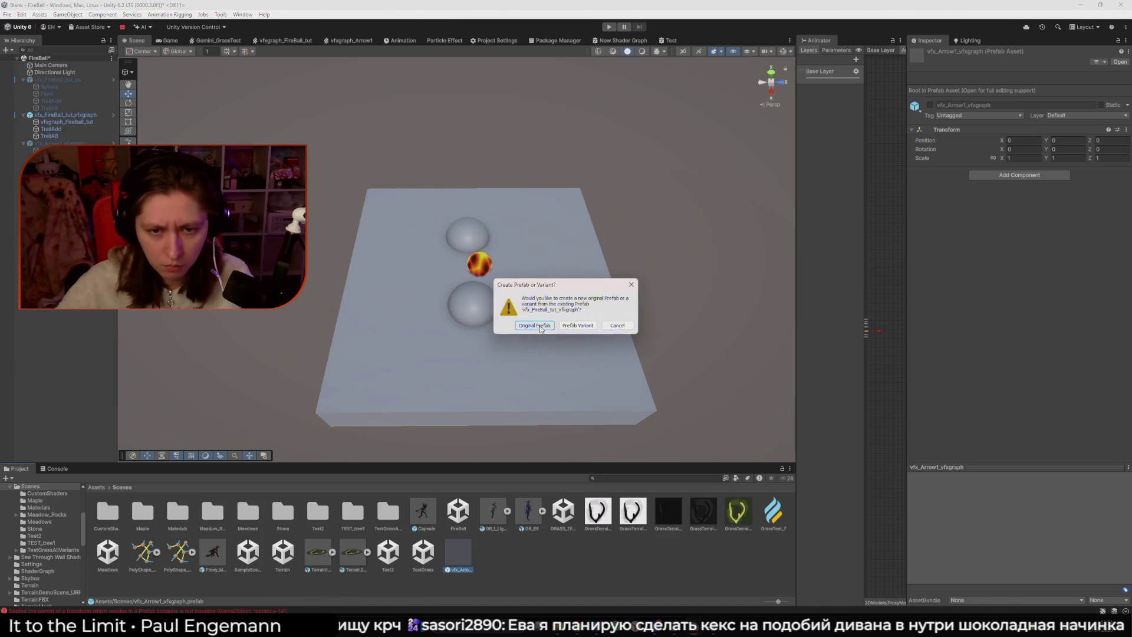
click(631, 285)
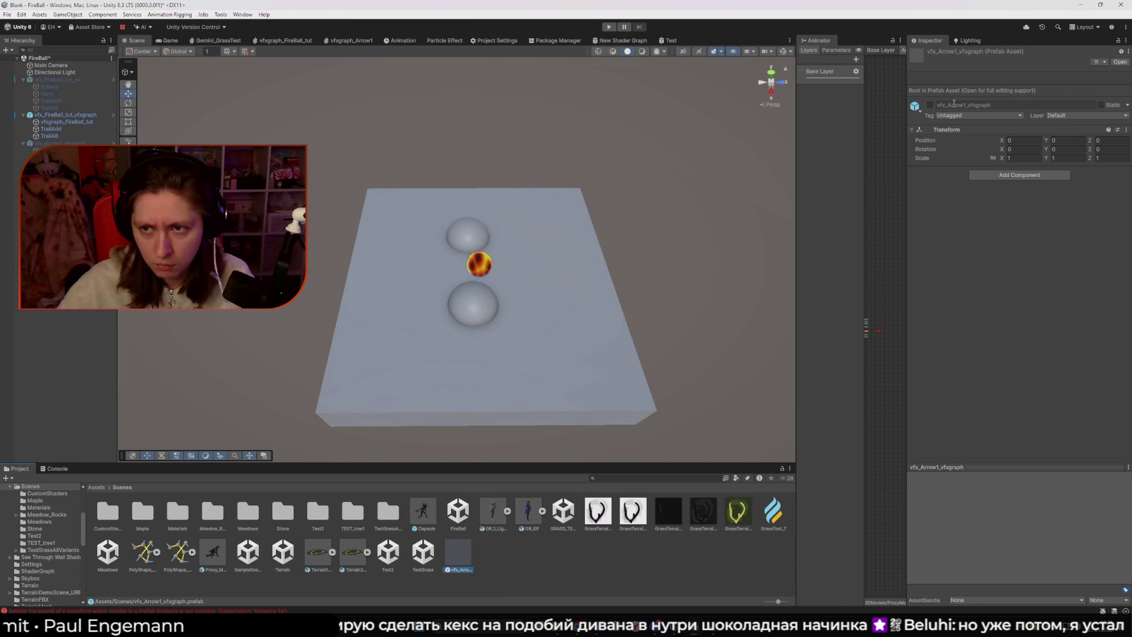
click(49, 121)
click(1002, 141)
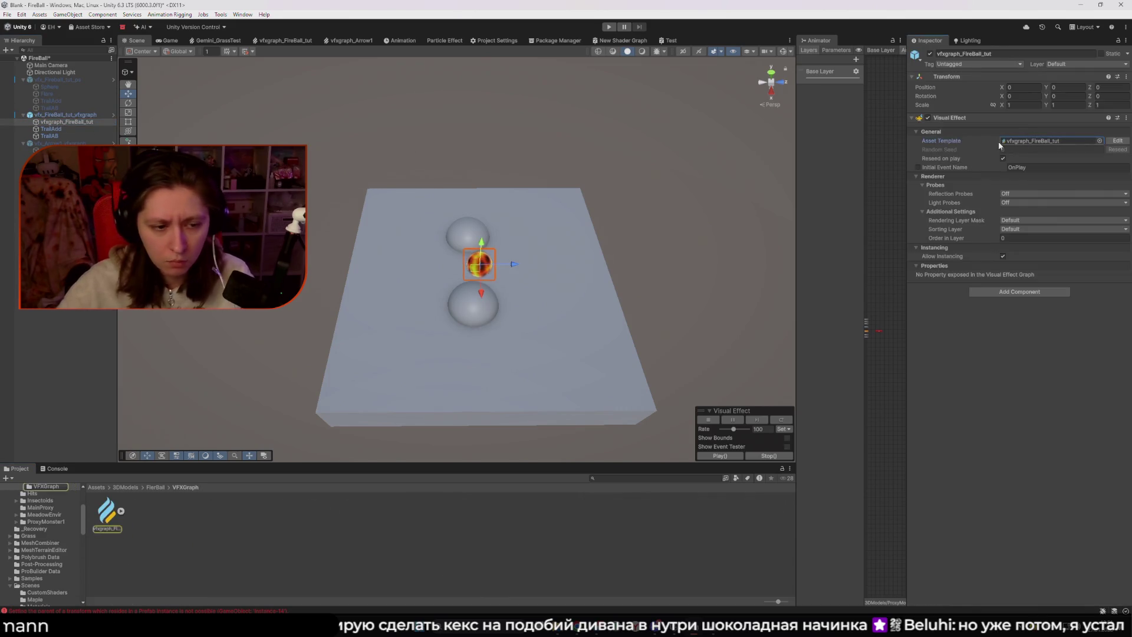
- Navigate the Project window up through 3DModels to top-level Assets and clear the fireball selection
click(127, 488)
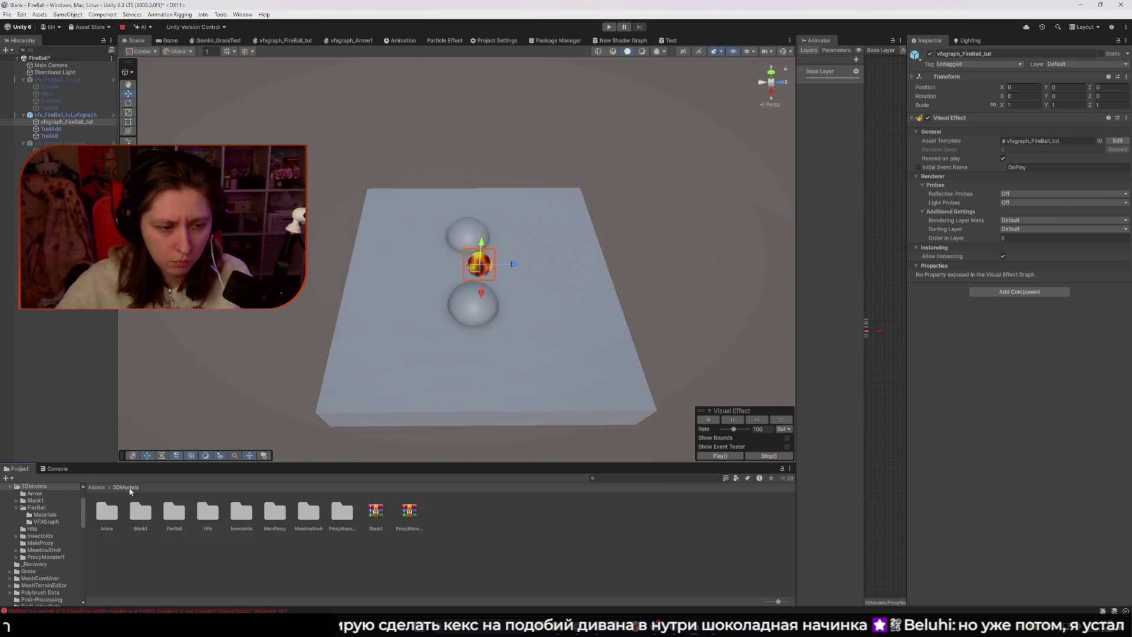
click(96, 488)
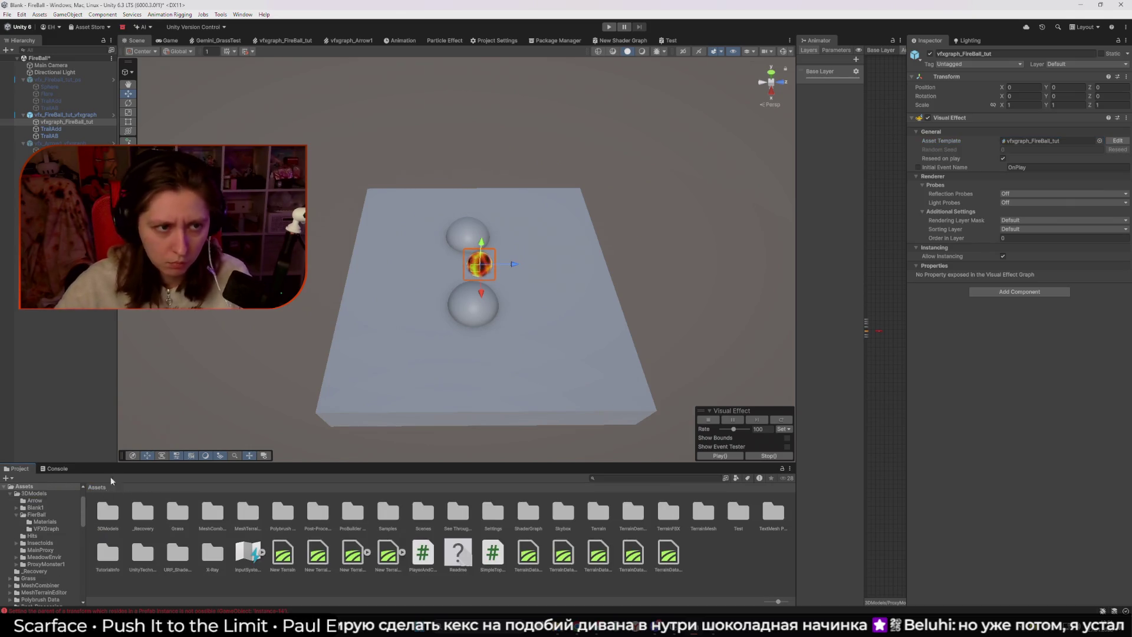
key(shift+d)
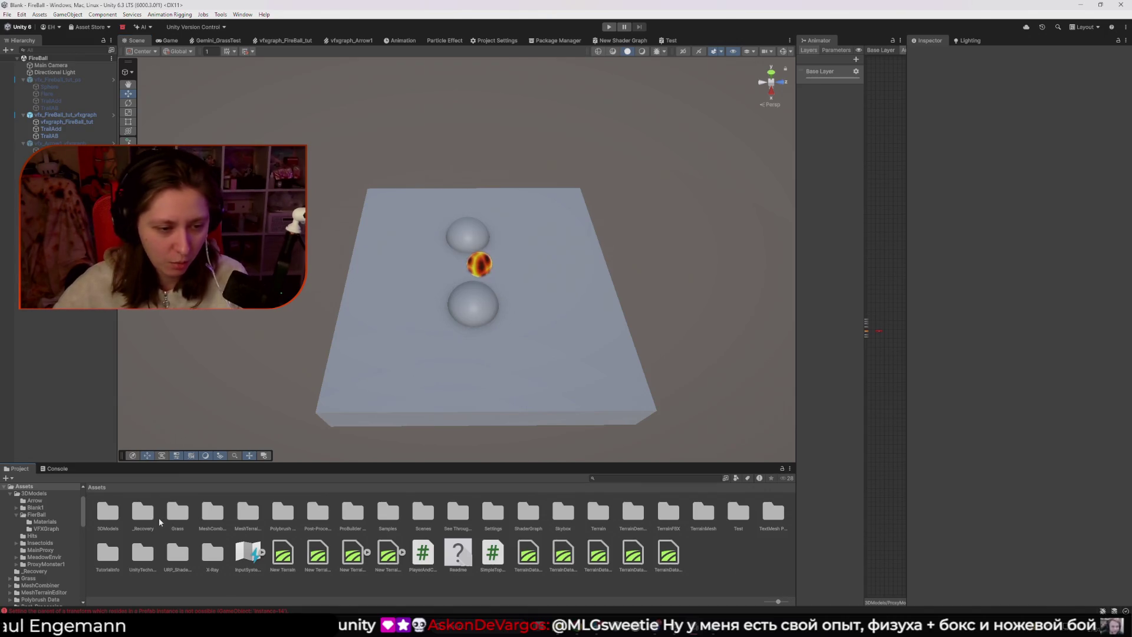
- Open Assets/Scenes and delete the vfx_Arrow1_vfxgraph prefab
double_click(423, 512)
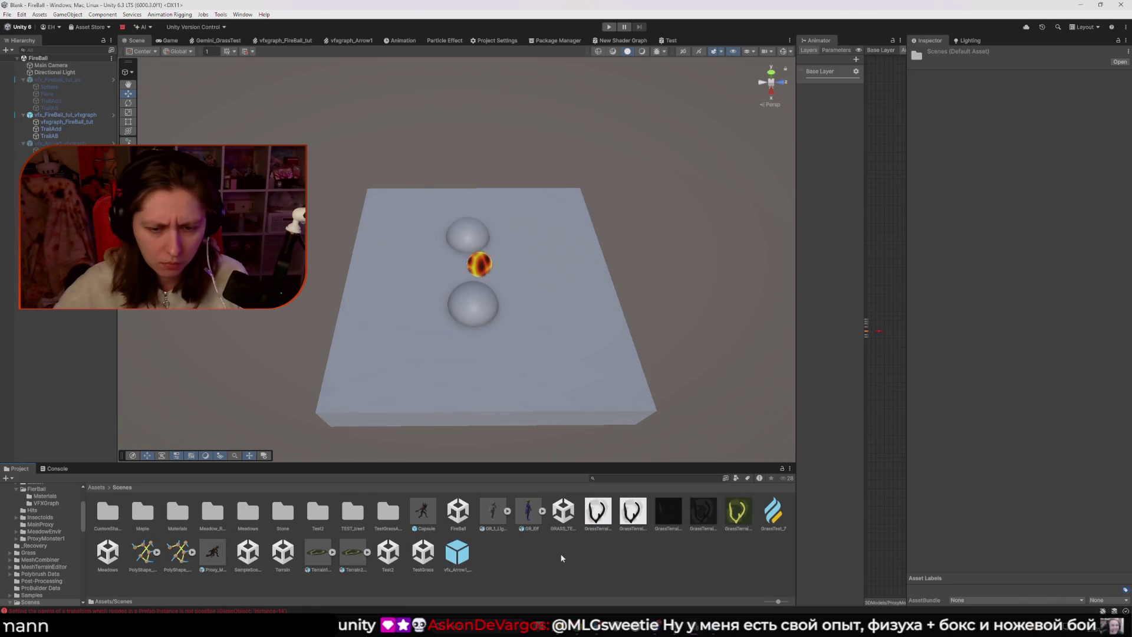
click(462, 548)
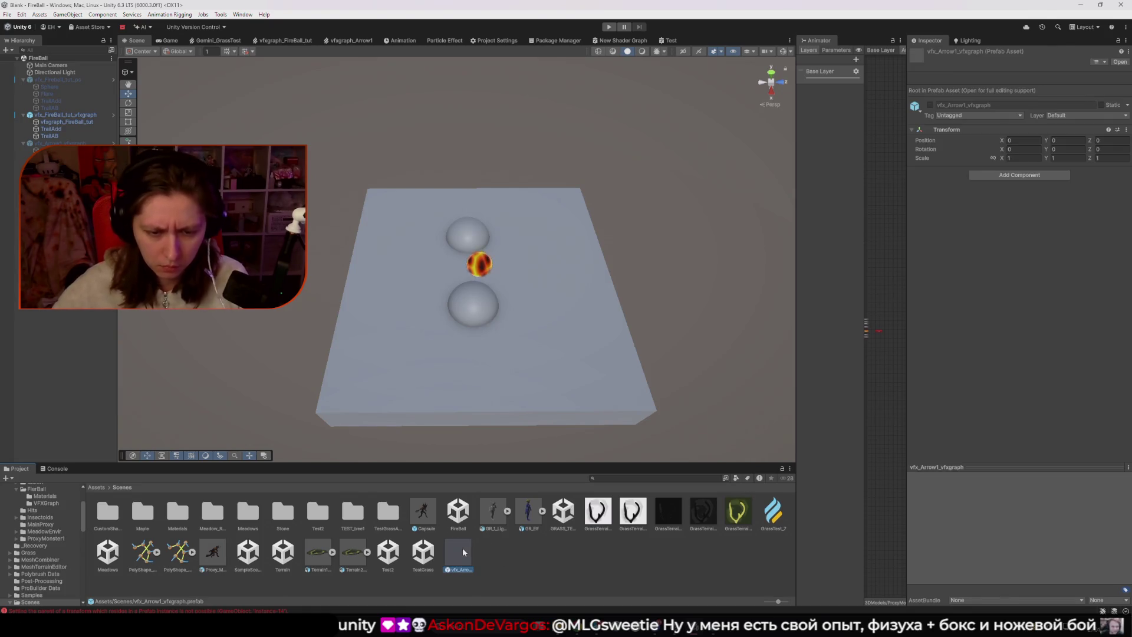
key(Delete)
click(569, 330)
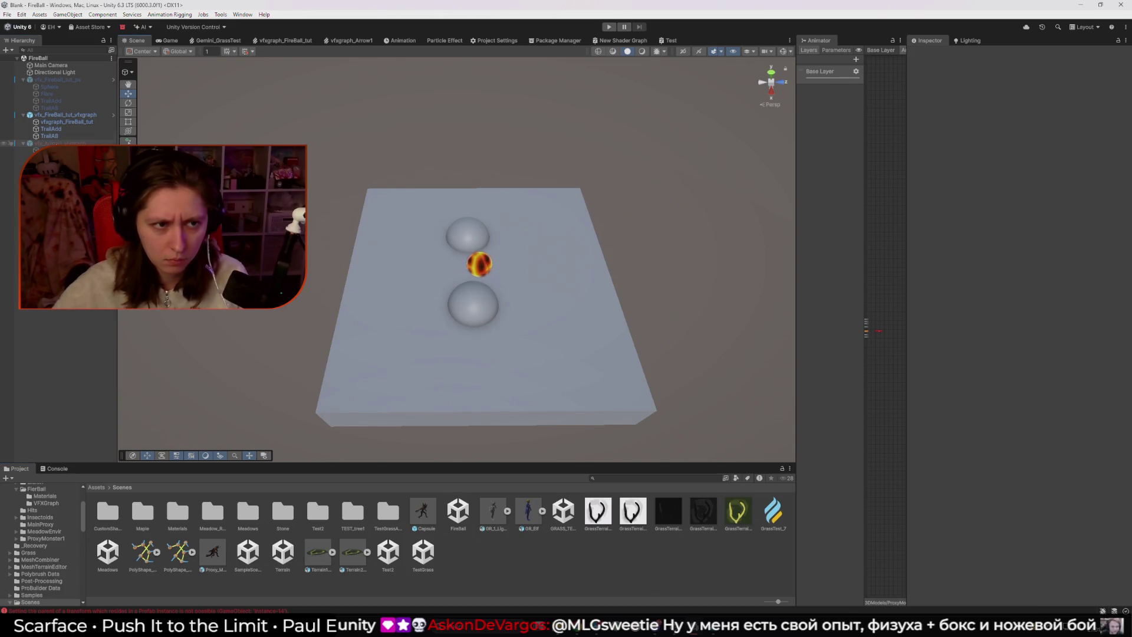
- Clear the selection and start opening the Meadows scene asset
click(59, 143)
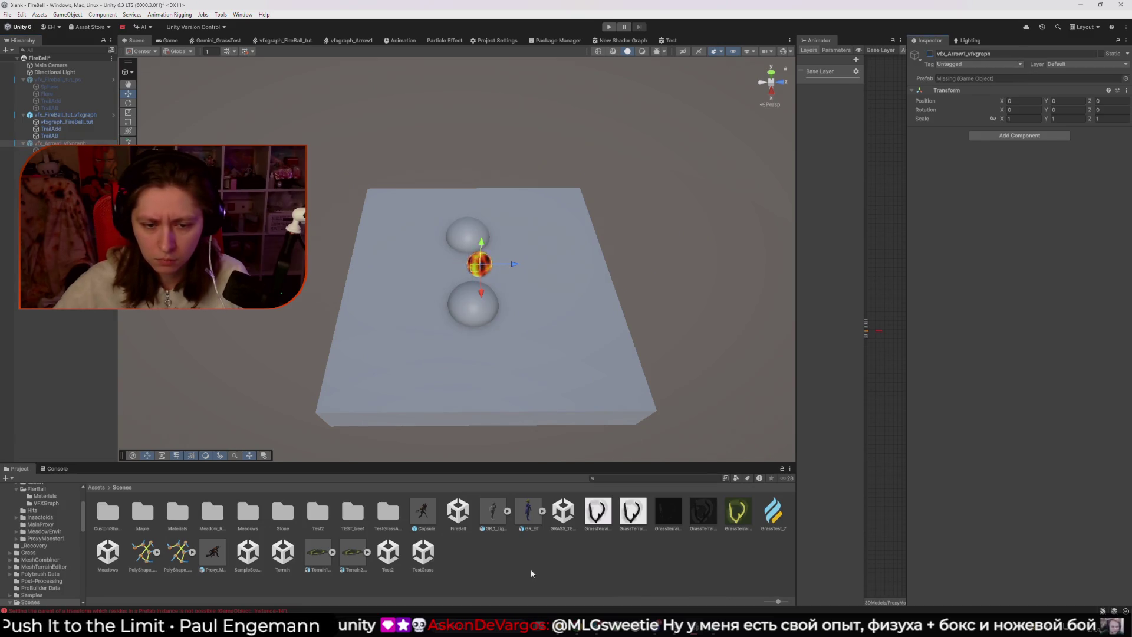
click(530, 573)
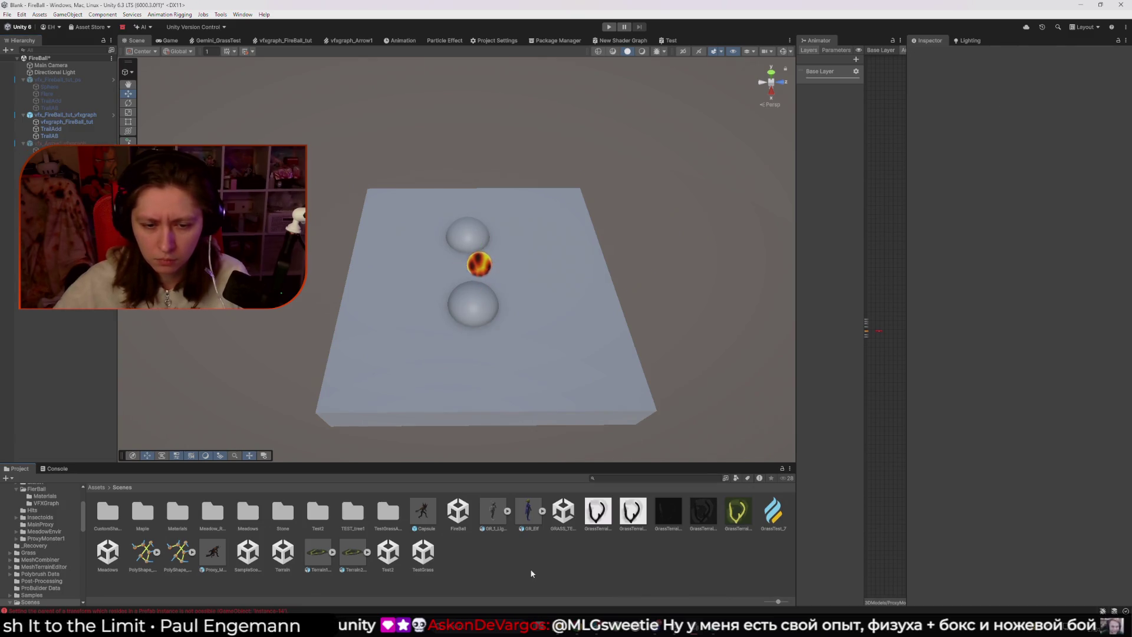
click(432, 553)
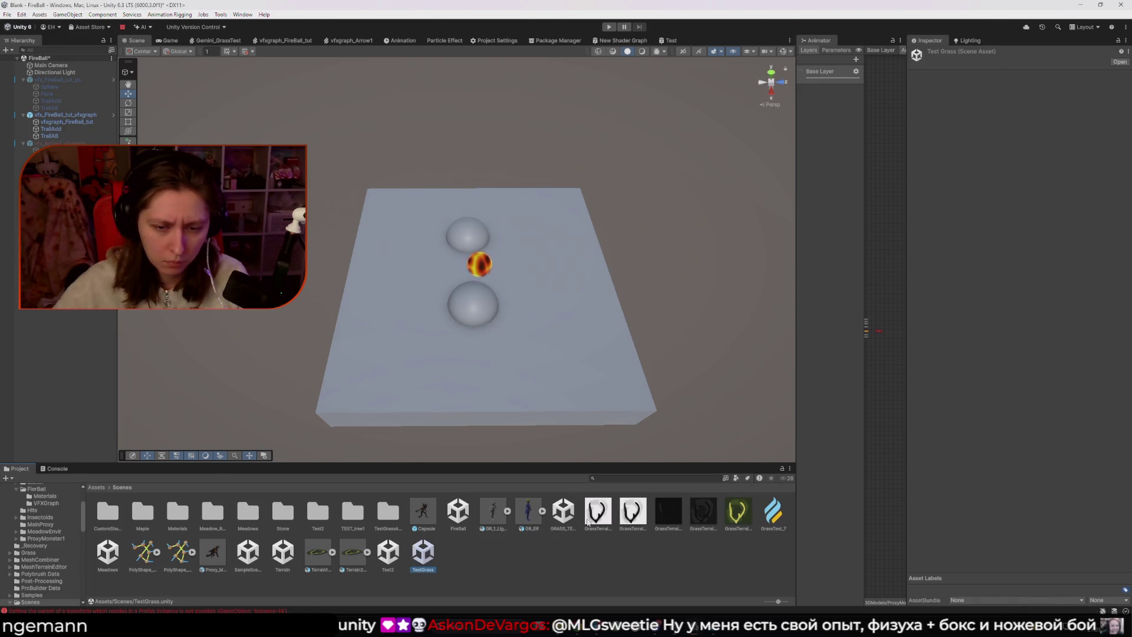
double_click(107, 560)
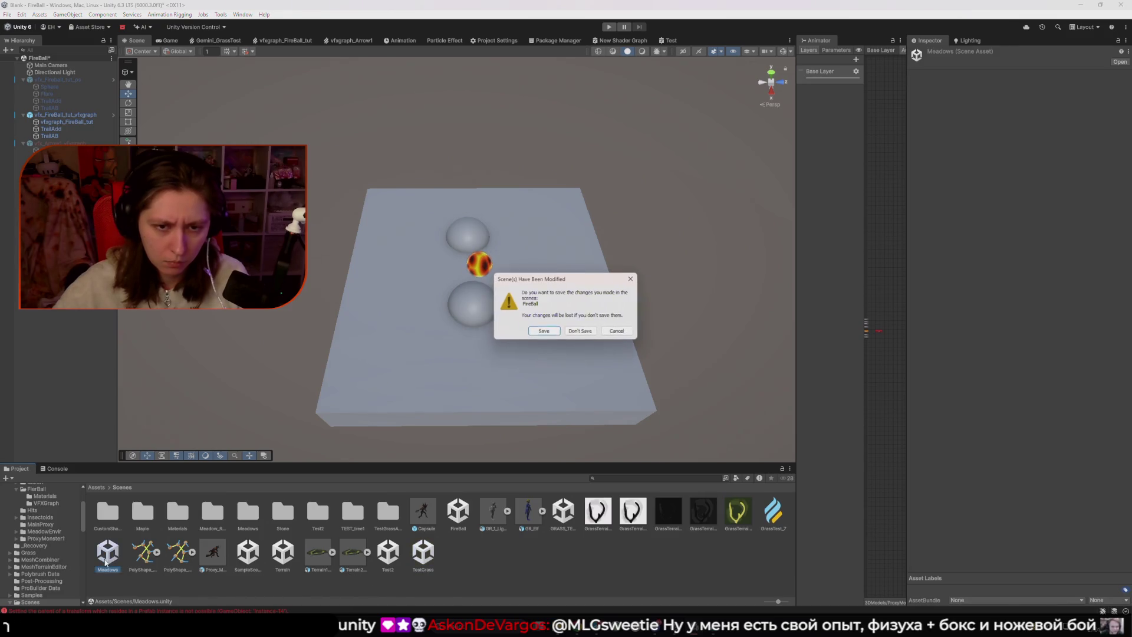
- Answer the save prompt to load Meadows, orbit toward the rock wall, and return the browser to Assets
click(586, 330)
mouse_move(587, 332)
mouse_down()
mouse_move(560, 321)
mouse_move(850, 224)
mouse_move(955, 224)
mouse_move(962, 243)
mouse_move(935, 263)
mouse_move(859, 284)
mouse_move(967, 301)
mouse_up()
drag(526, 327, 545, 332)
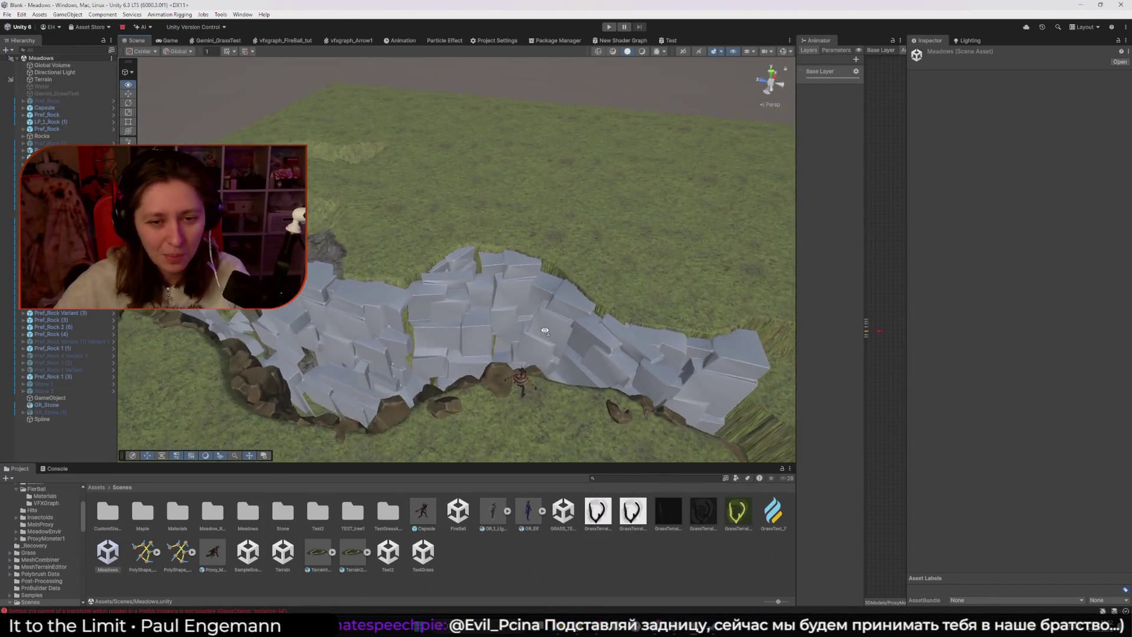
scroll(546, 331, up, 3)
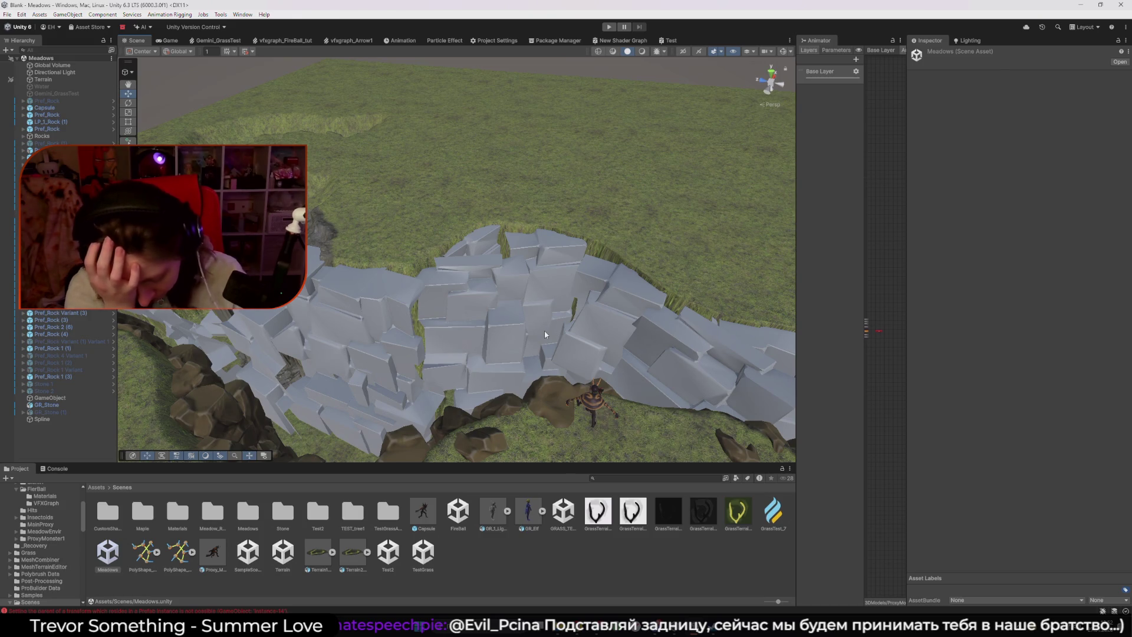
mouse_move(543, 331)
mouse_down()
mouse_move(470, 313)
mouse_move(399, 211)
mouse_move(434, 245)
mouse_up()
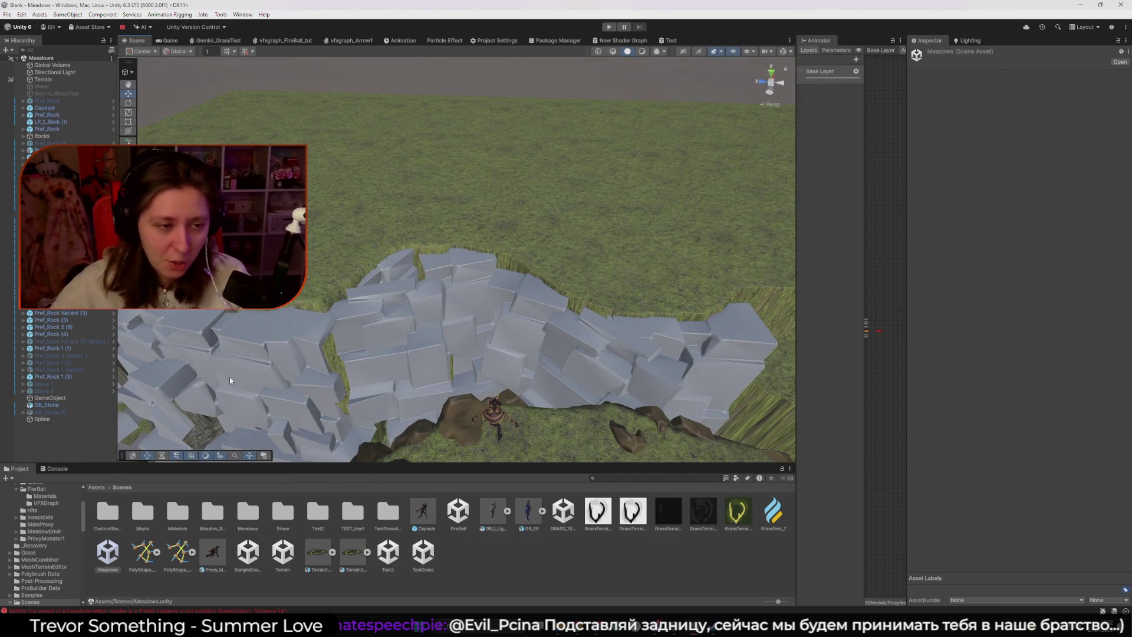
click(96, 488)
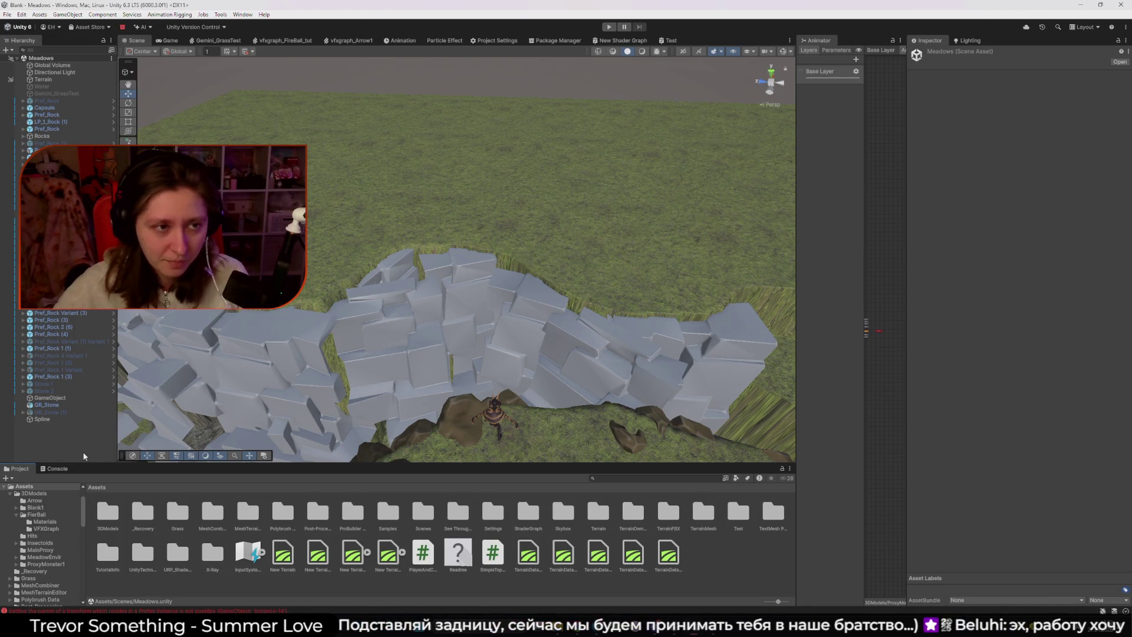
click(50, 431)
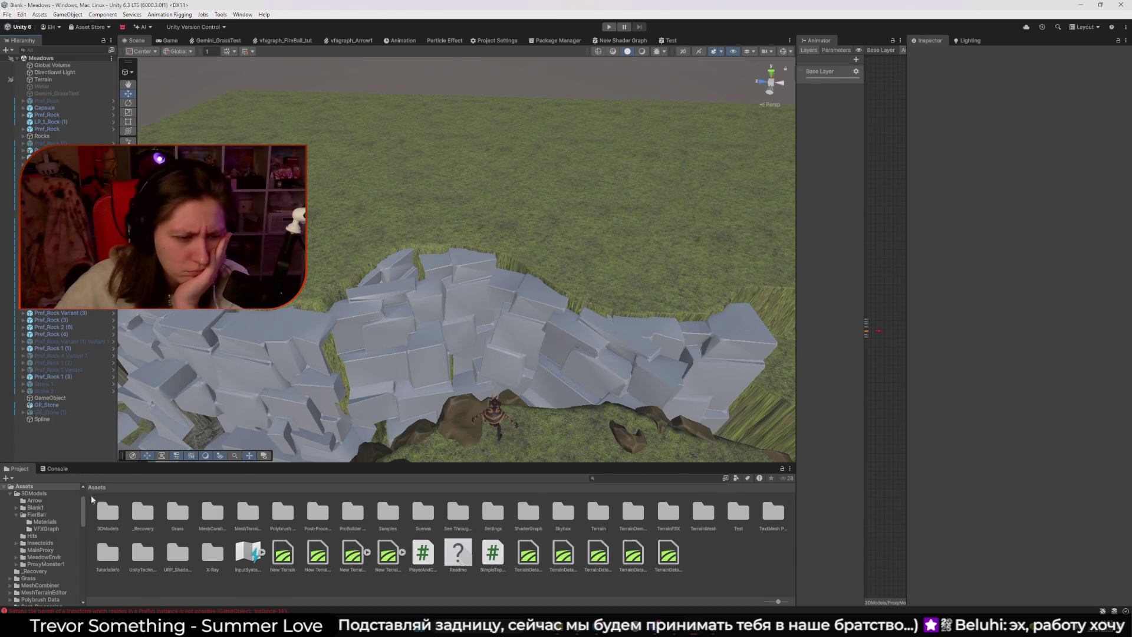
- Drag vfxgraph_FireBall_tut from 3DModels/FierBall/VFXGraph into the Meadows Scene view
double_click(104, 525)
click(200, 549)
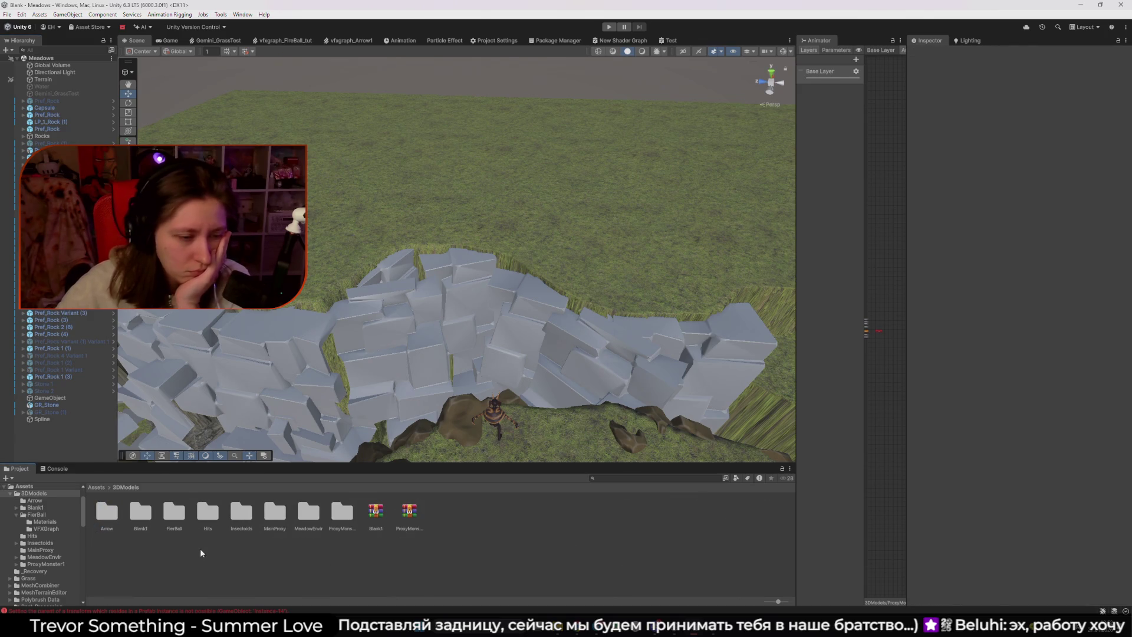
double_click(174, 513)
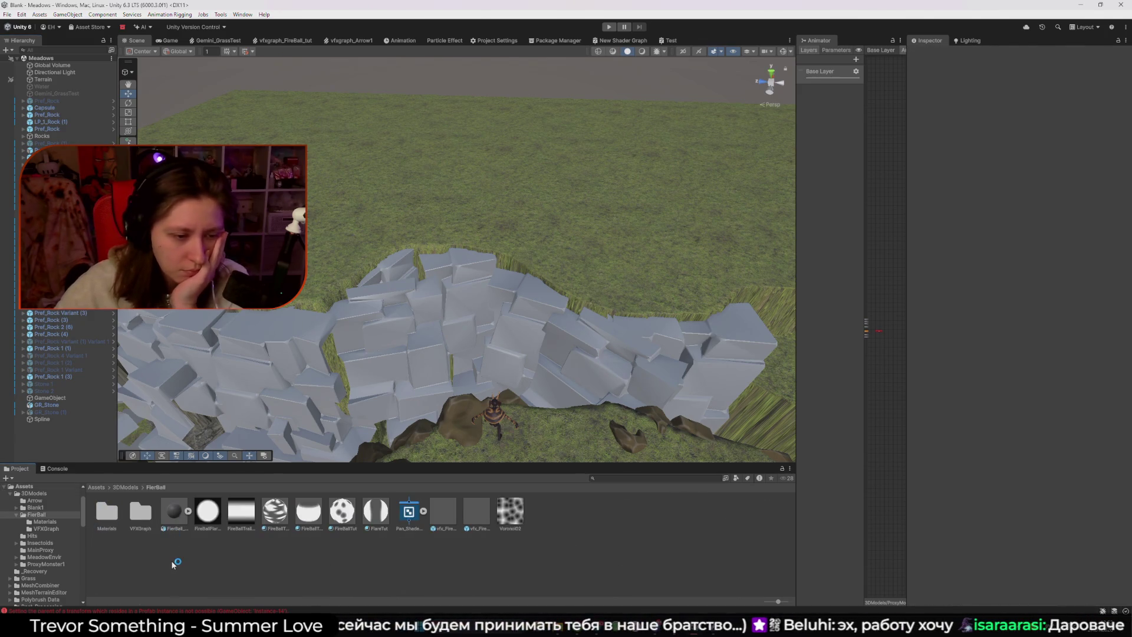
double_click(140, 512)
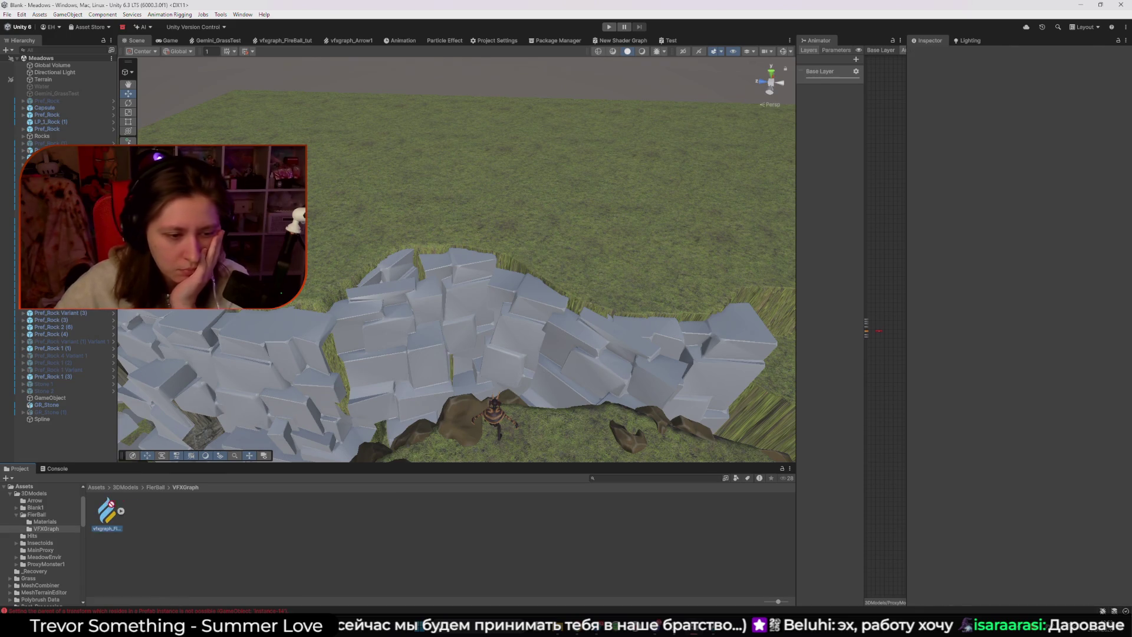
drag(431, 222, 481, 359)
- Preview the fireball in the Game view, then raise it above the character
click(167, 40)
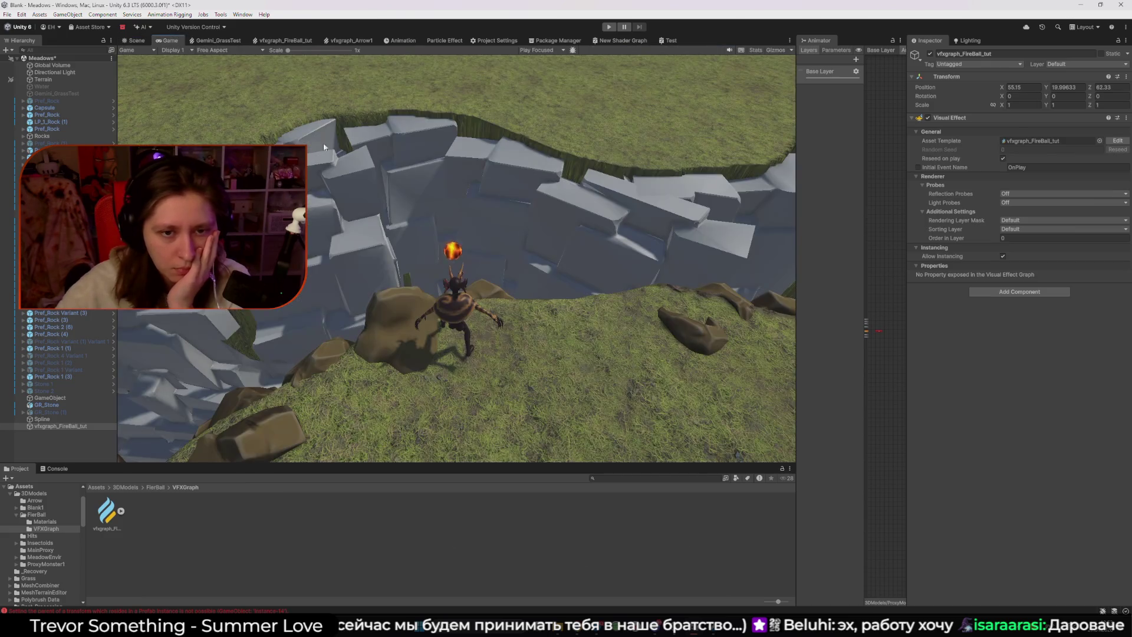
click(135, 40)
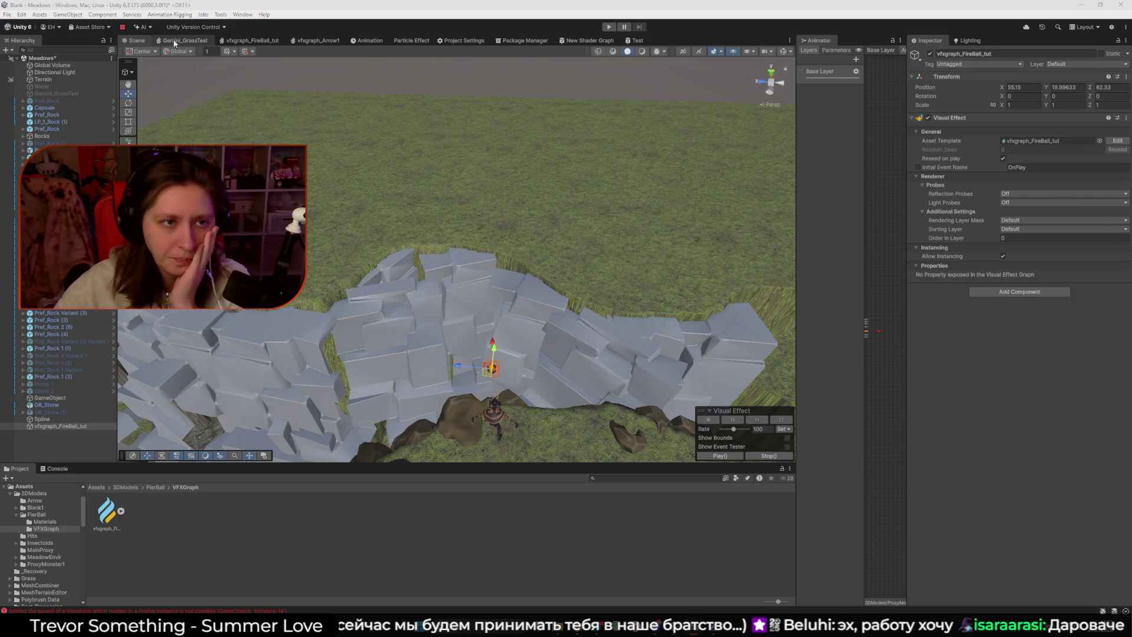
mouse_move(490, 376)
mouse_down()
mouse_move(417, 362)
mouse_move(482, 350)
mouse_up()
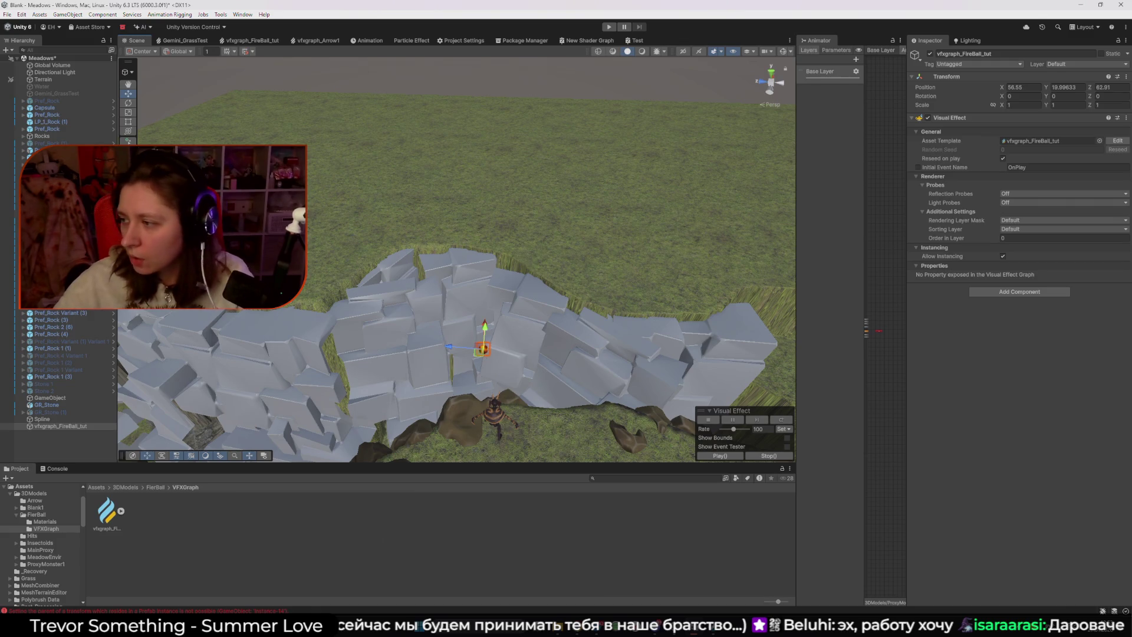
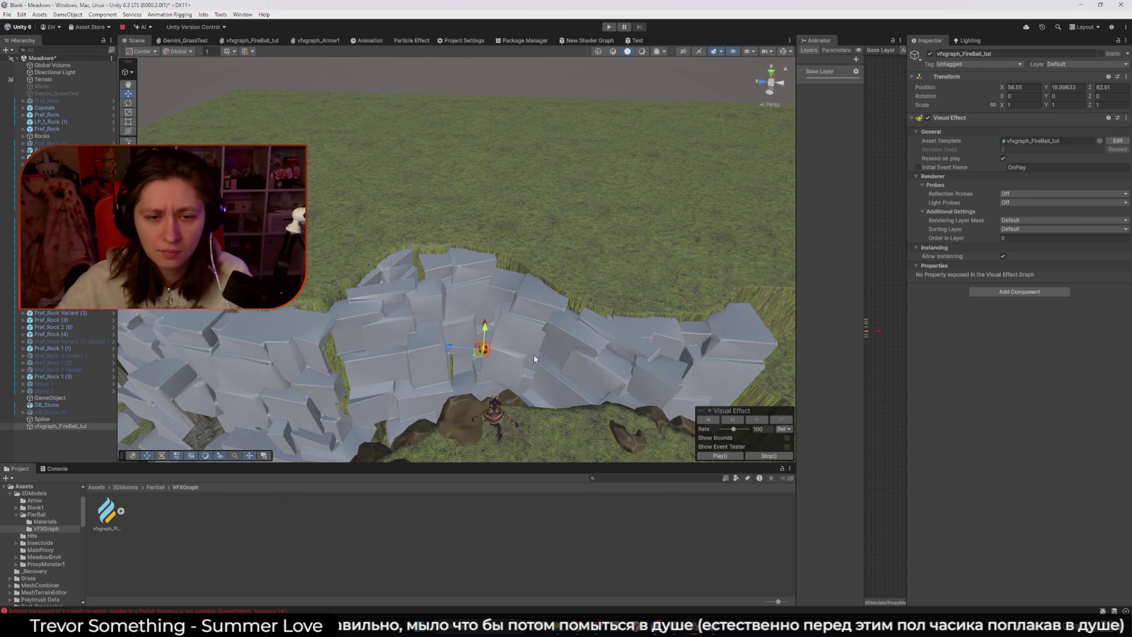
- Open vfxgraph_FireBall_tut in the VFX Graph editor, moving its tab and the Flare output node
mouse_move(535, 359)
mouse_down()
mouse_move(366, 203)
mouse_move(406, 209)
mouse_up()
double_click(1017, 142)
mouse_move(252, 40)
mouse_down()
mouse_move(678, 41)
mouse_move(636, 45)
mouse_up()
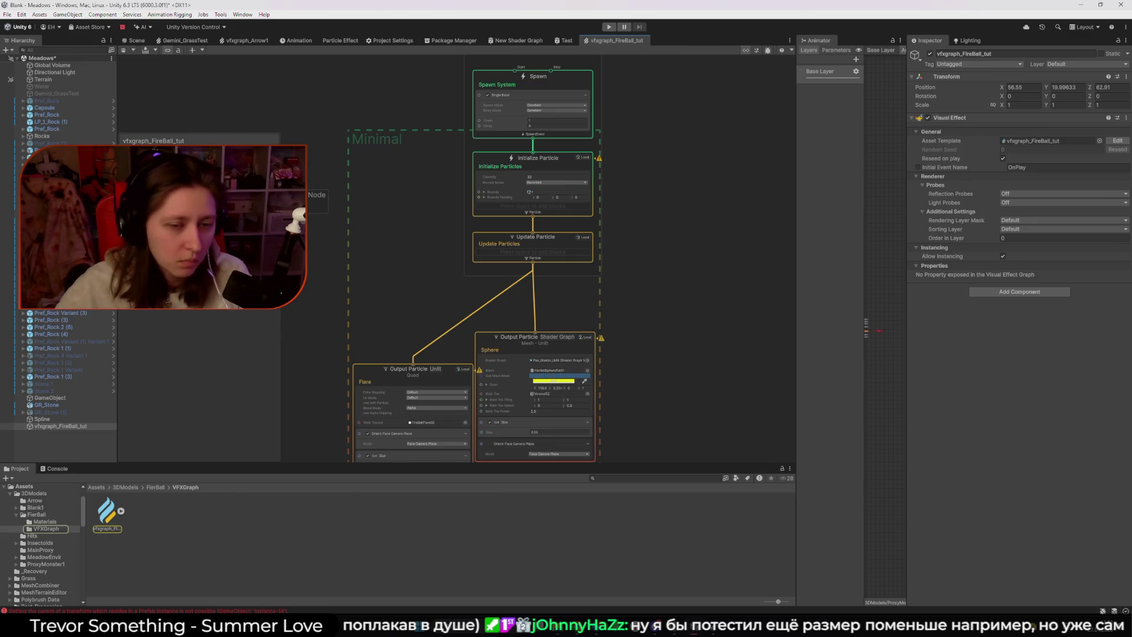
scroll(410, 266, down, 3)
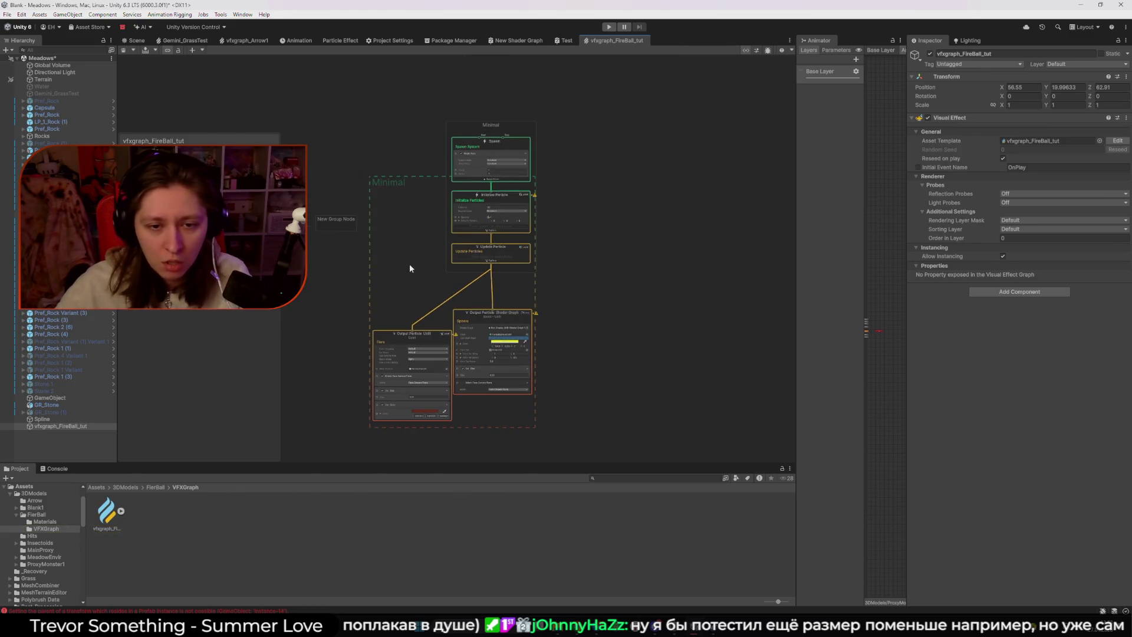
scroll(450, 235, up, 3)
mouse_move(419, 282)
mouse_down()
mouse_move(400, 264)
mouse_move(407, 250)
mouse_up()
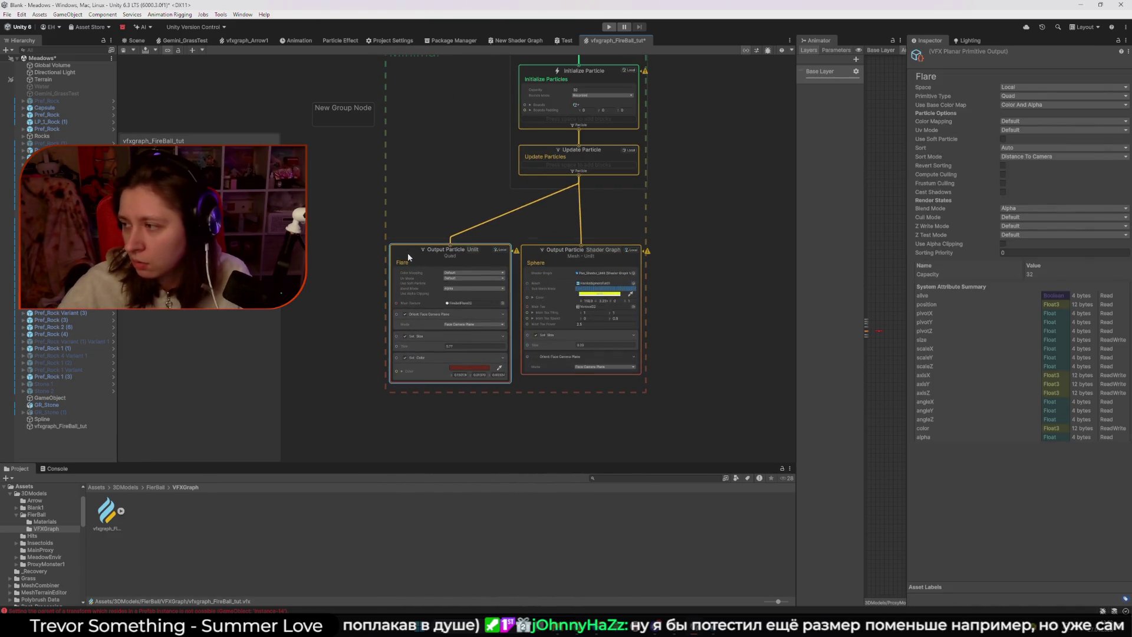
- Select the fireball effect in the scene and show the Sphere, then Flare, output settings
click(136, 40)
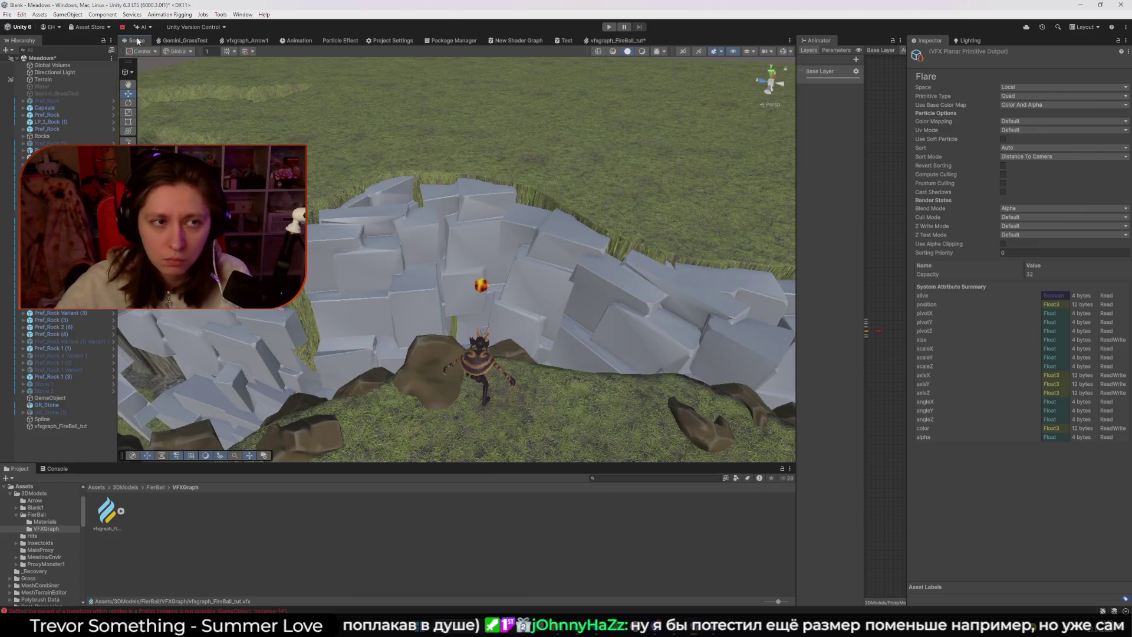
click(65, 426)
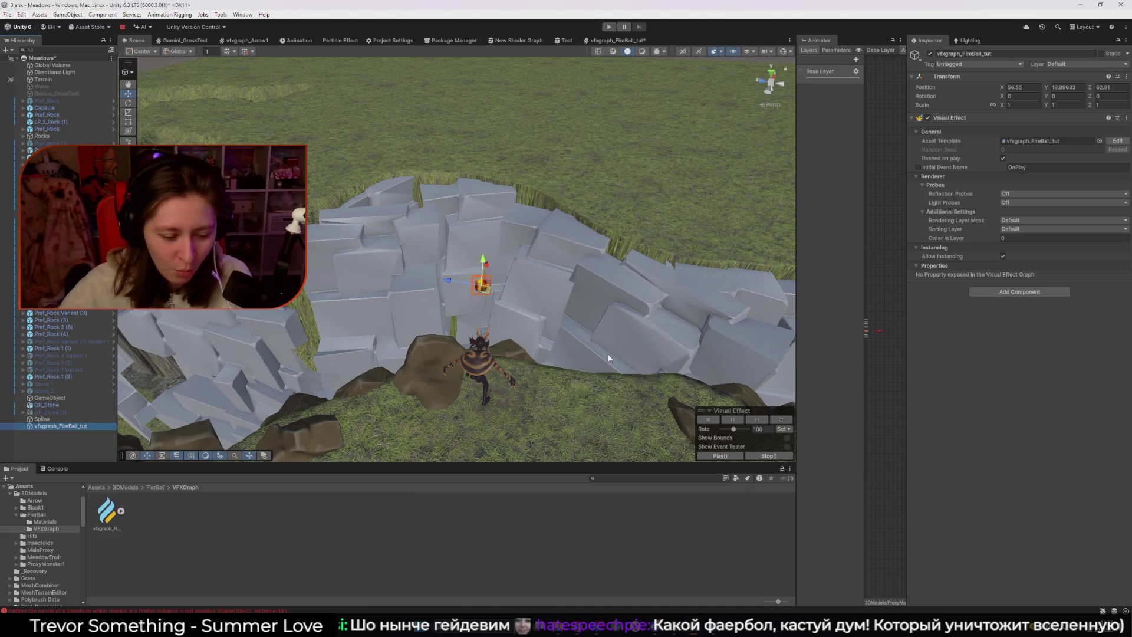
click(645, 40)
click(532, 253)
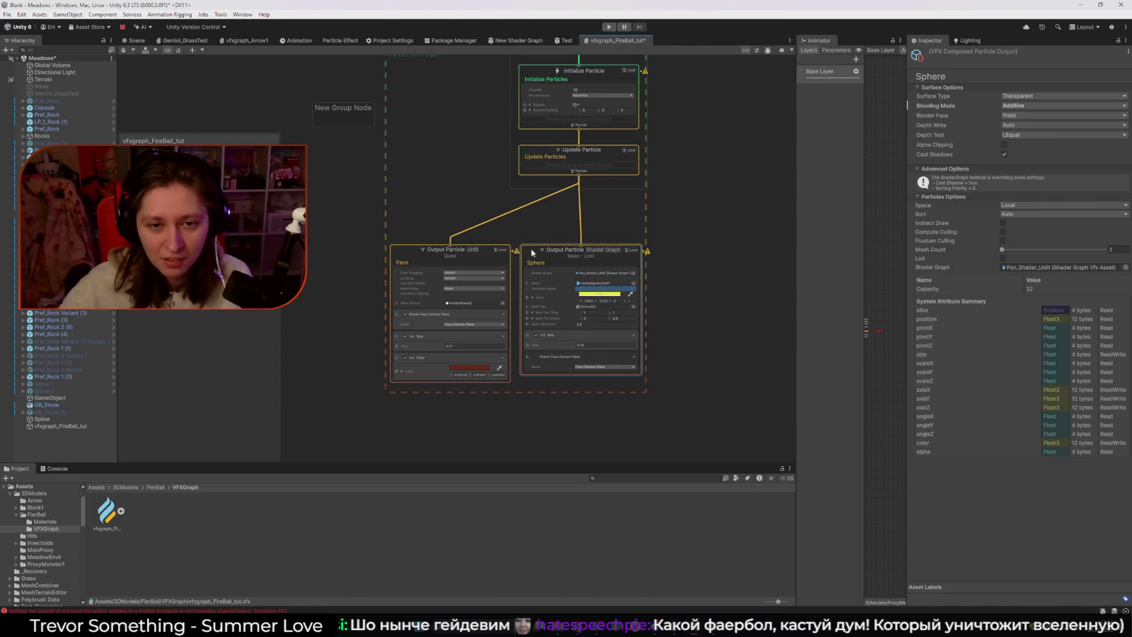
click(482, 249)
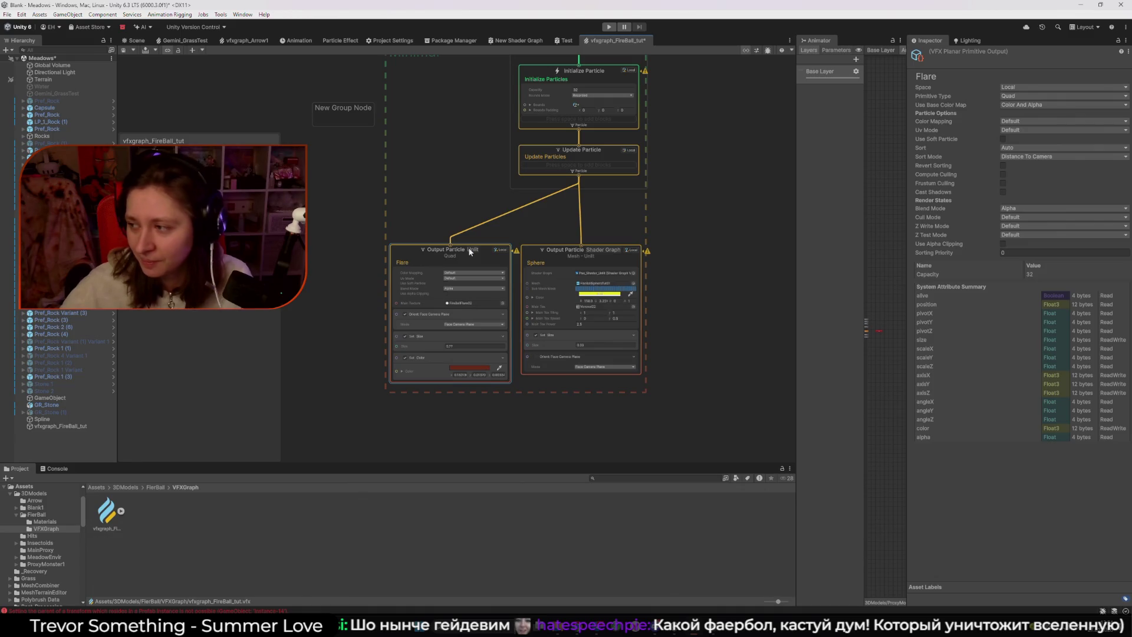
mouse_move(616, 41)
mouse_down()
mouse_move(700, 45)
mouse_move(596, 129)
mouse_up()
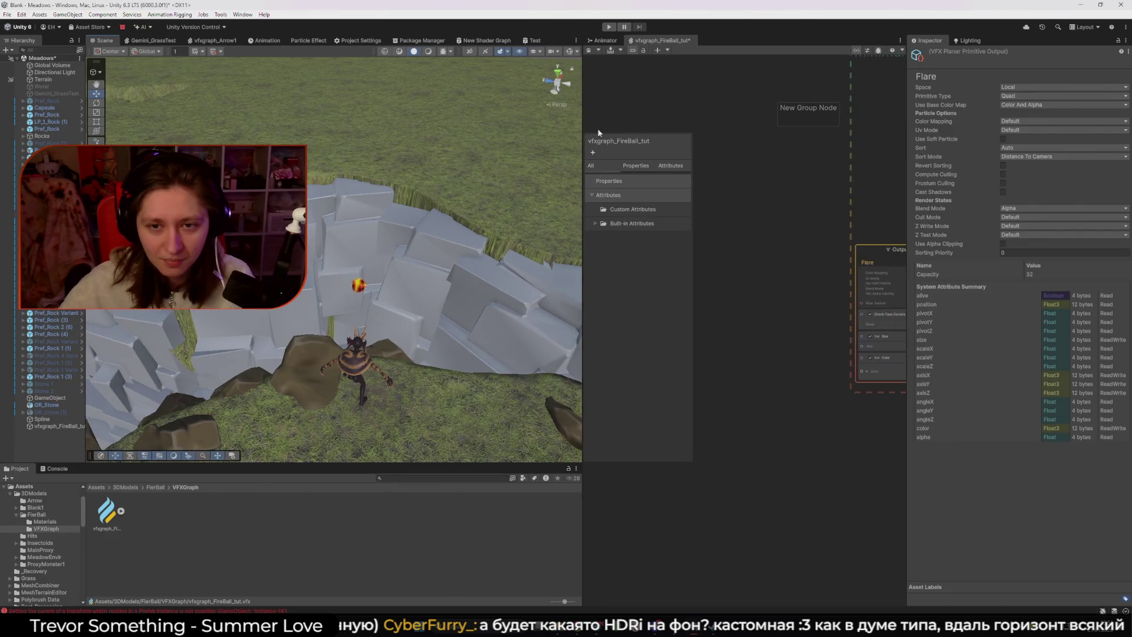
- Widen the graph editor and keep Initialize Particles' Bounds Mode on Recorded
scroll(737, 284, down, 2)
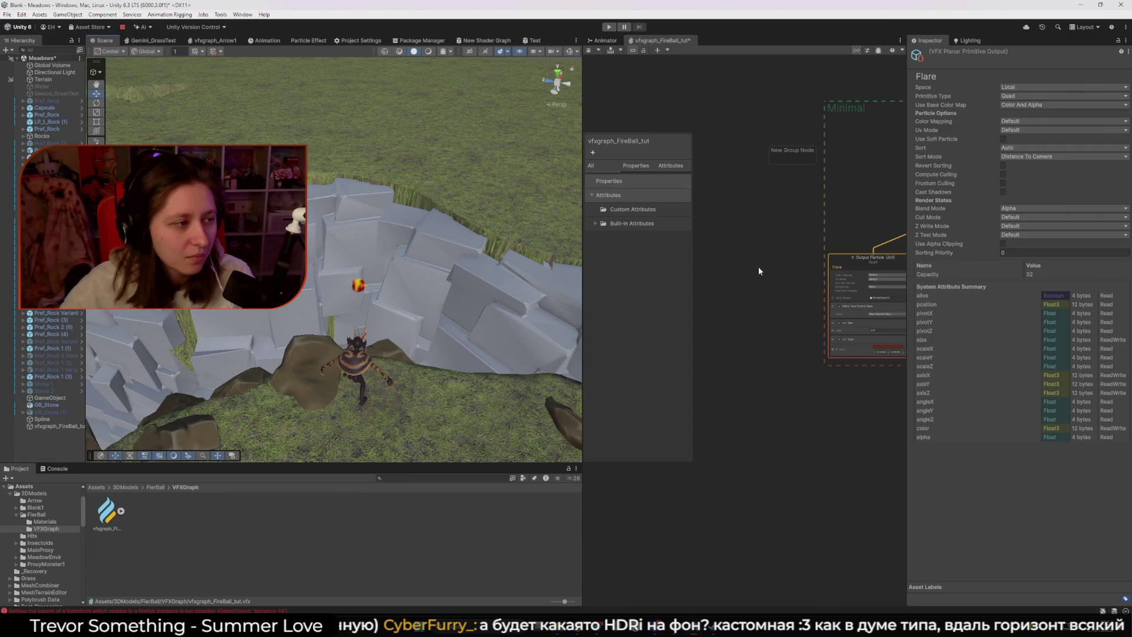
drag(801, 212, 716, 261)
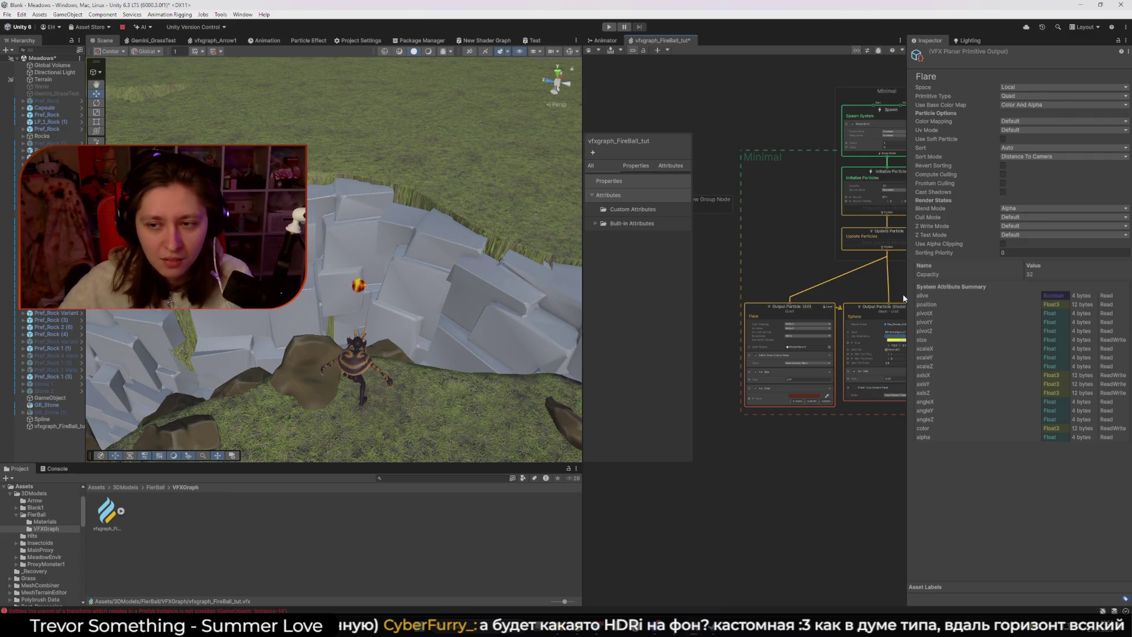
drag(909, 294, 982, 298)
drag(855, 174, 794, 156)
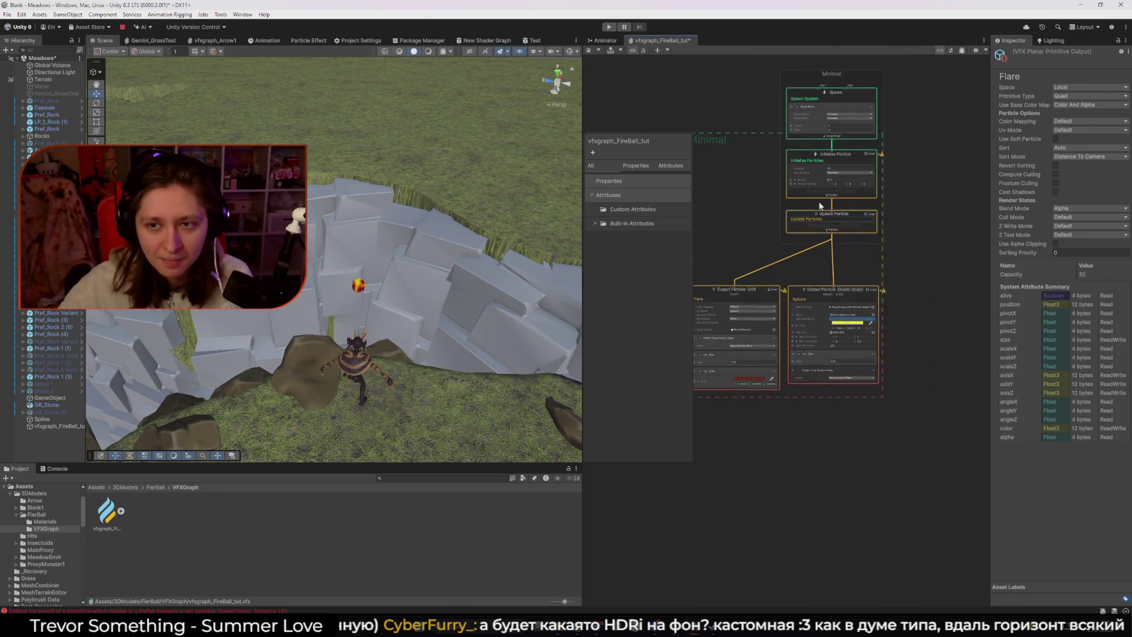
click(795, 156)
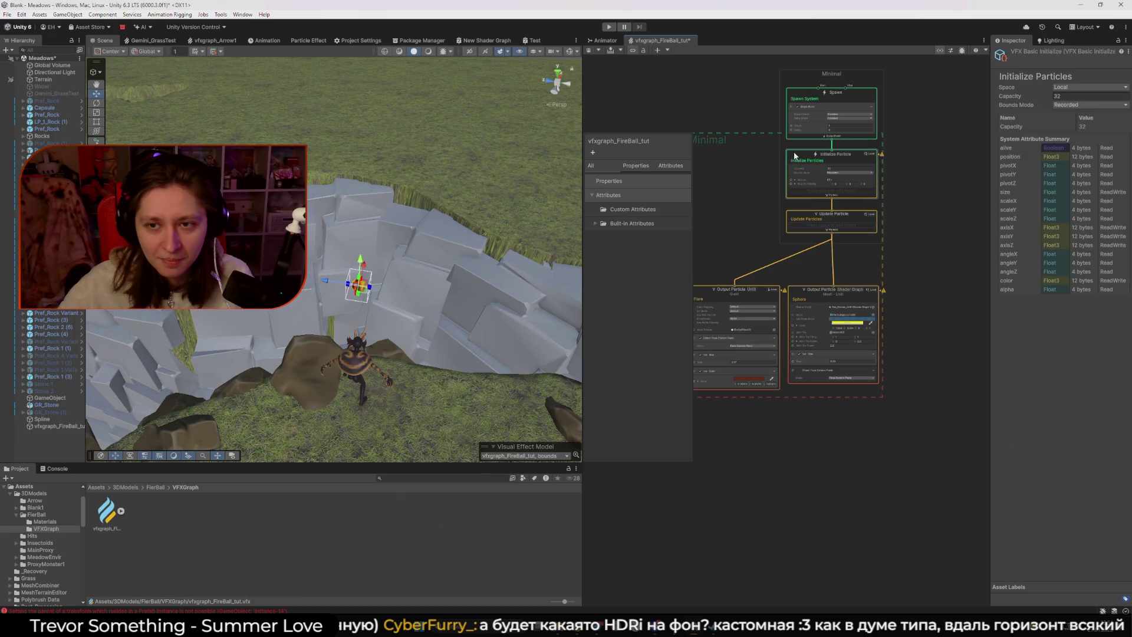
click(336, 276)
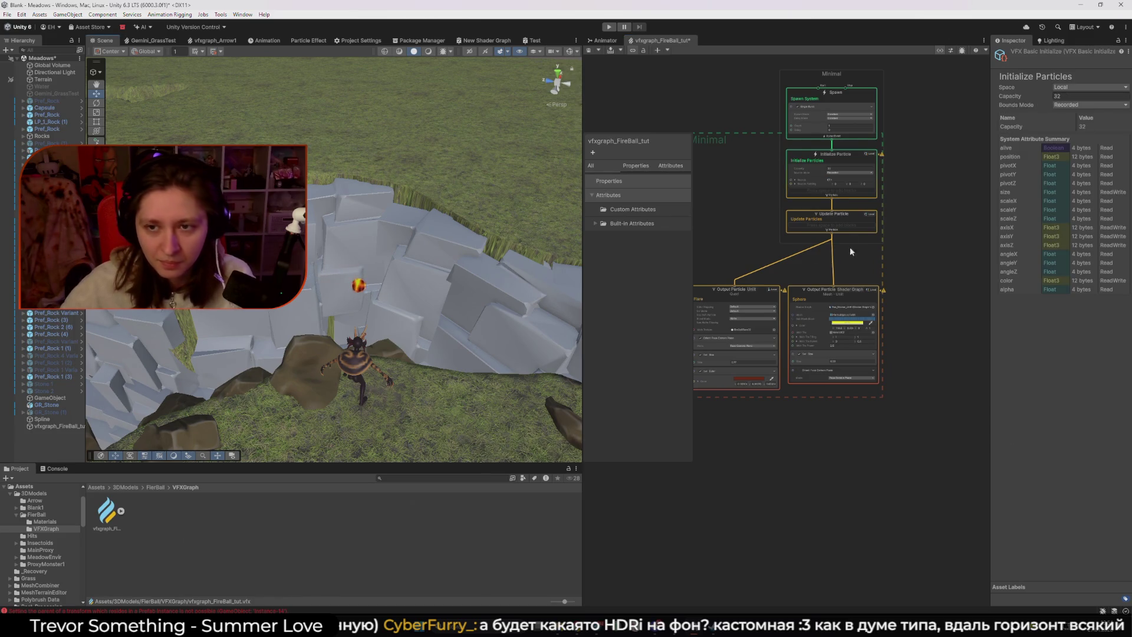
scroll(851, 248, up, 4)
click(831, 142)
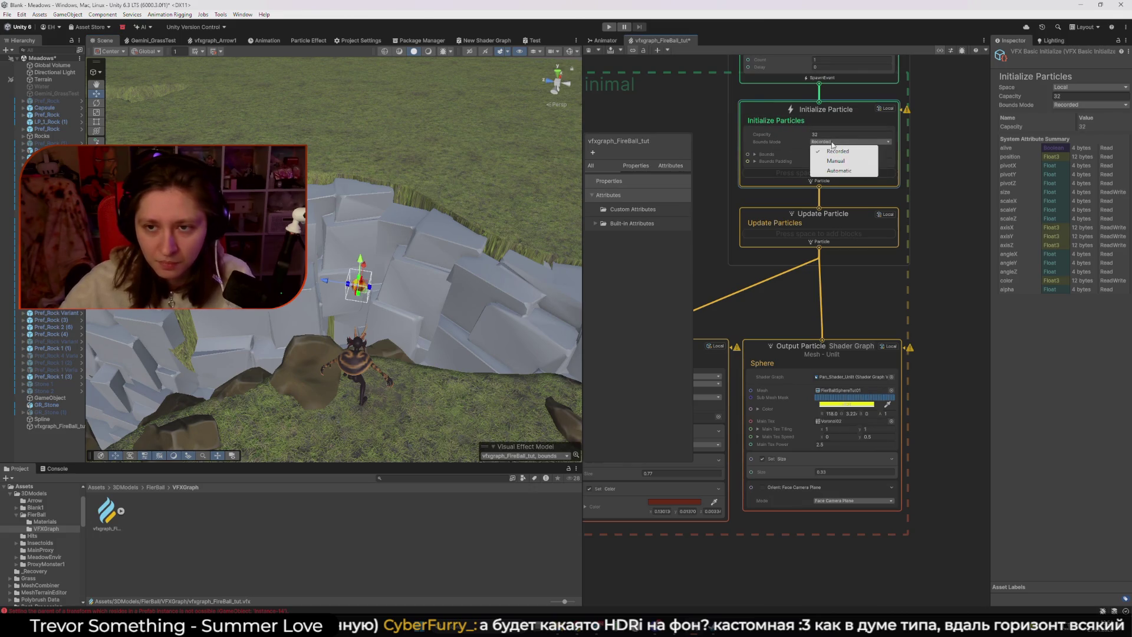
click(841, 152)
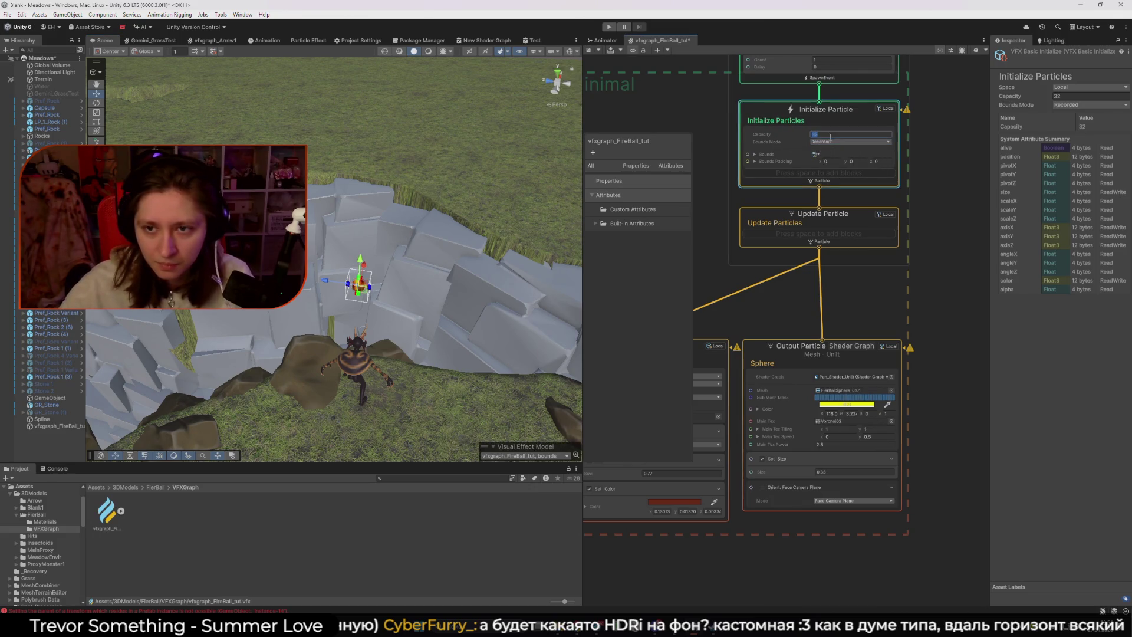
- Open the VFX Control overlay and record, then stop recording, the fireball's bounds
click(931, 196)
click(951, 51)
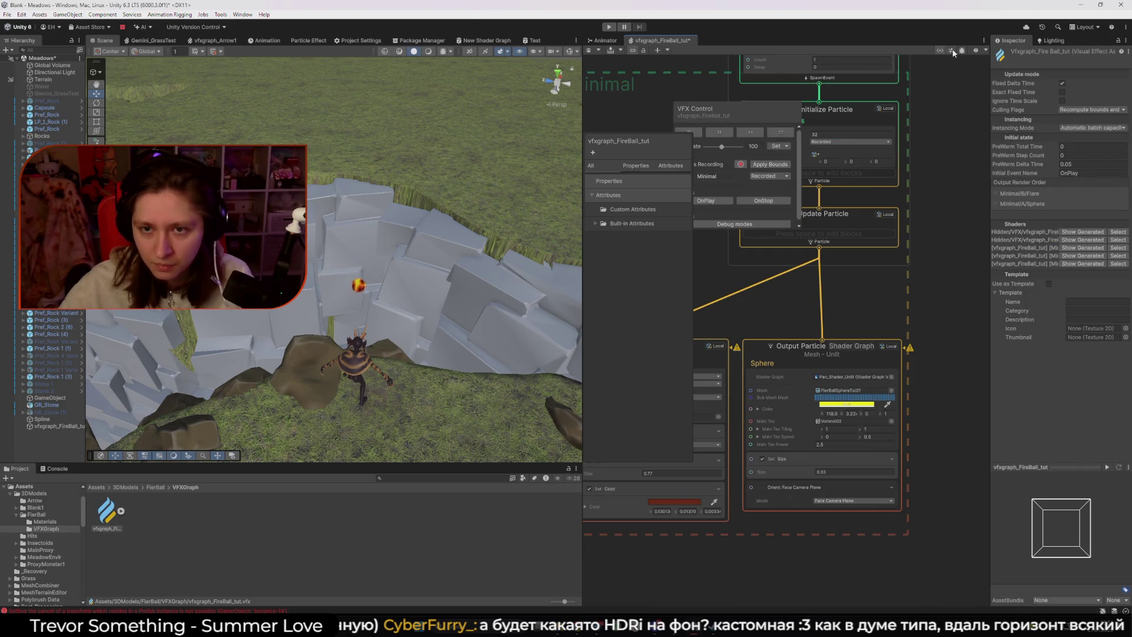
mouse_move(731, 110)
mouse_down()
mouse_move(759, 143)
mouse_move(814, 273)
mouse_up()
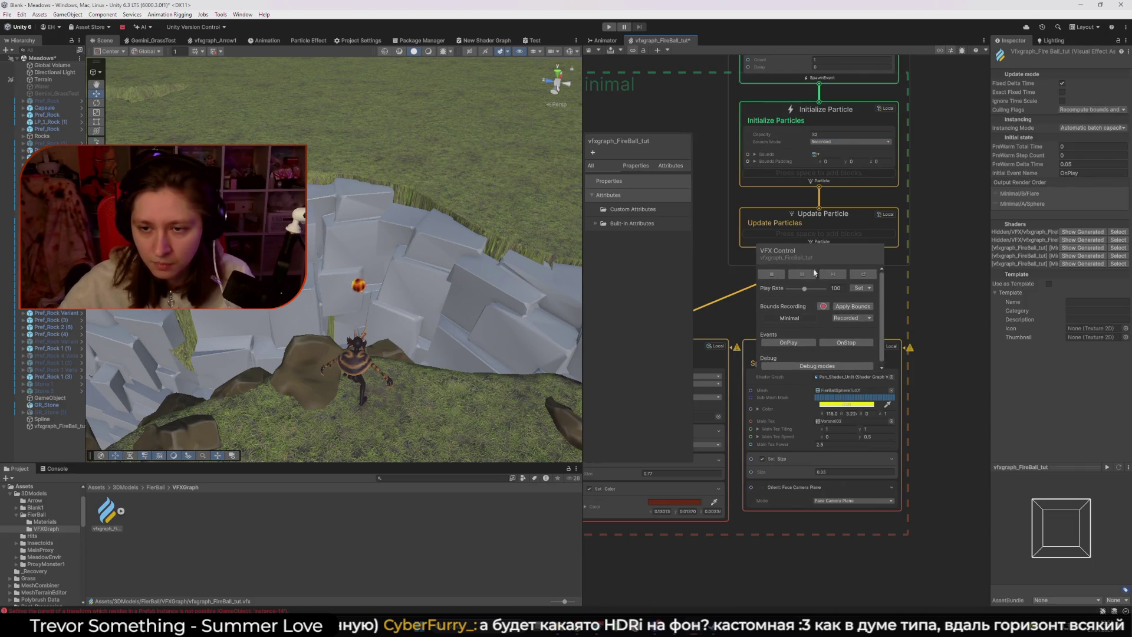
click(823, 307)
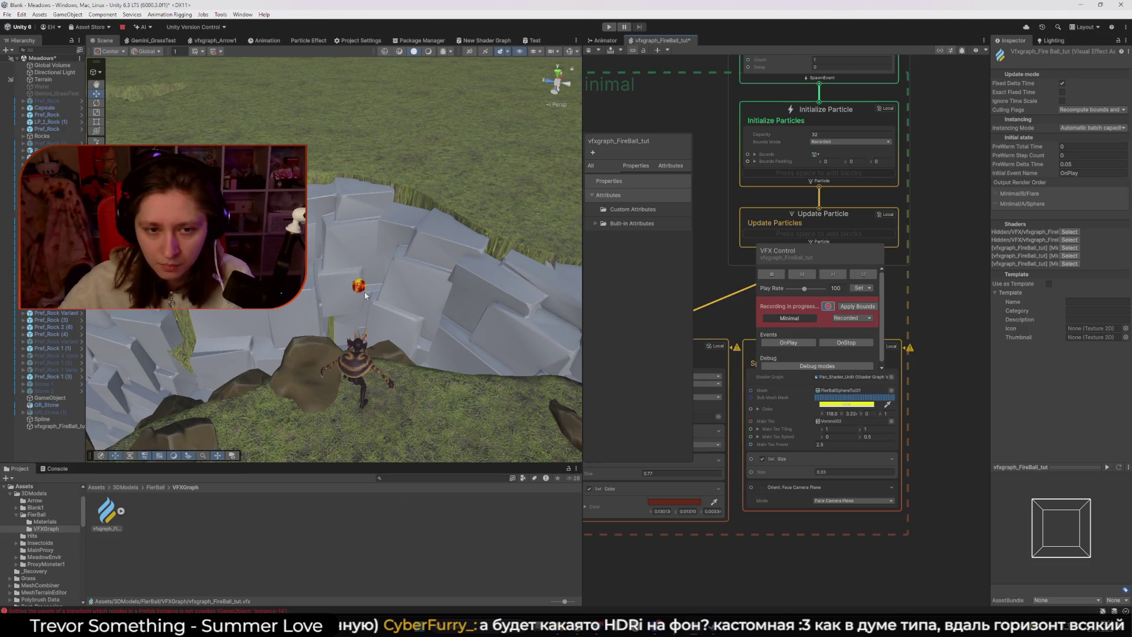
drag(442, 299, 576, 275)
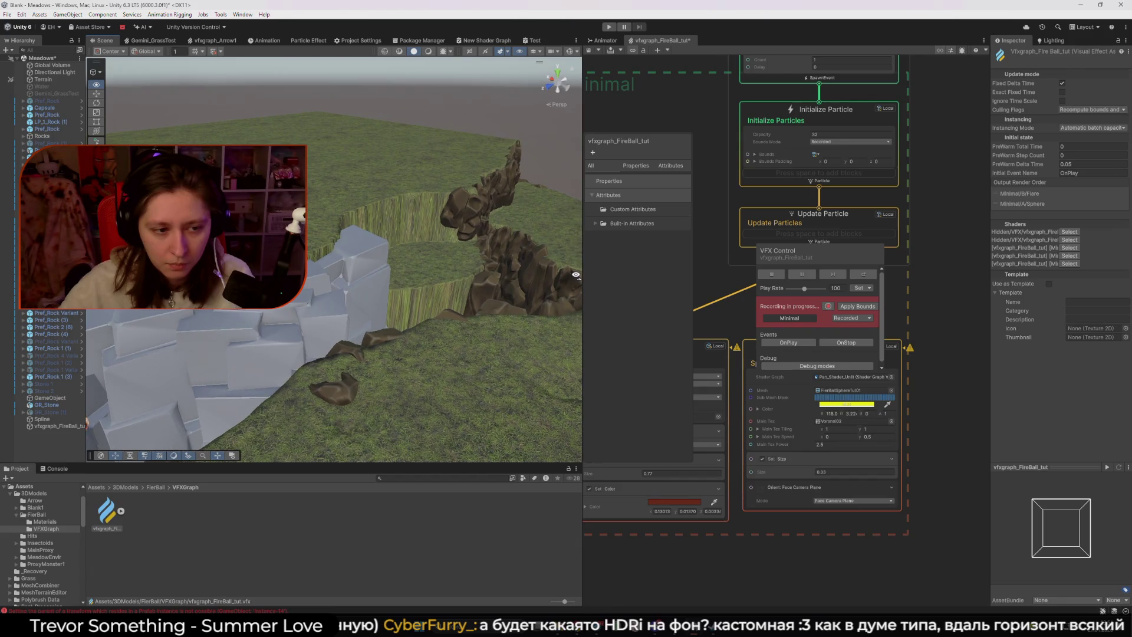
key(f)
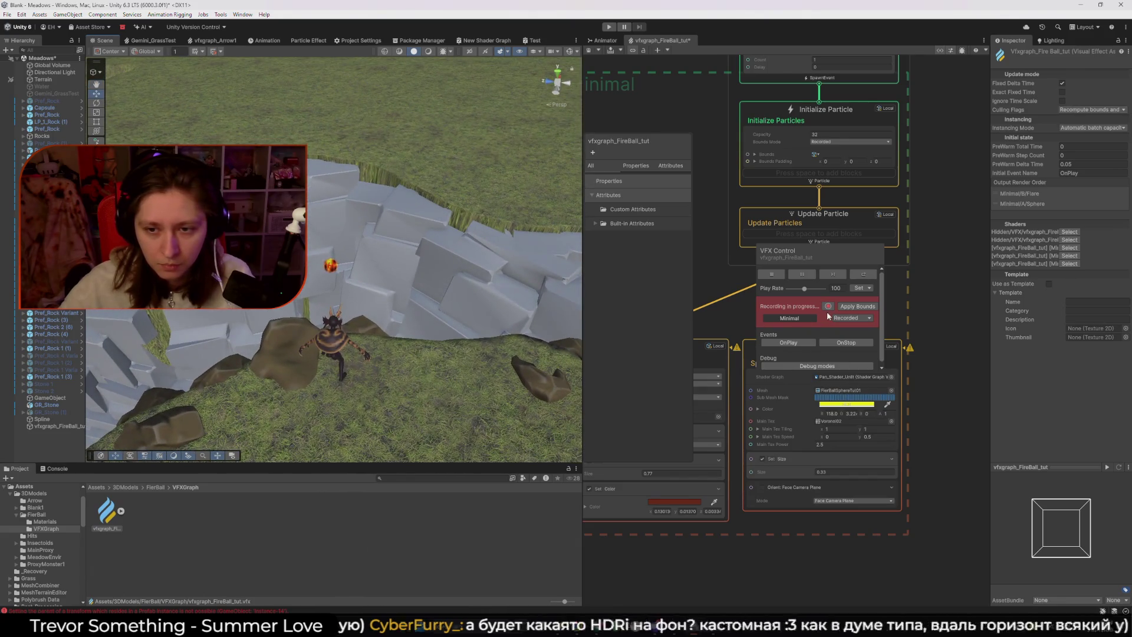
click(857, 306)
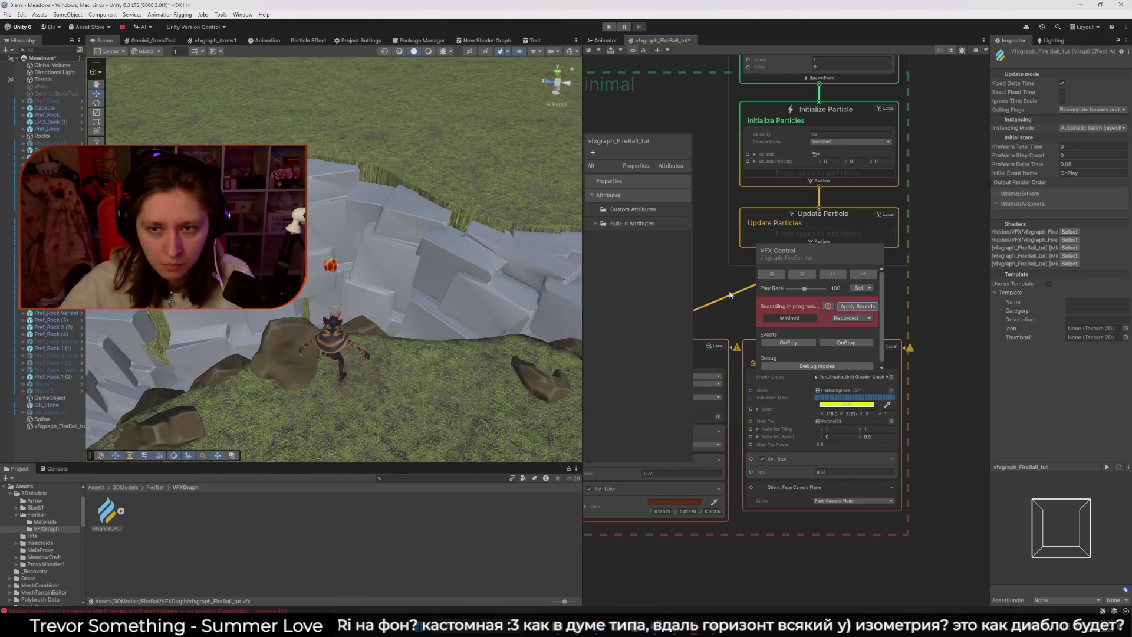
click(827, 306)
- Review the Spawn System, Initialize Particles and graph asset settings, tidying the overlays
scroll(892, 167, down, 3)
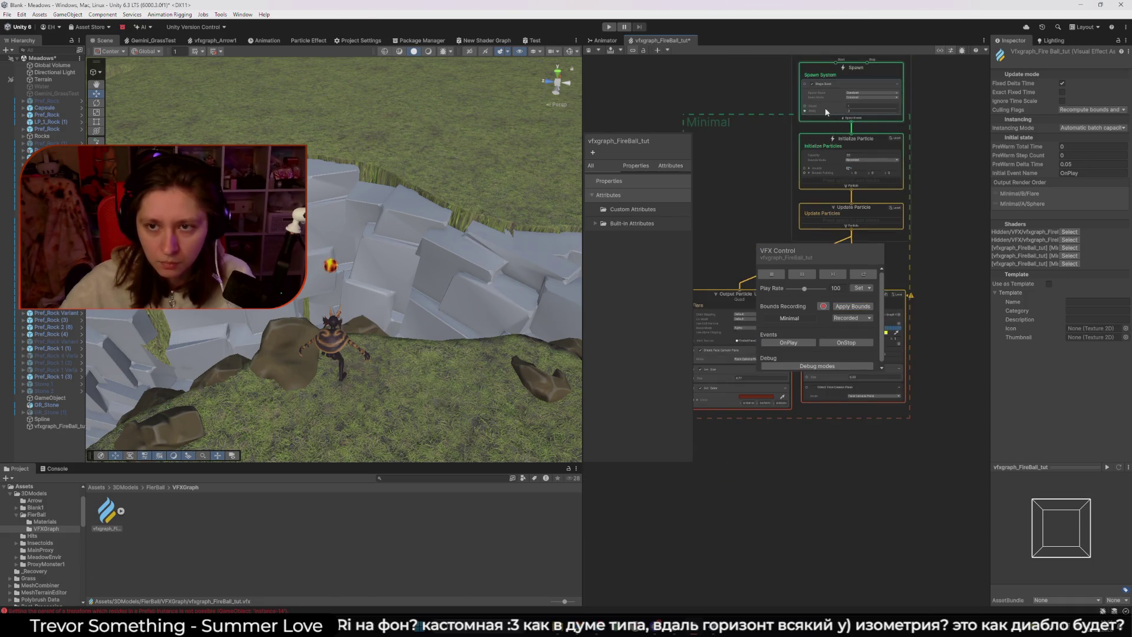
click(825, 70)
click(819, 144)
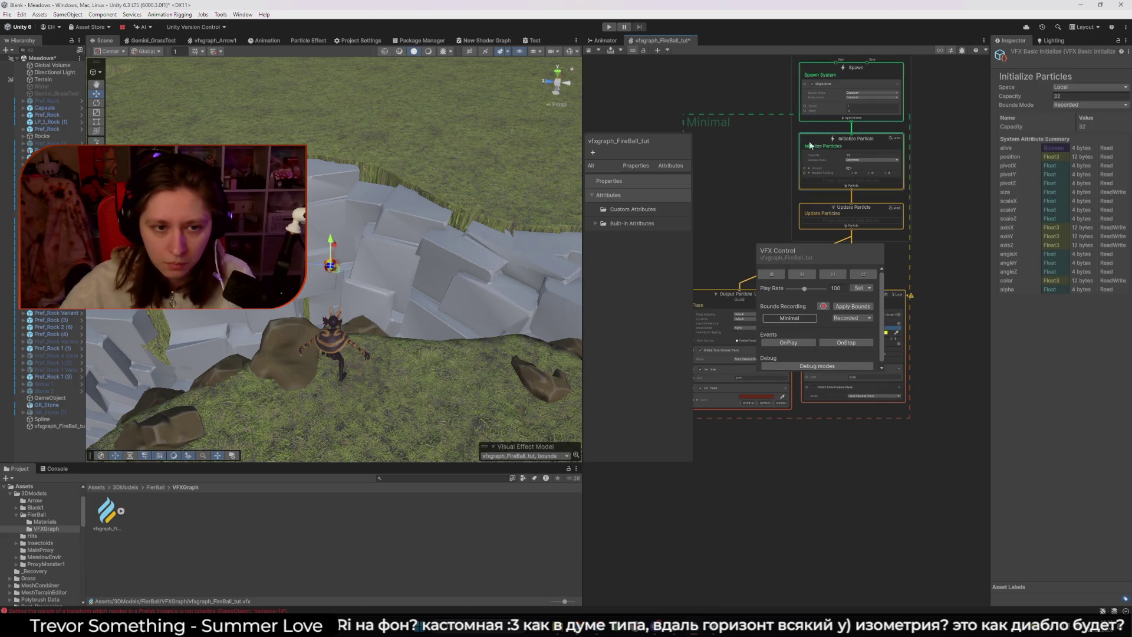
mouse_move(320, 270)
mouse_down()
mouse_move(356, 284)
mouse_move(506, 247)
mouse_move(390, 262)
mouse_move(369, 295)
mouse_up()
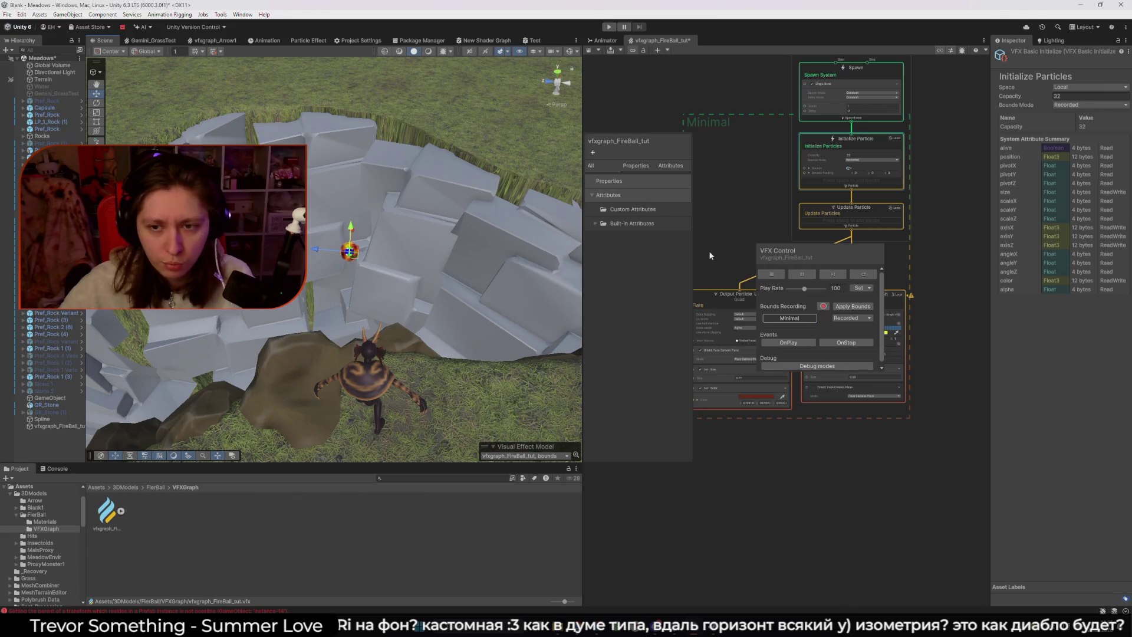
click(724, 250)
drag(614, 177, 615, 66)
drag(784, 259, 594, 548)
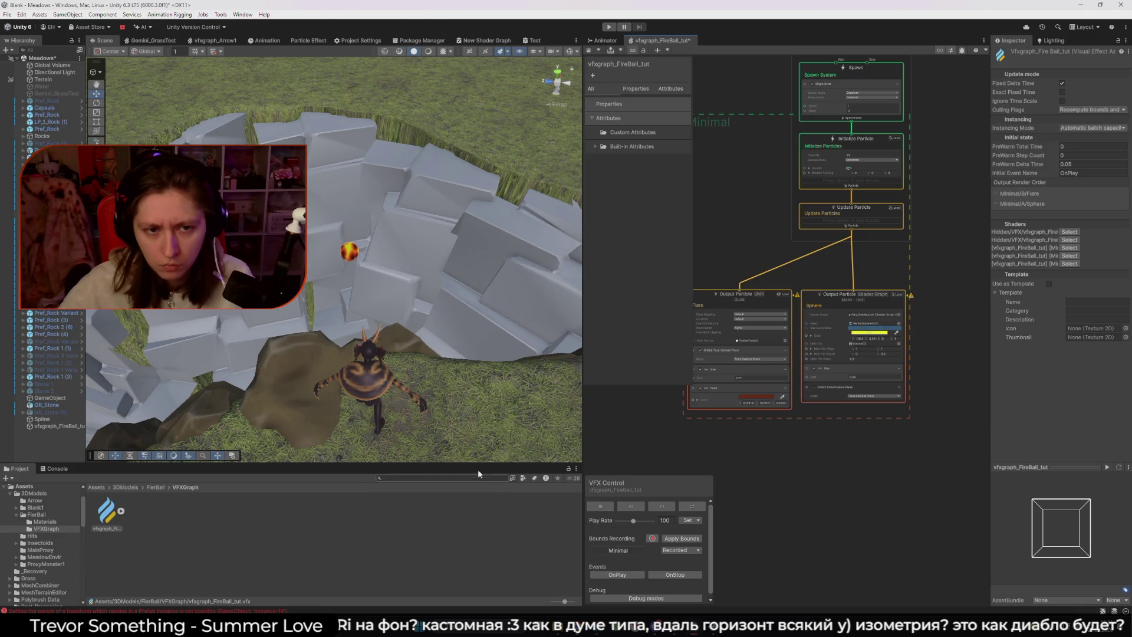
- Record the Minimal system's bounds again in Recorded mode, then stop recording
click(618, 550)
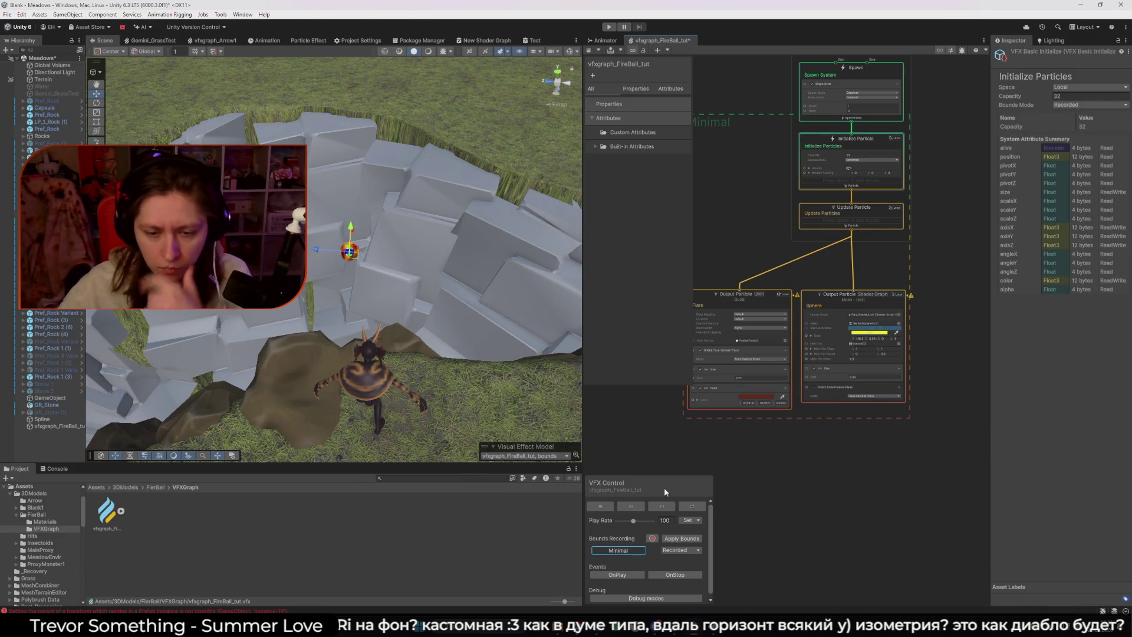
click(678, 550)
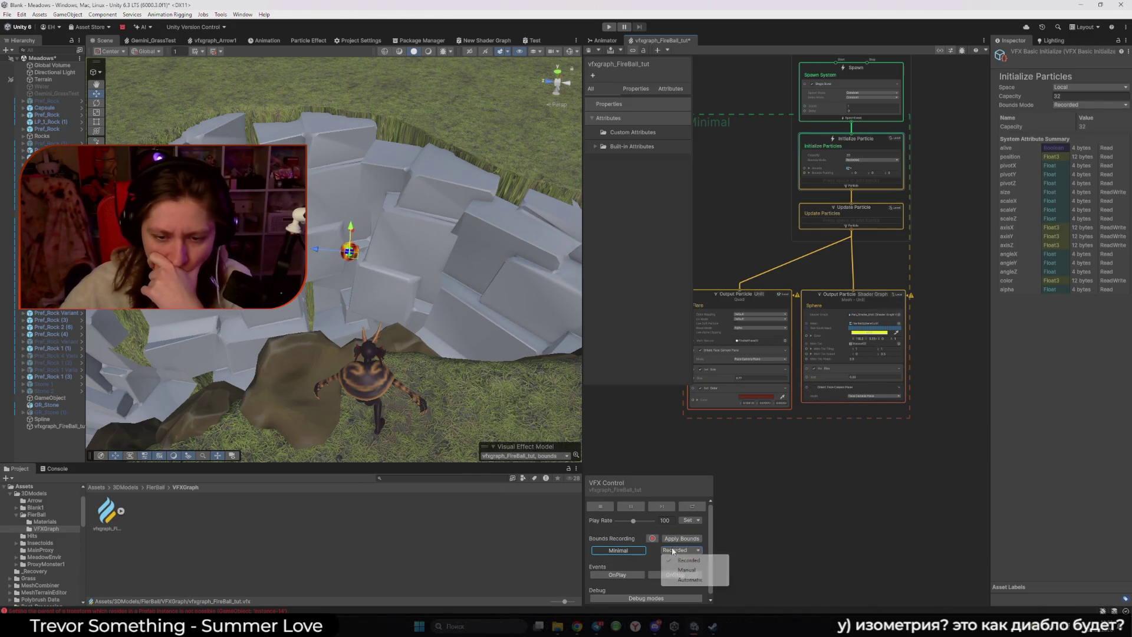
click(622, 553)
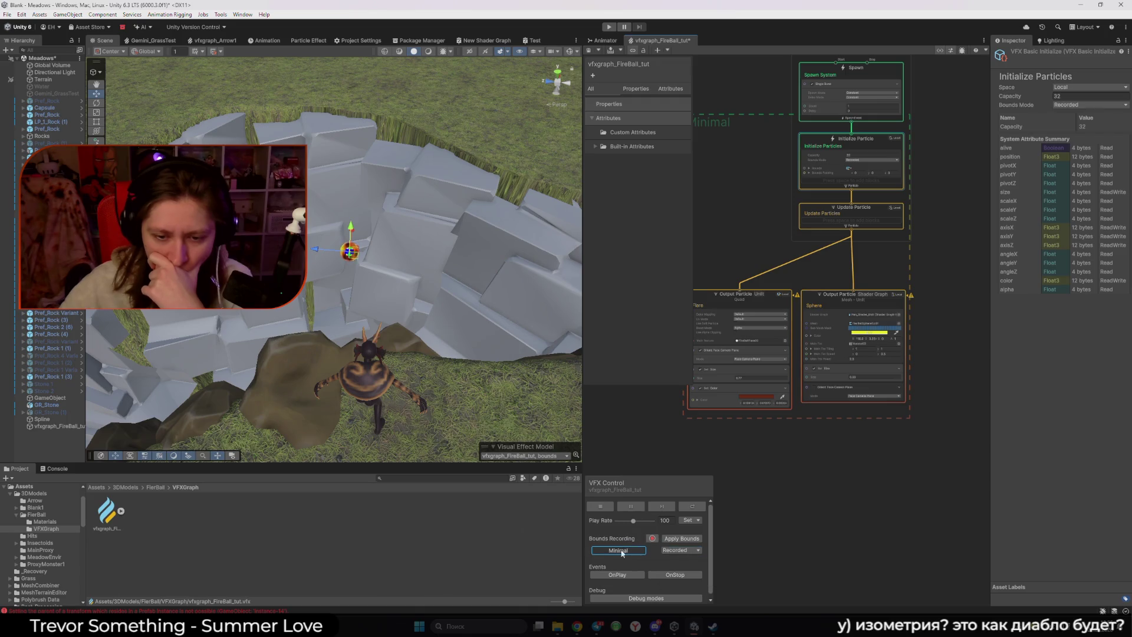
click(650, 539)
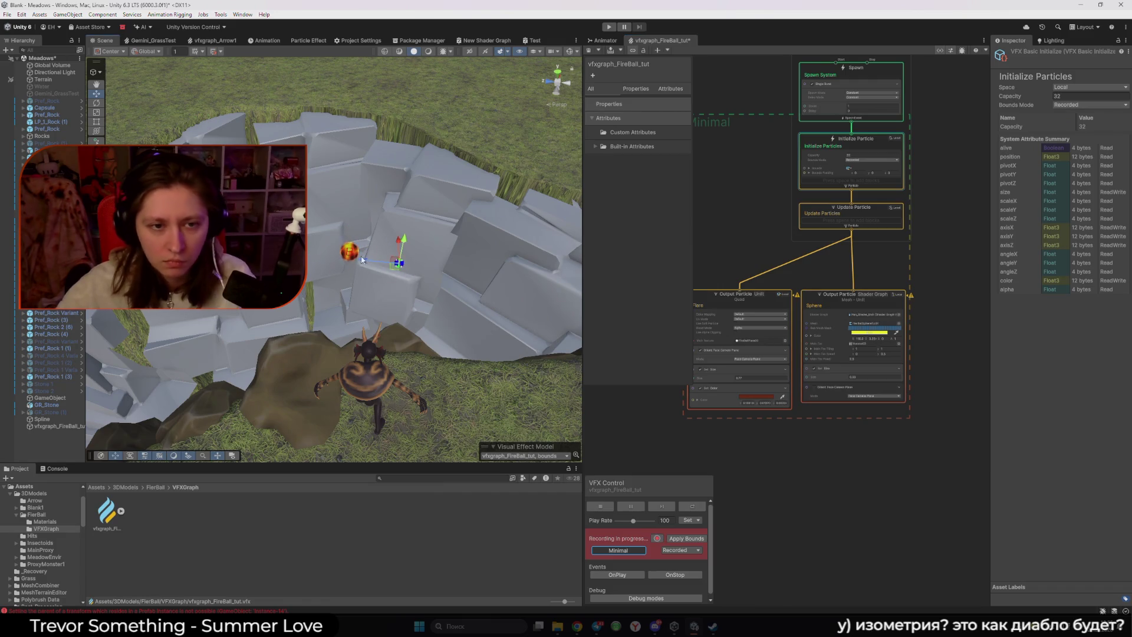
click(351, 252)
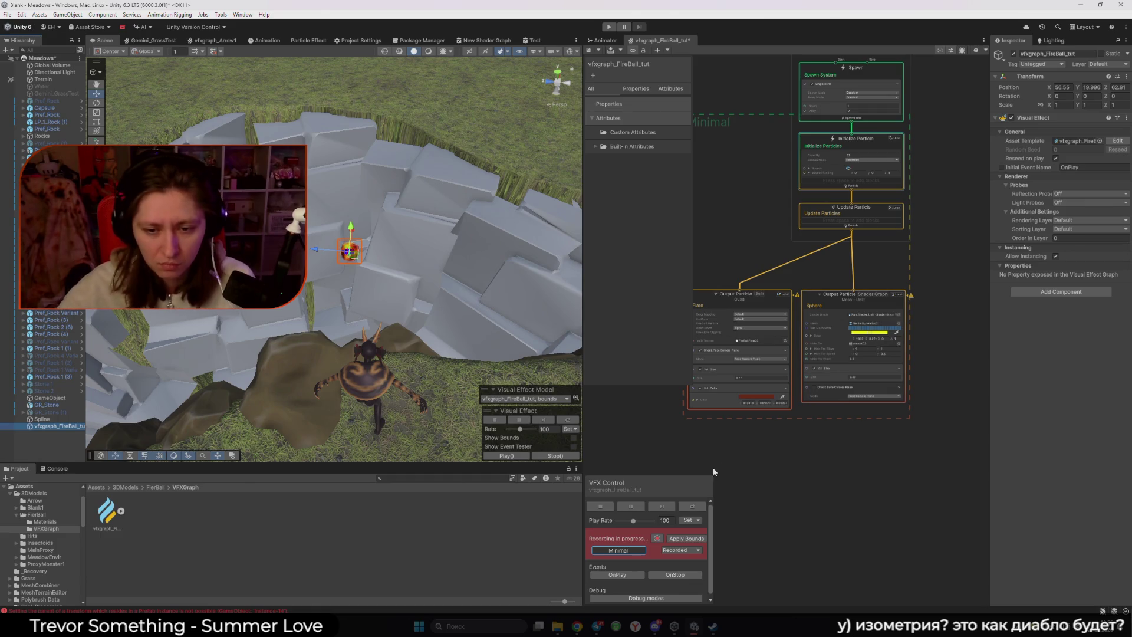
click(685, 539)
click(658, 539)
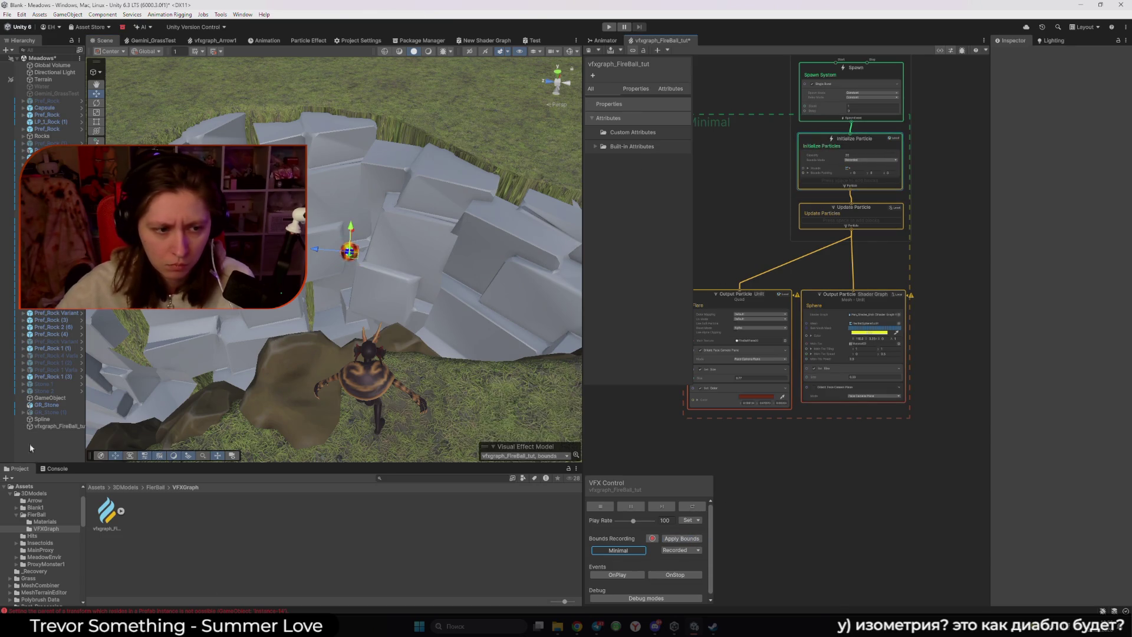
- Select the fireball effect and its Initialize Particle stage
click(724, 245)
click(814, 62)
drag(408, 246, 405, 257)
- Expand Bounds and try size values 0.77, then 0.2, on the X, Y and Z fields
scroll(837, 145, up, 5)
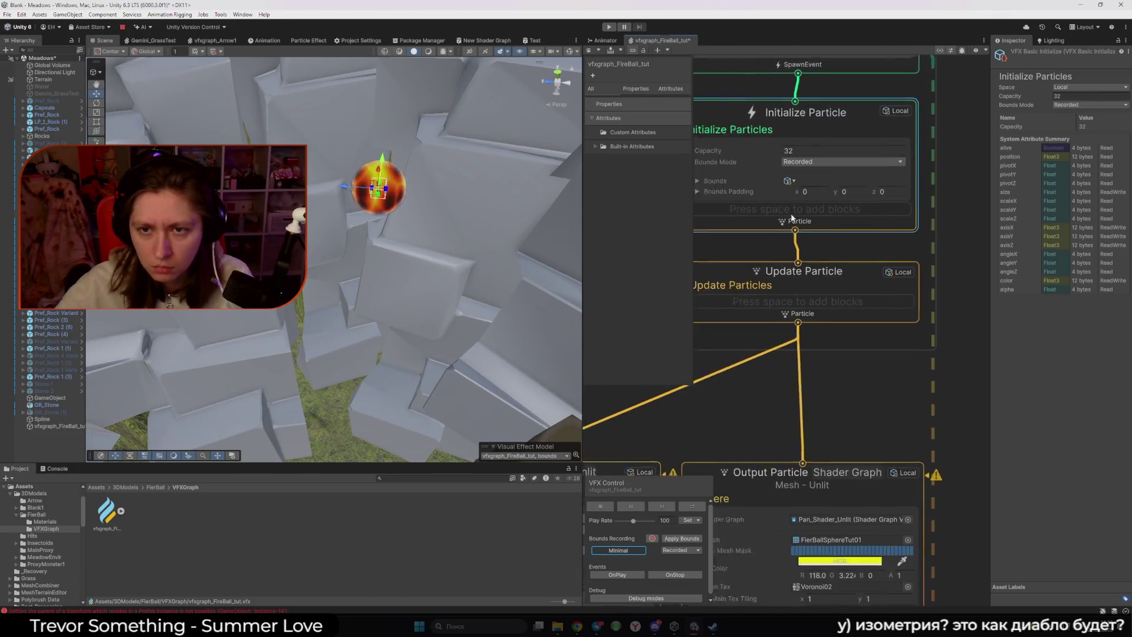
click(768, 200)
double_click(872, 223)
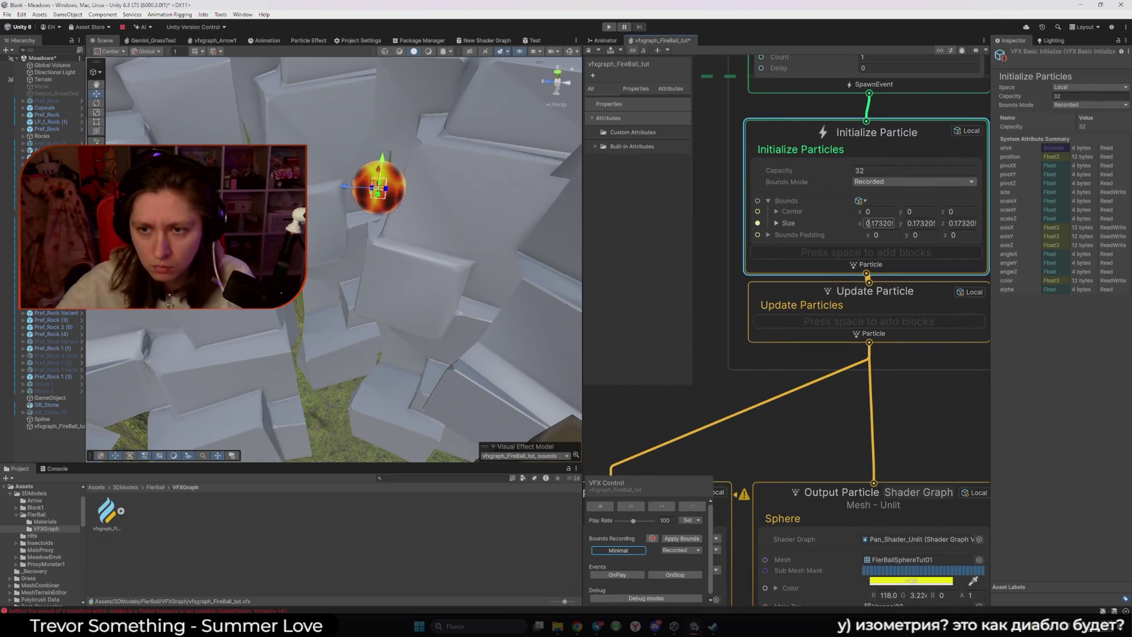
text(0.77)
drag(451, 267, 623, 233)
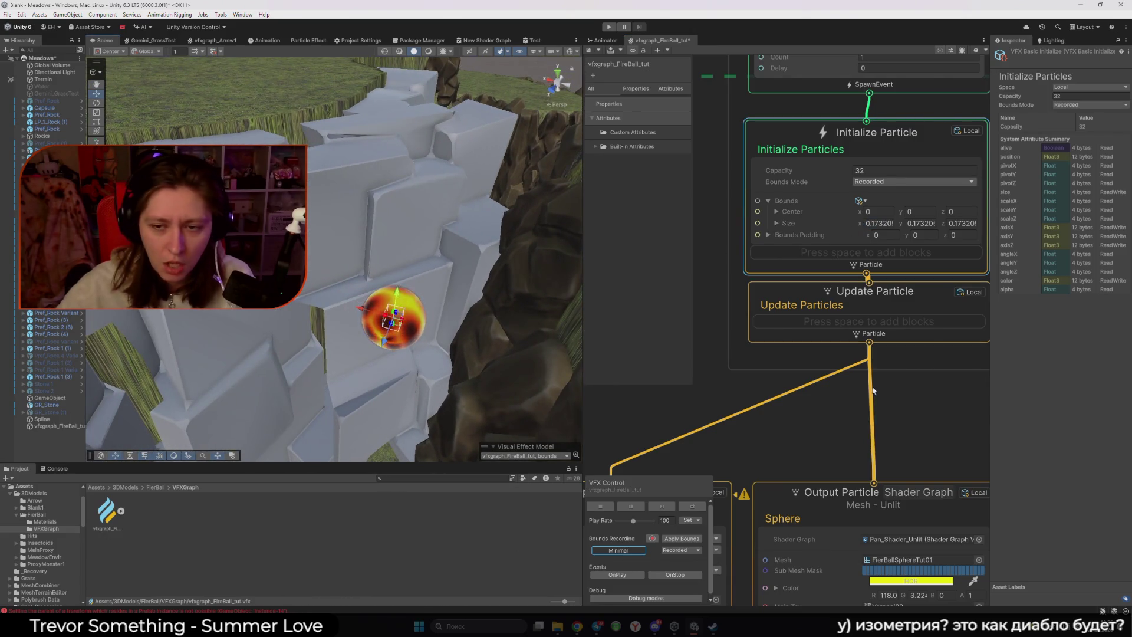
scroll(878, 288, down, 5)
mouse_move(493, 323)
mouse_down()
mouse_move(467, 336)
mouse_move(457, 297)
mouse_move(382, 317)
mouse_move(277, 323)
mouse_move(303, 333)
mouse_up()
scroll(897, 239, up, 4)
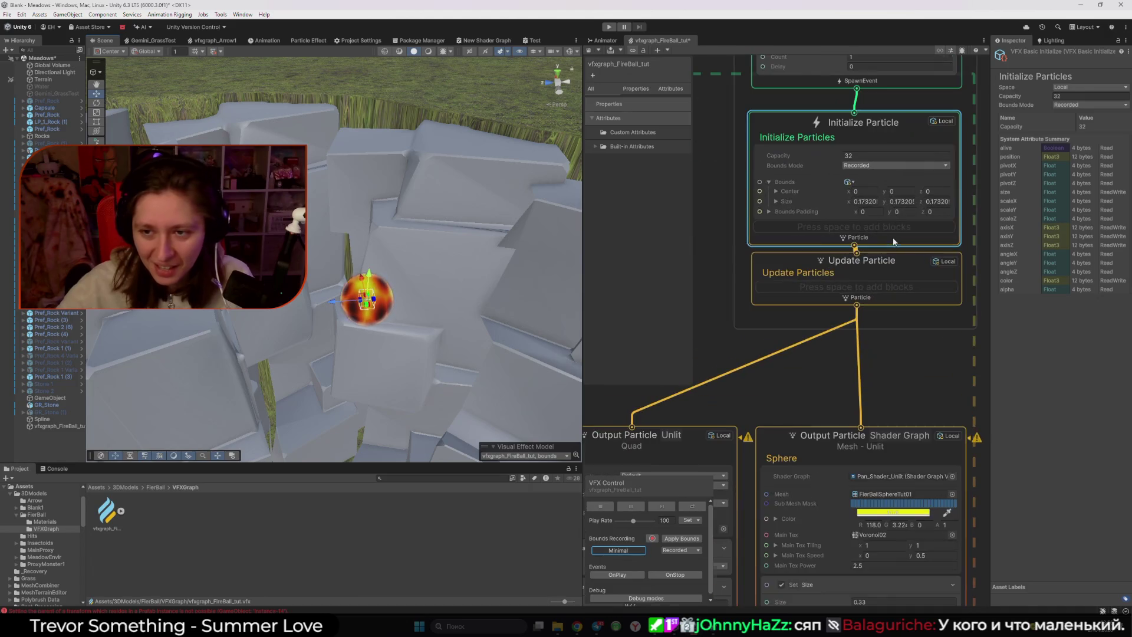
click(809, 226)
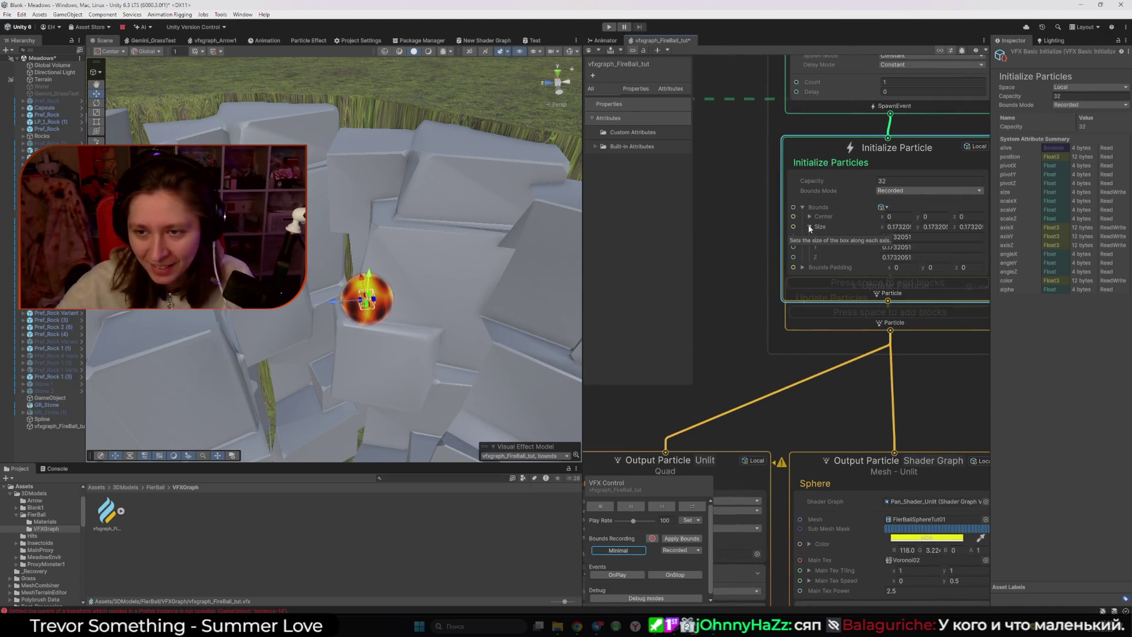
scroll(785, 247, down, 3)
scroll(785, 248, up, 2)
click(857, 237)
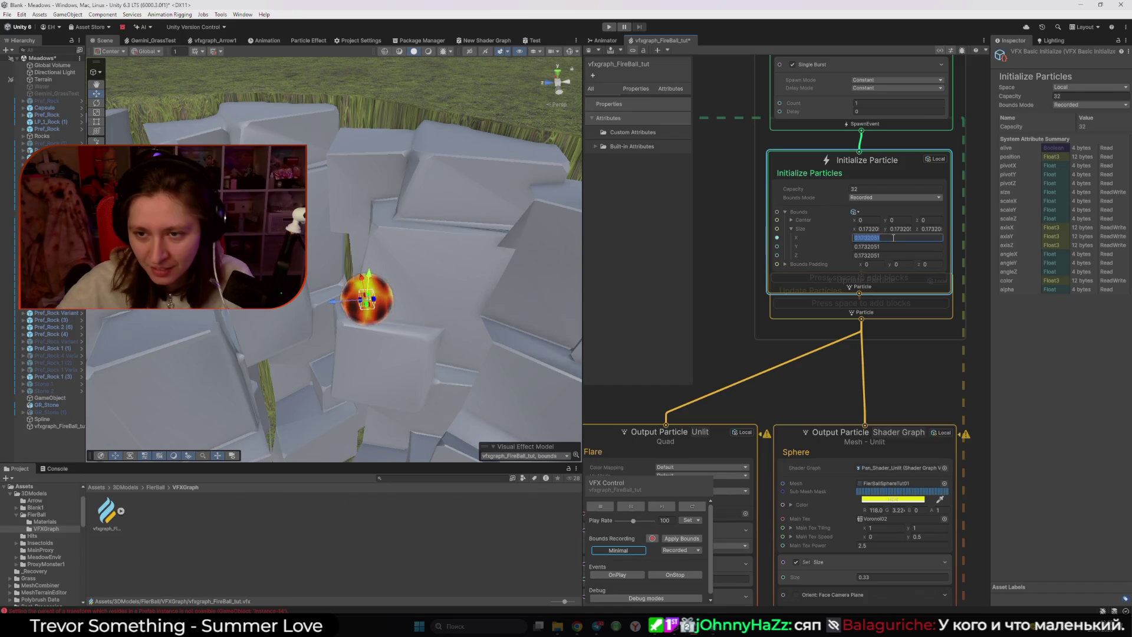
text(0)
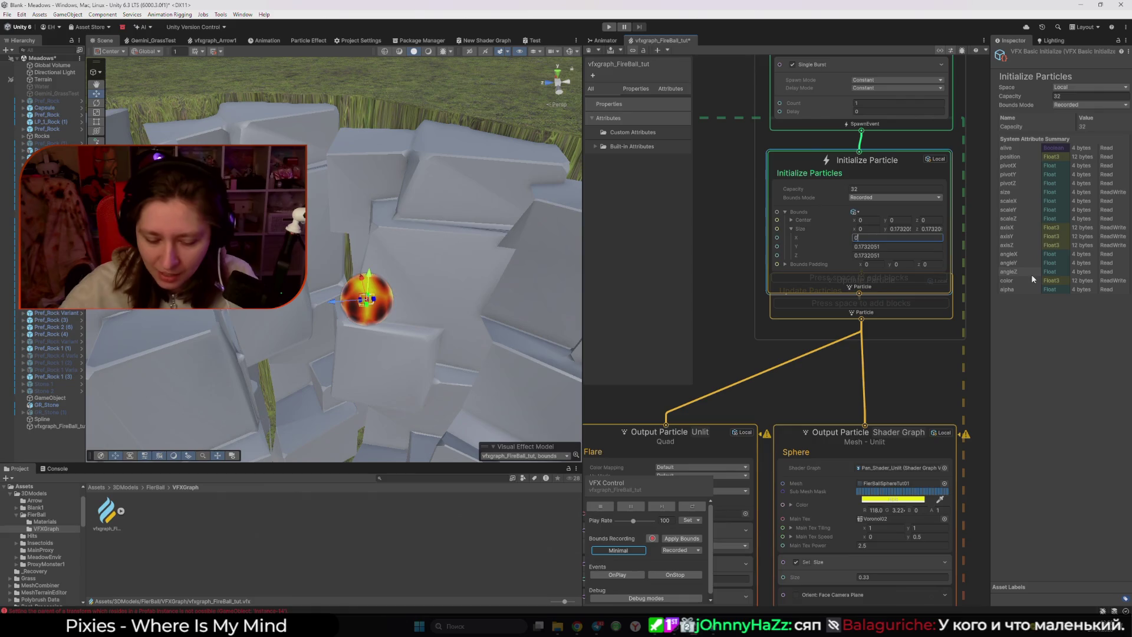
text(.2)
key(Return)
key(Tab)
text(0.2)
key(Tab)
text(0.2)
- Change the bounds size to 0.7 on X, Y and Z
drag(846, 241, 853, 241)
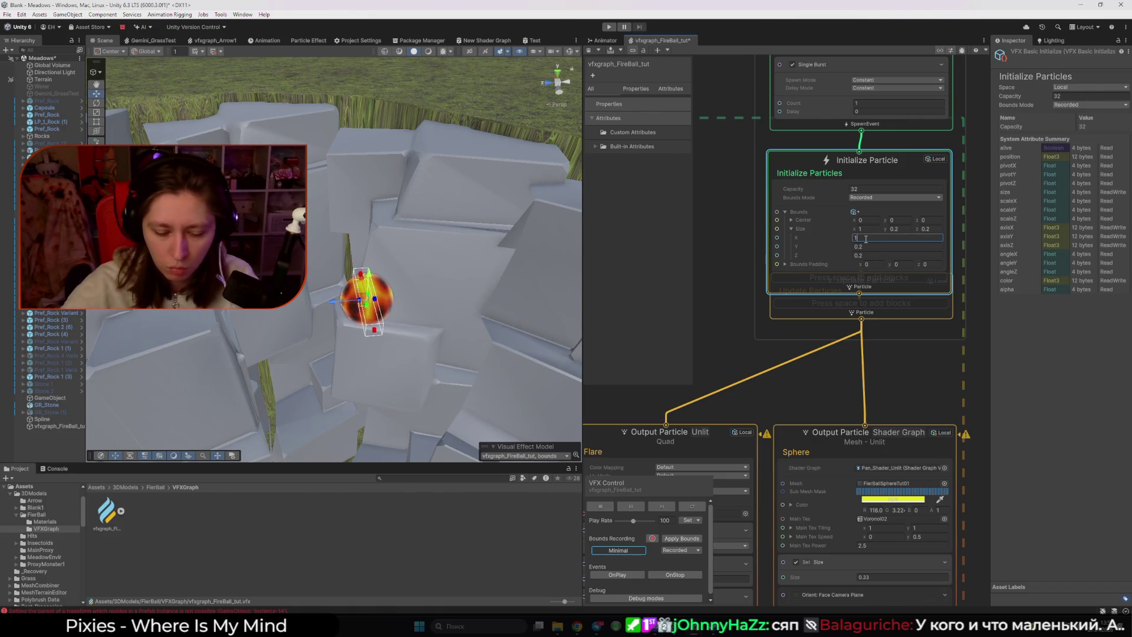
key(BackSpace)
text(0.7)
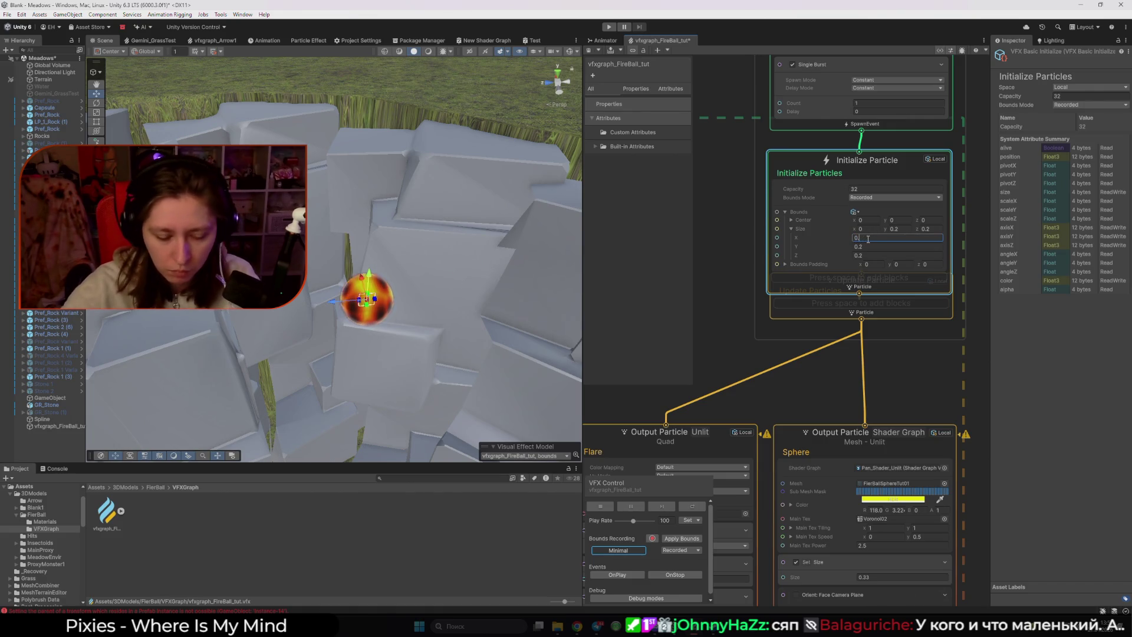
key(Tab)
text(0.7)
key(Tab)
text(0.7)
mouse_move(371, 303)
mouse_down()
mouse_move(457, 271)
mouse_move(518, 269)
mouse_move(455, 263)
mouse_move(469, 288)
mouse_move(367, 307)
mouse_up()
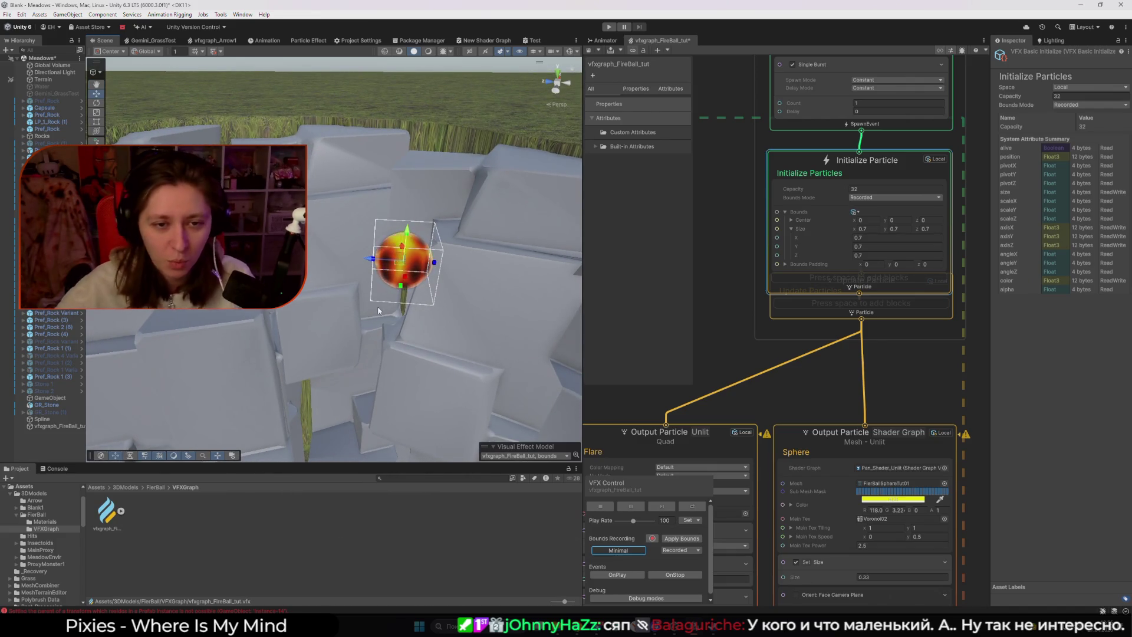
- Enter 0.5 for the bounds size on X, Y and Z
click(873, 236)
text(0.5)
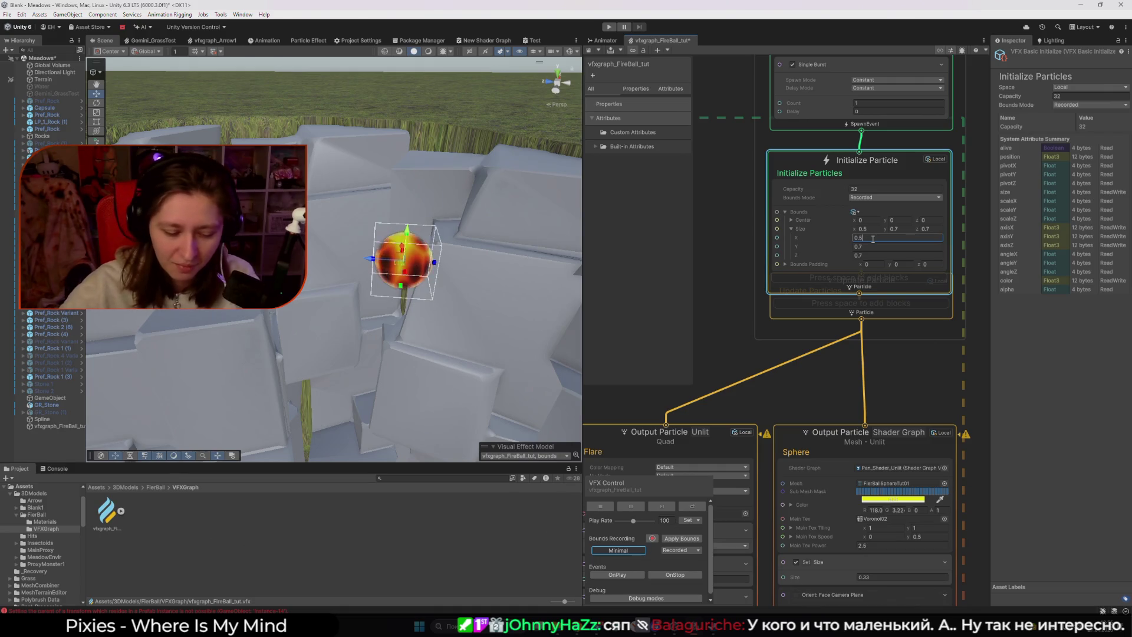
key(Return)
key(Tab)
text(0.5)
key(Tab)
text(0.5)
key(Return)
mouse_move(407, 206)
mouse_down()
mouse_move(448, 203)
mouse_move(365, 198)
mouse_move(413, 200)
mouse_up()
click(829, 333)
- Select the Update Particle stage, leave its title unchanged, and pan to the output stages
drag(829, 334, 827, 353)
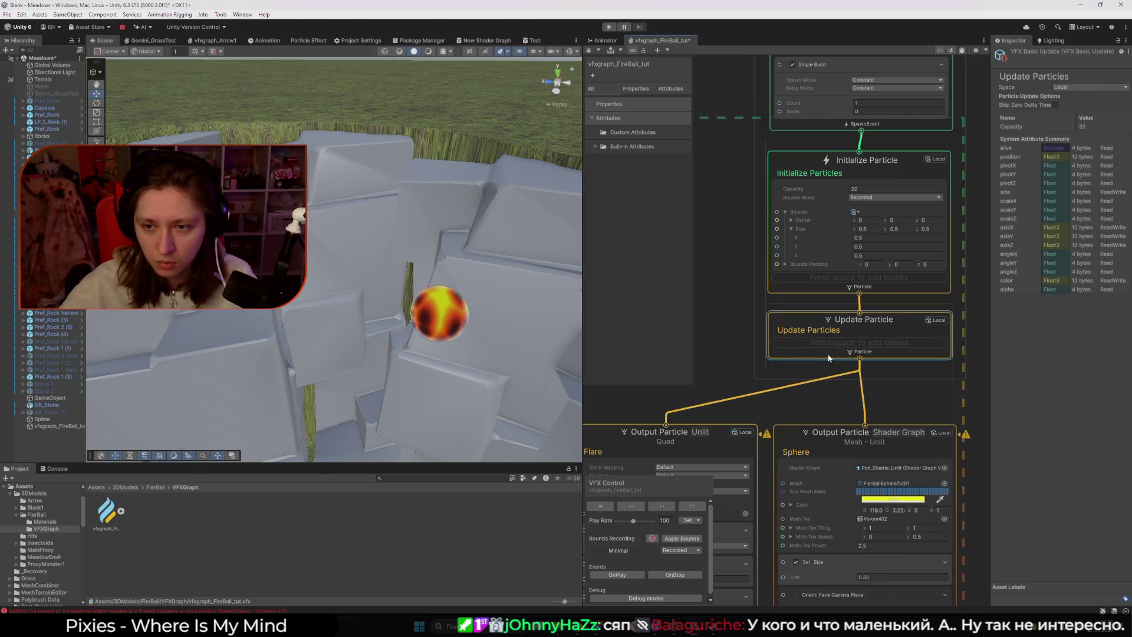
double_click(778, 332)
click(780, 341)
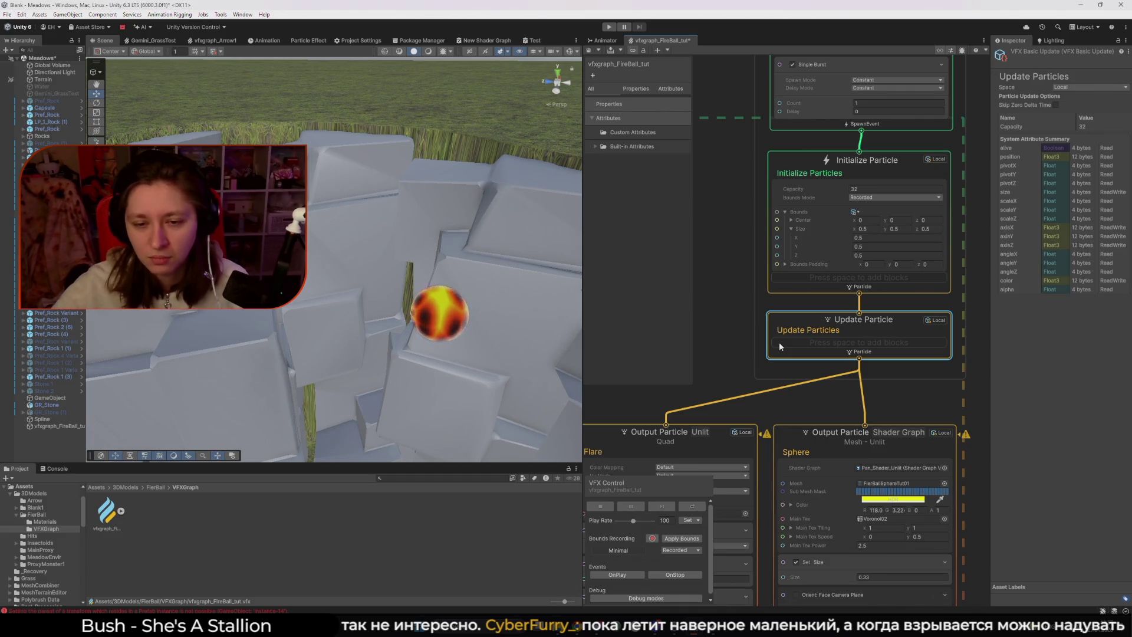
scroll(758, 394, down, 3)
drag(791, 323, 842, 282)
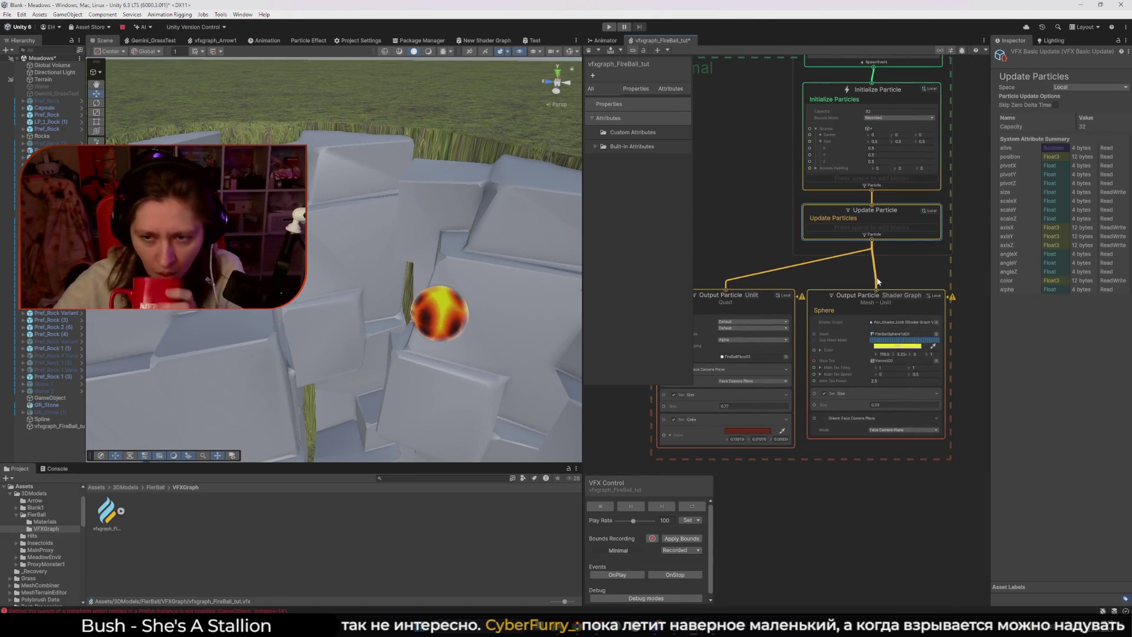
- Redraw the link from Update Particle to the Shader Graph output, undoing an accidental node move
click(876, 283)
key(Delete)
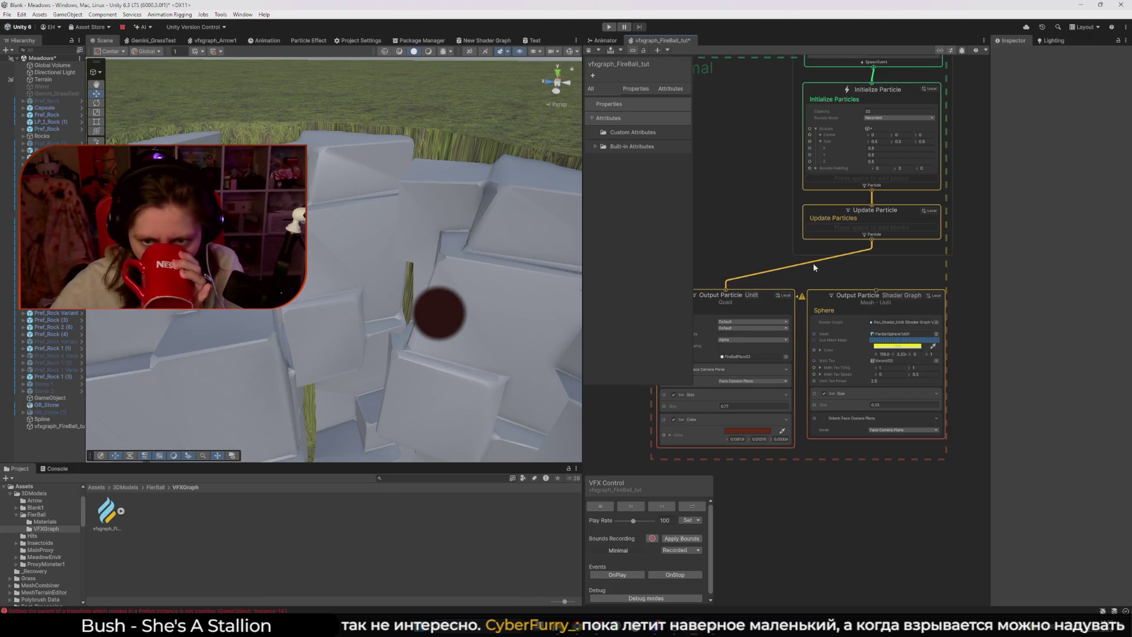
drag(877, 243, 876, 287)
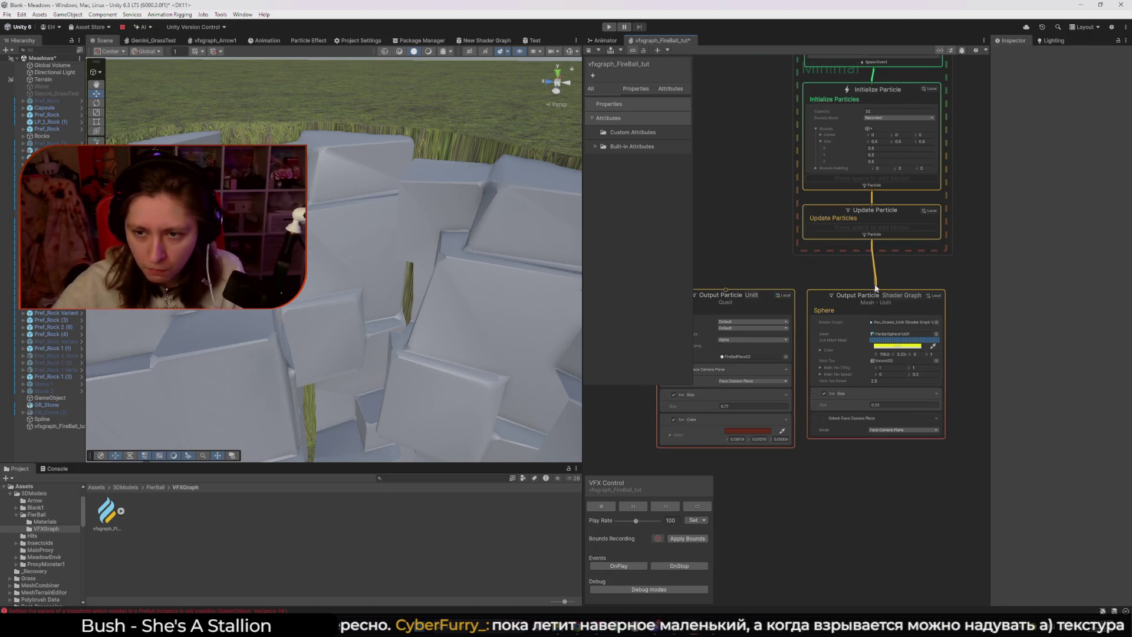
drag(873, 240, 731, 295)
key(ctrl+z)
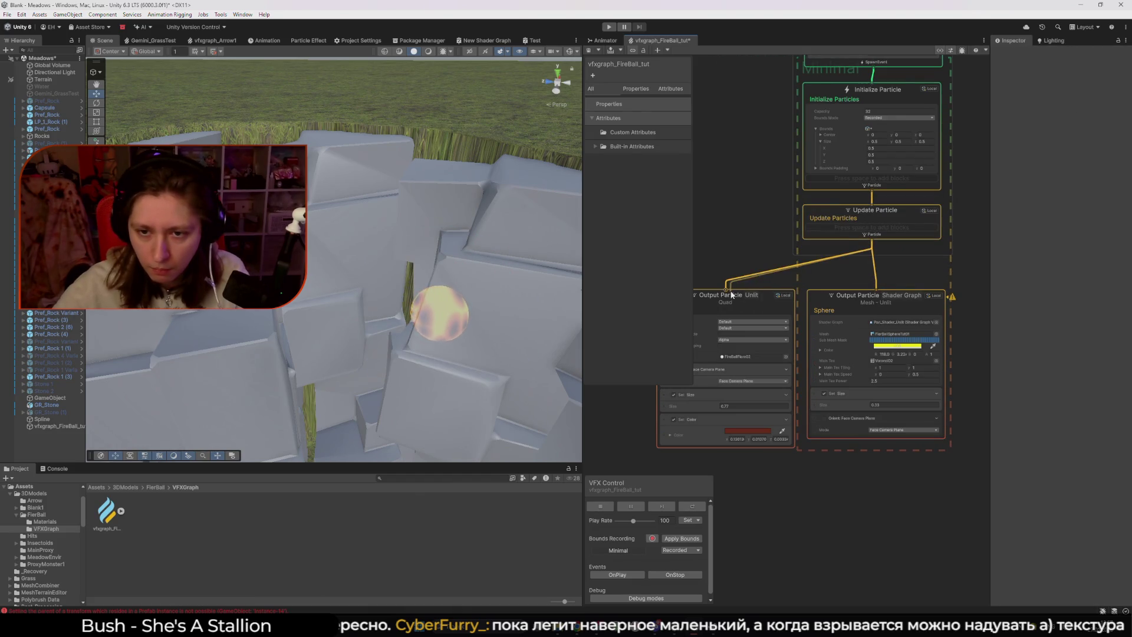
- Save the fireball graph with Ctrl+S and review the Output Particle Unlit stage
key(ctrl+s)
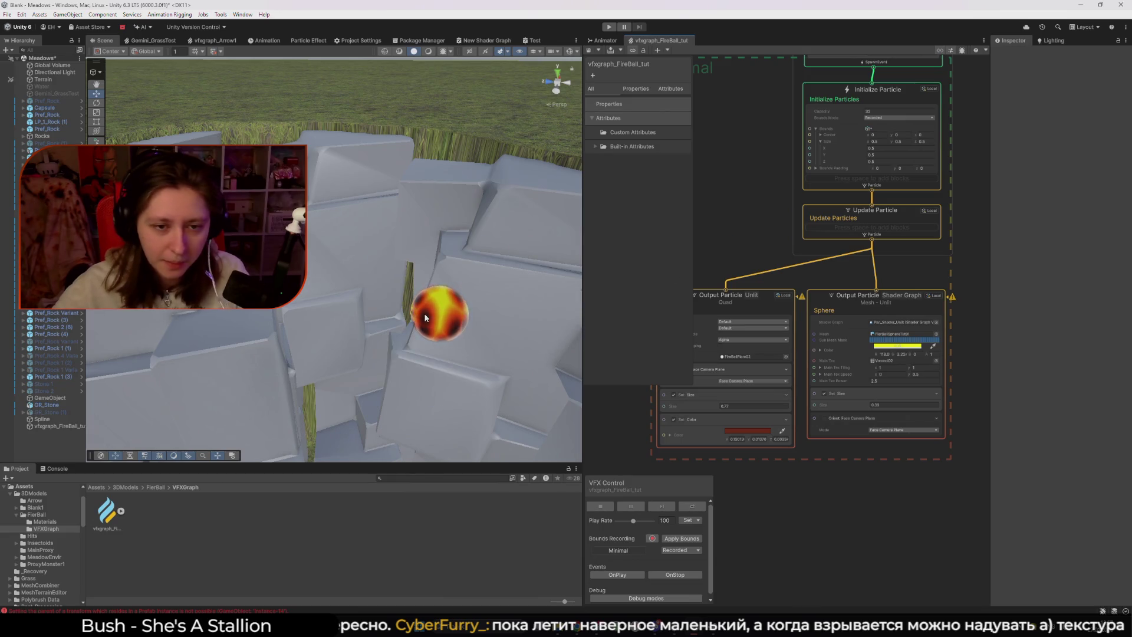
drag(425, 318, 749, 337)
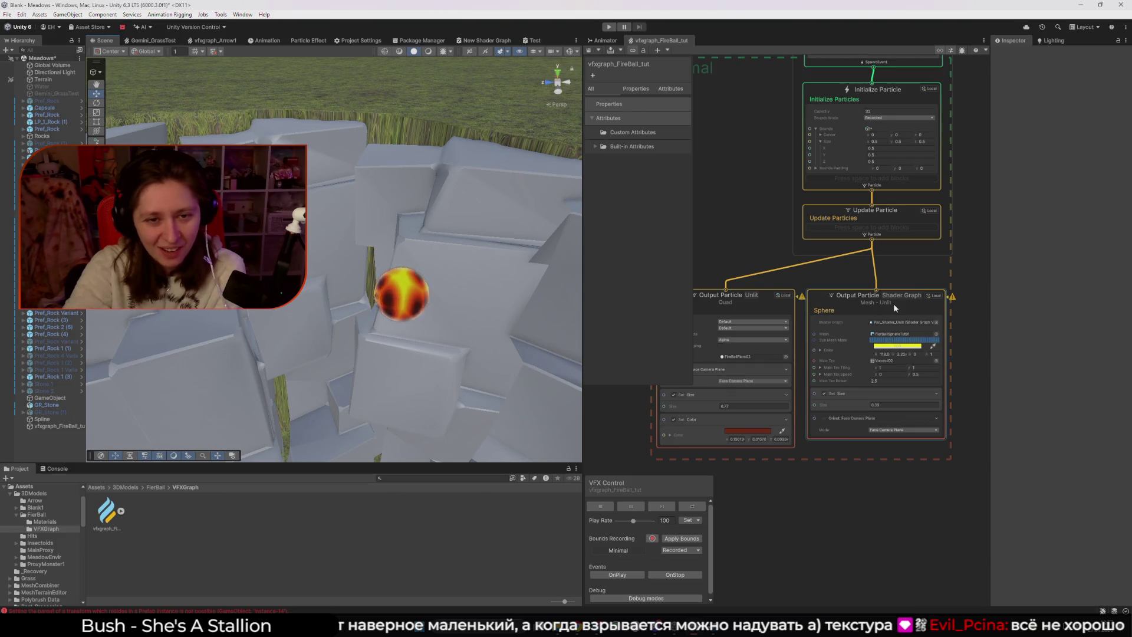
drag(652, 384, 654, 279)
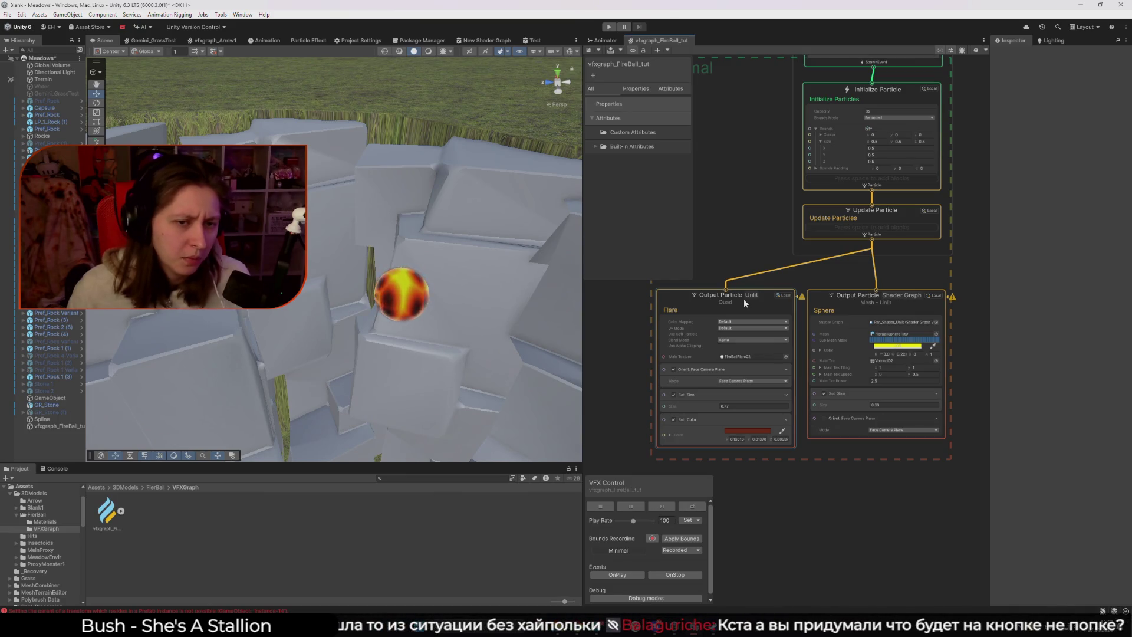
mouse_move(353, 294)
mouse_down()
mouse_move(243, 368)
mouse_move(370, 372)
mouse_up()
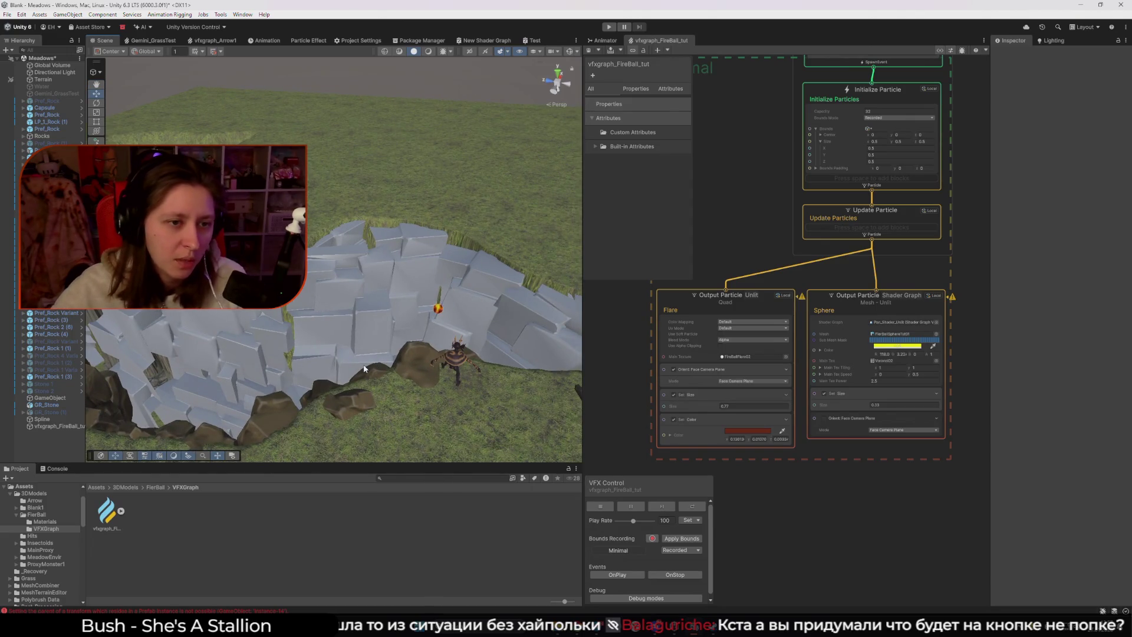
- Drag the TestSpline wall prefab from Assets/Scenes/Stone into the scene
click(96, 487)
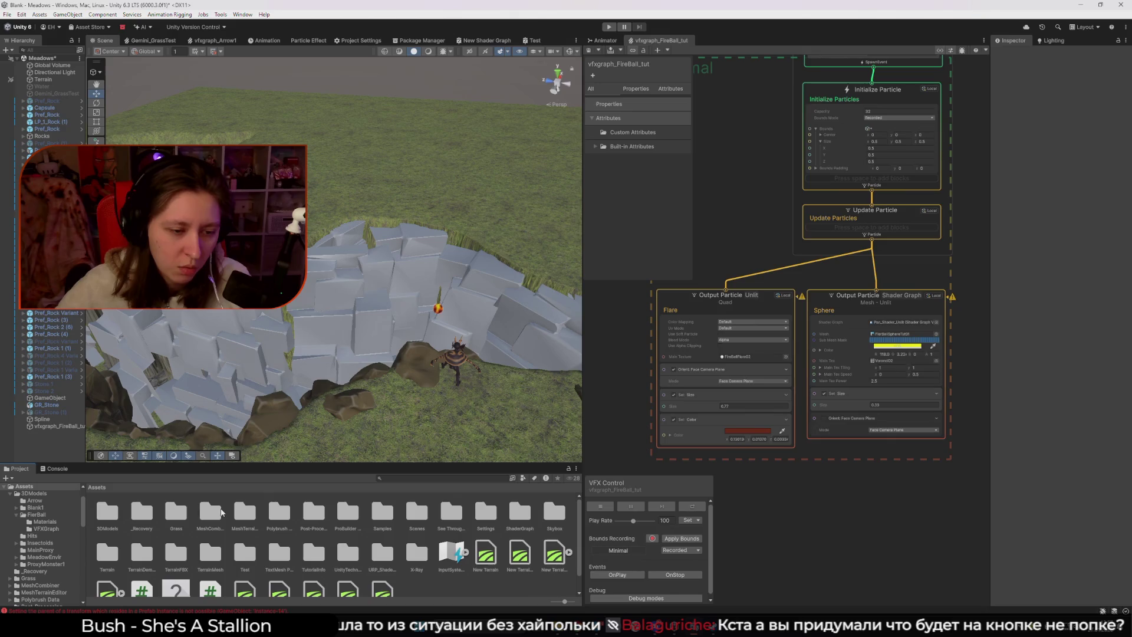
double_click(417, 513)
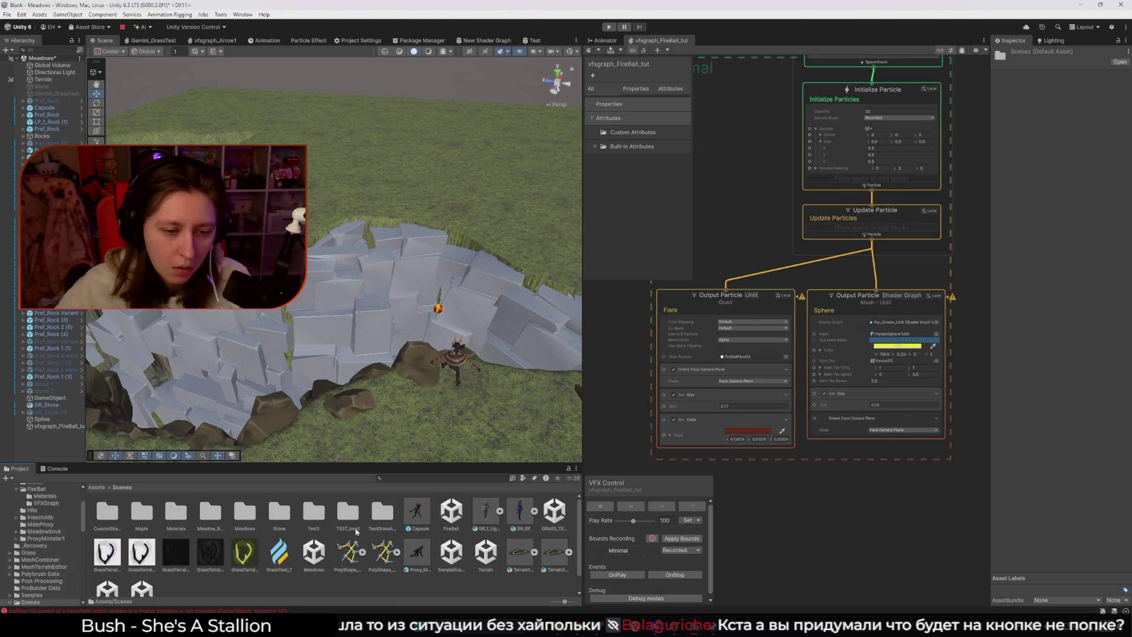
double_click(280, 517)
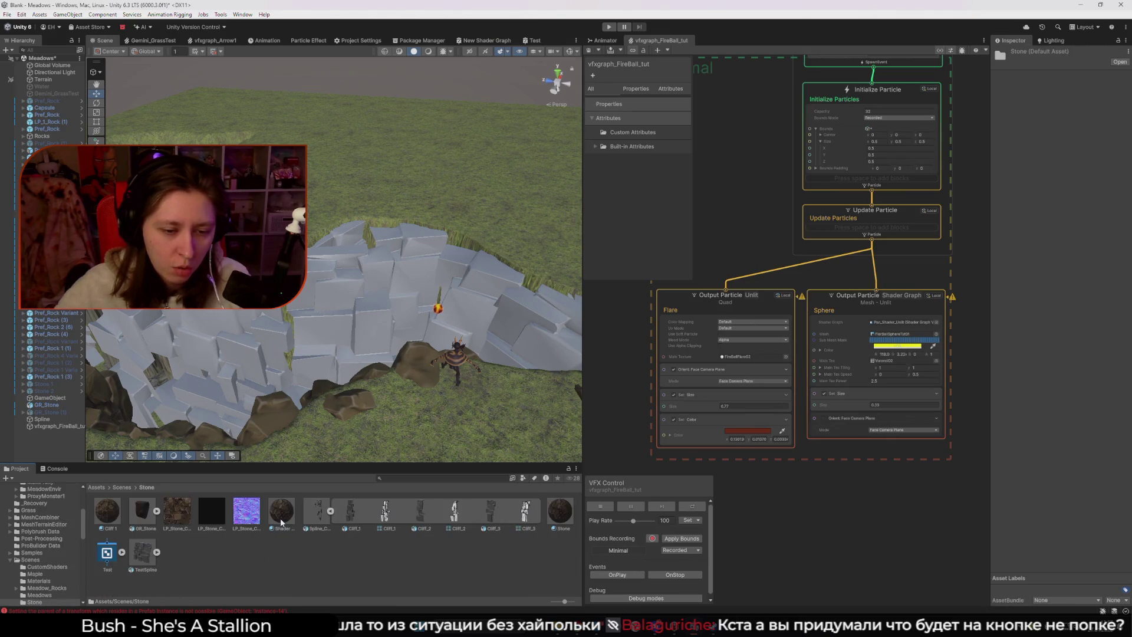
drag(149, 551, 339, 93)
- Set the TestSpline wall's Y rotation to 0 and inspect it in the scene
click(1090, 119)
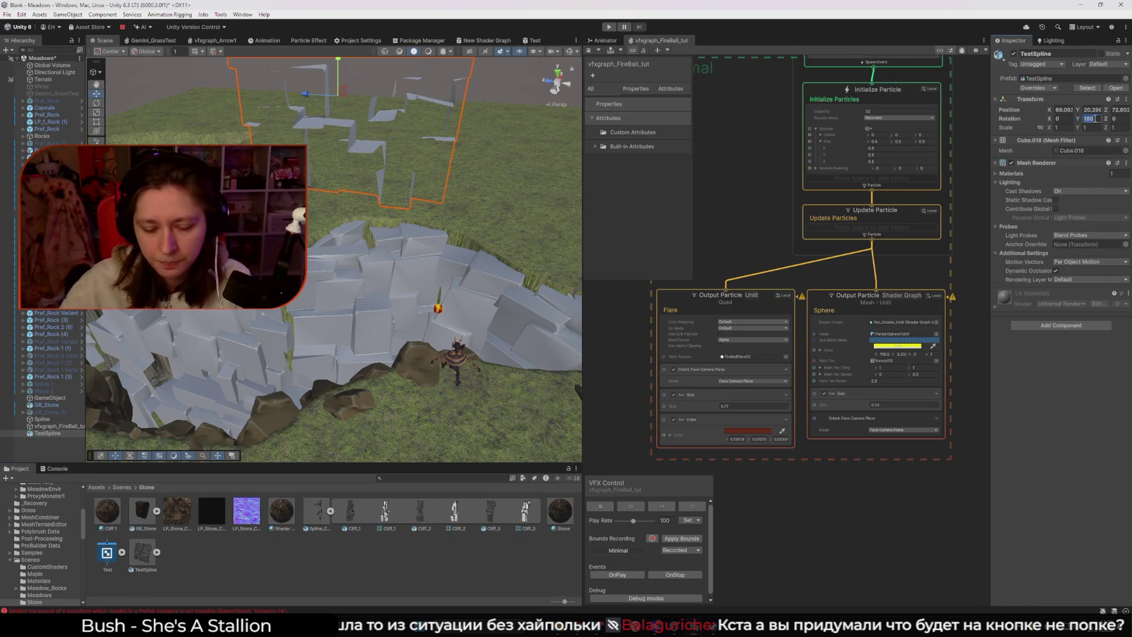
text(0)
key(Return)
mouse_move(413, 254)
mouse_down()
mouse_move(401, 243)
mouse_move(381, 341)
mouse_move(380, 223)
mouse_move(428, 224)
mouse_up()
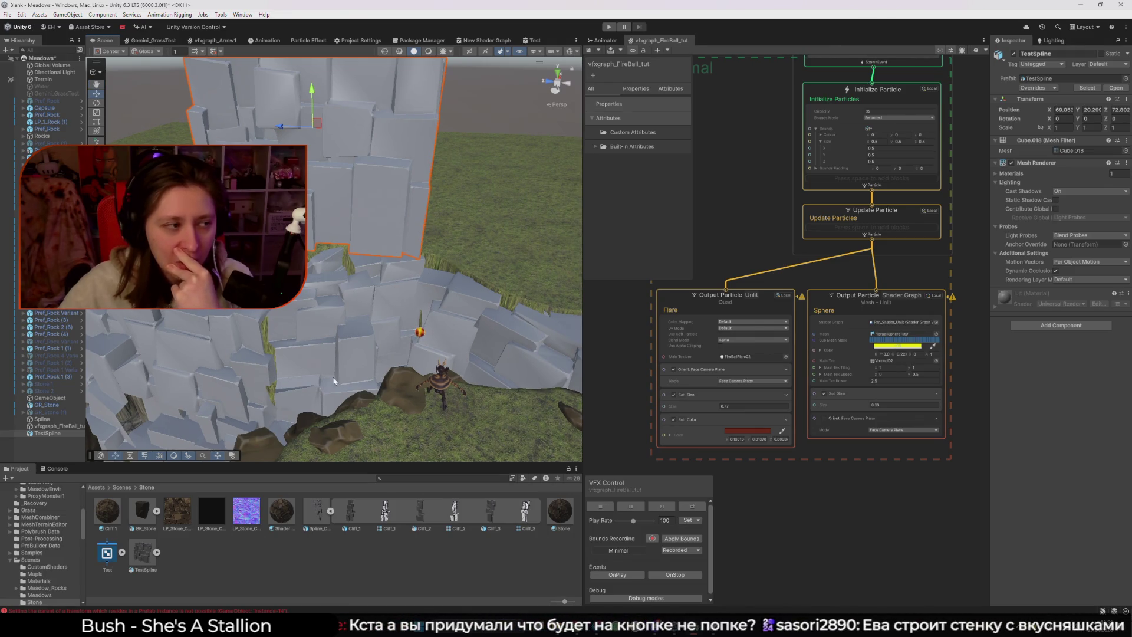
drag(416, 383, 314, 282)
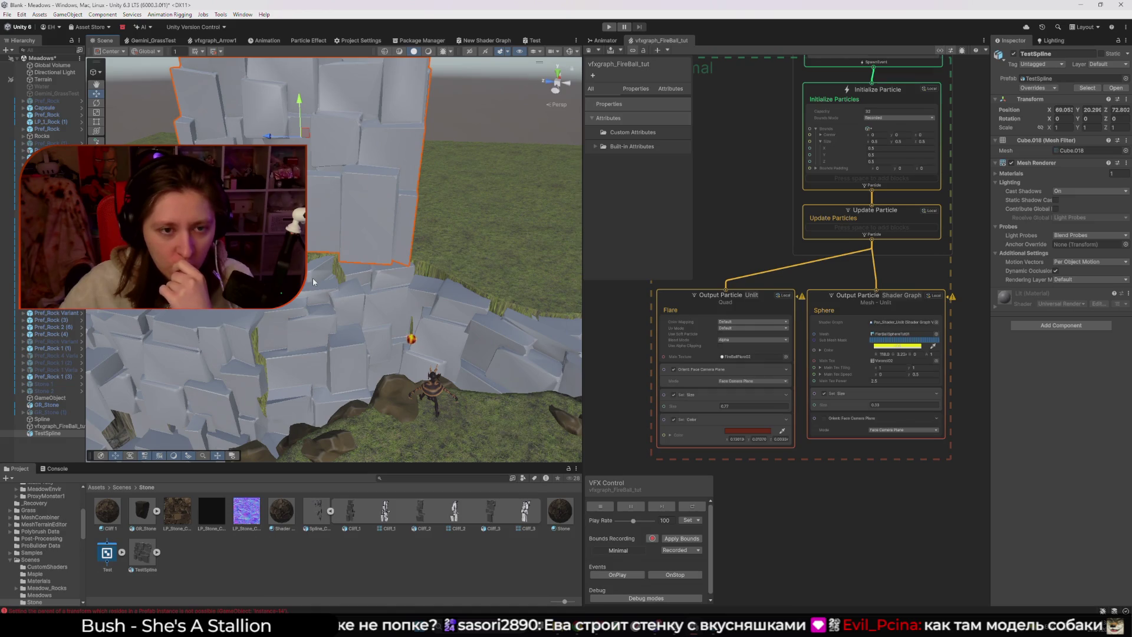
- Delete the TestSpline wall from the scene and pan the graph canvas
key(Delete)
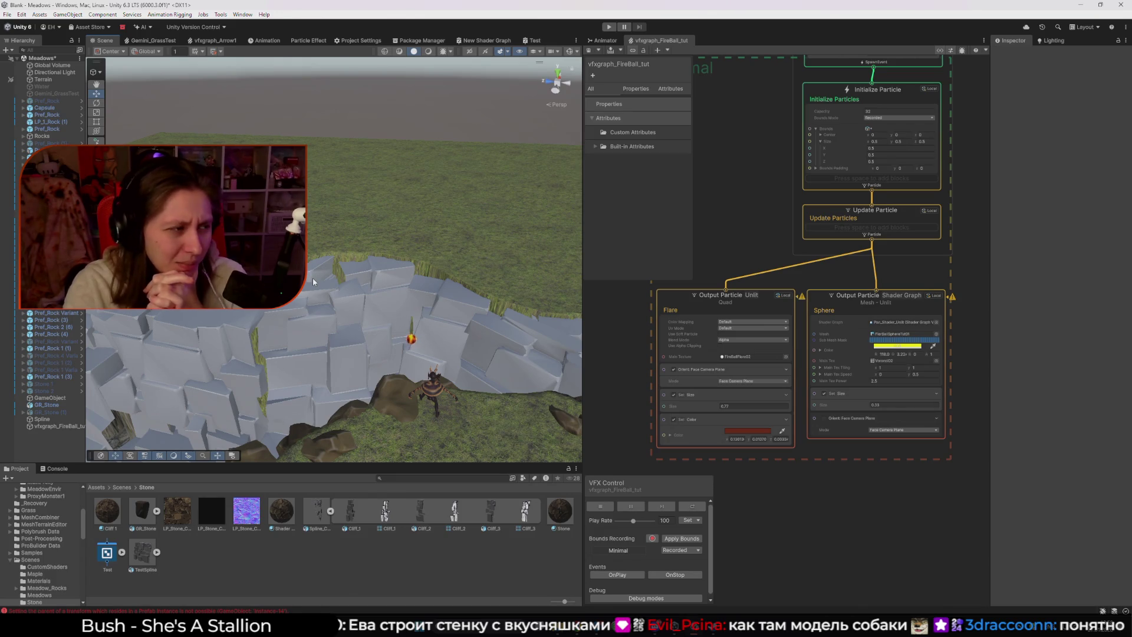
mouse_move(313, 282)
mouse_down()
mouse_move(313, 229)
mouse_move(438, 226)
mouse_up()
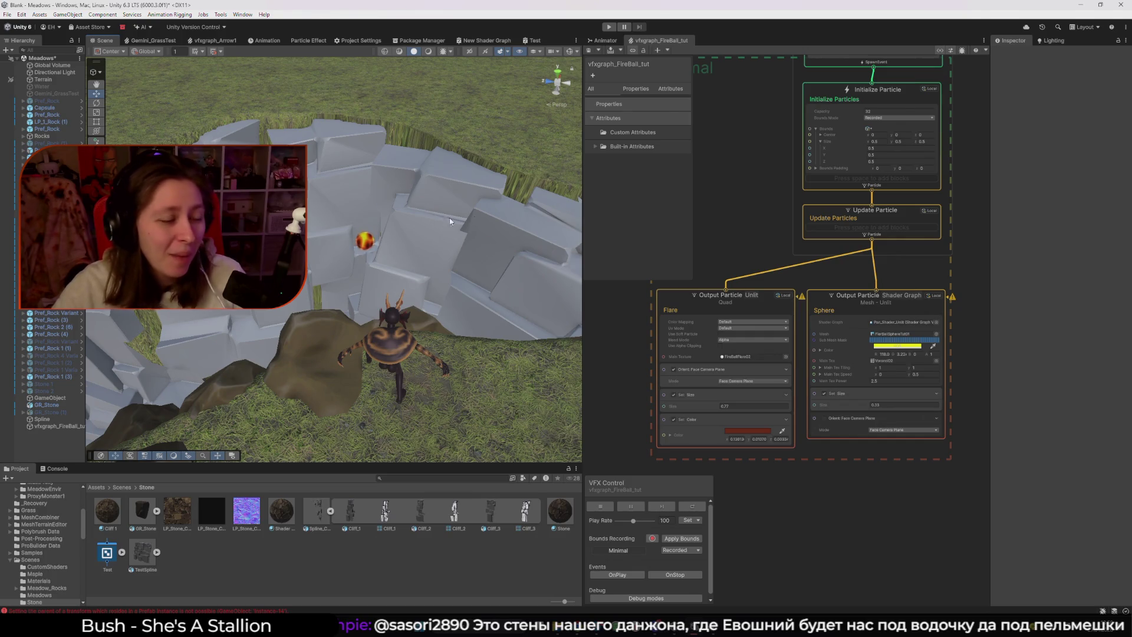
scroll(878, 173, down, 5)
mouse_move(760, 223)
mouse_down()
mouse_move(837, 242)
mouse_move(910, 237)
mouse_up()
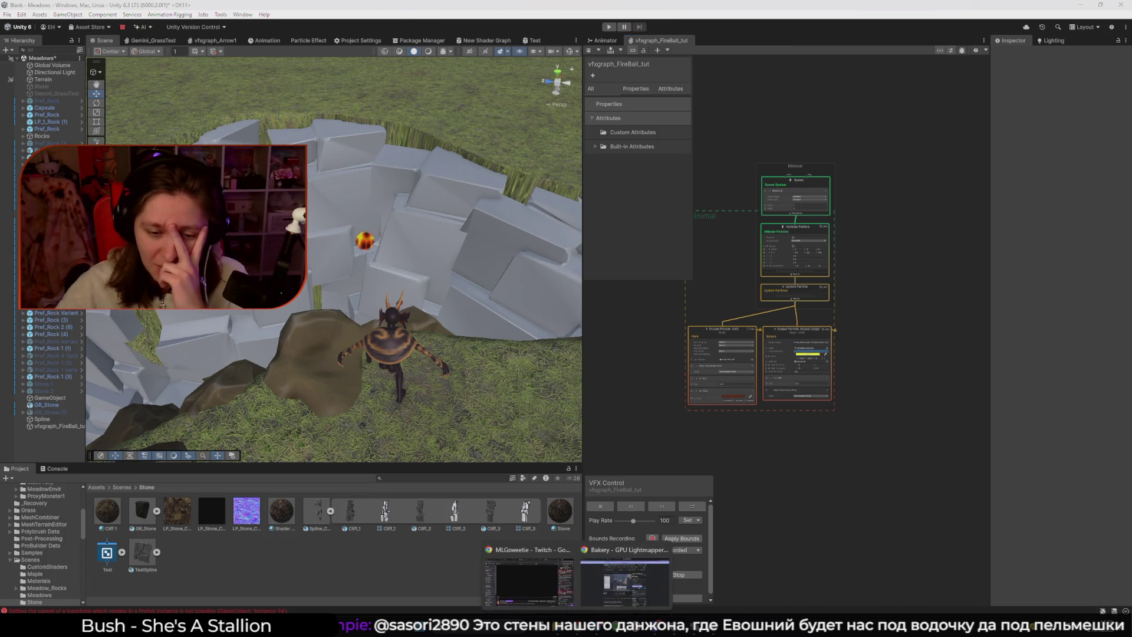
- Leave the Bakery lightmapper store page in the browser and return to the Unity editor
click(598, 584)
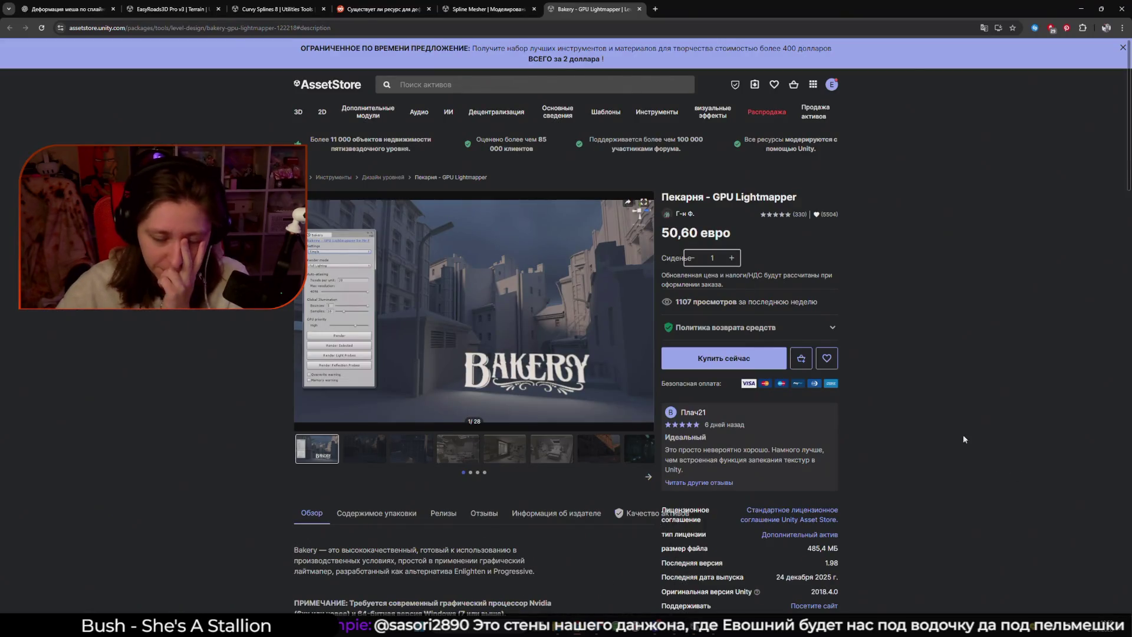
click(1085, 10)
scroll(858, 306, up, 3)
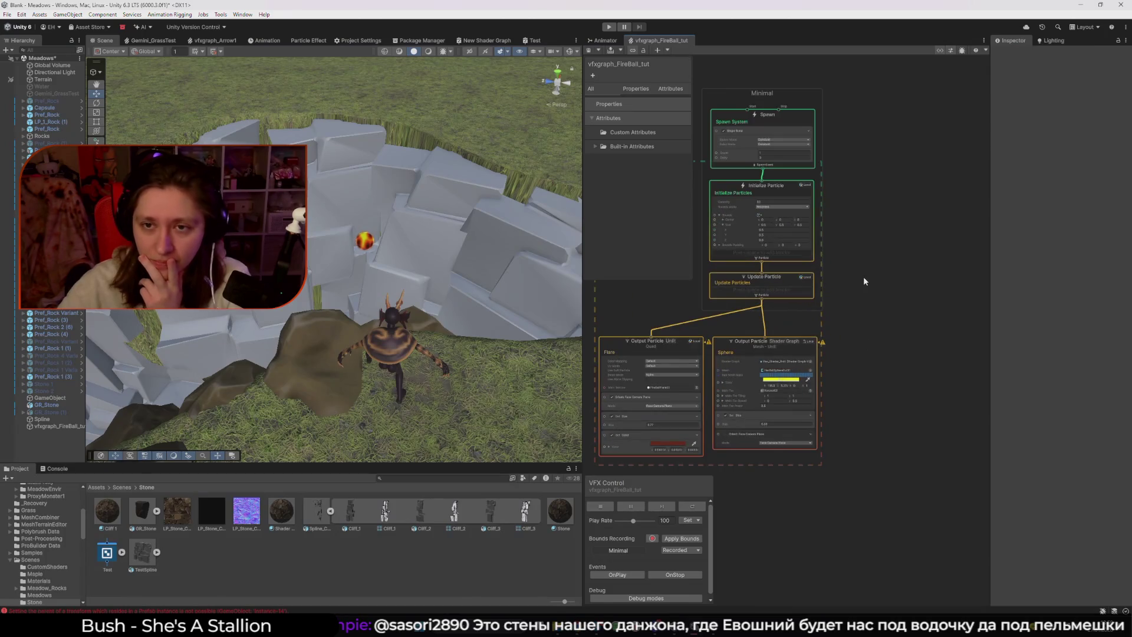
right_click(864, 280)
click(893, 284)
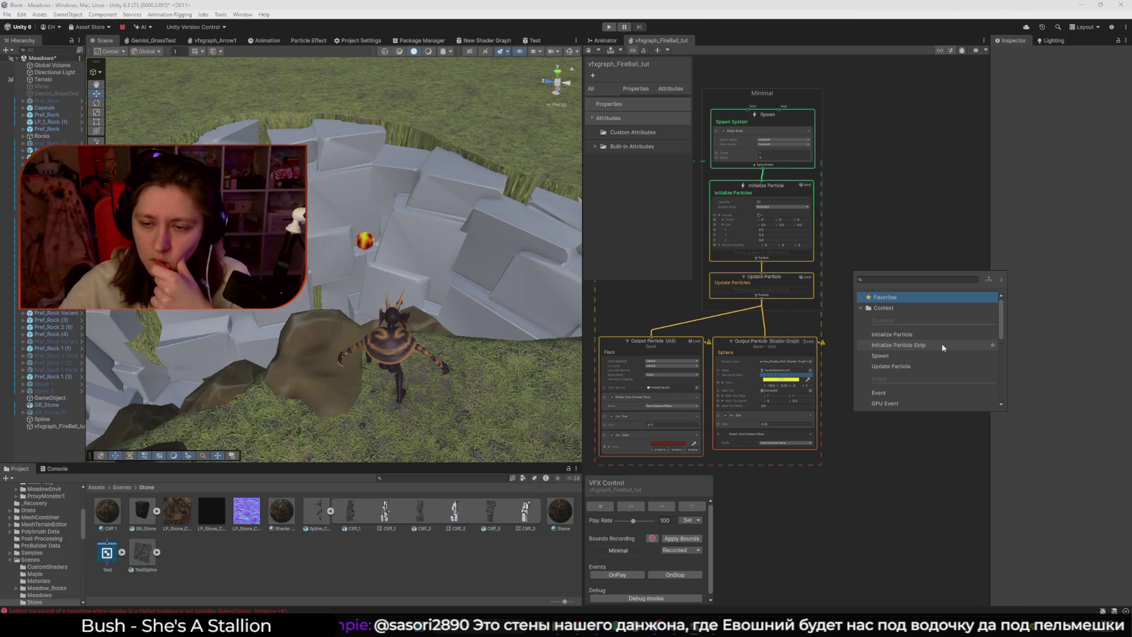
scroll(939, 347, down, 3)
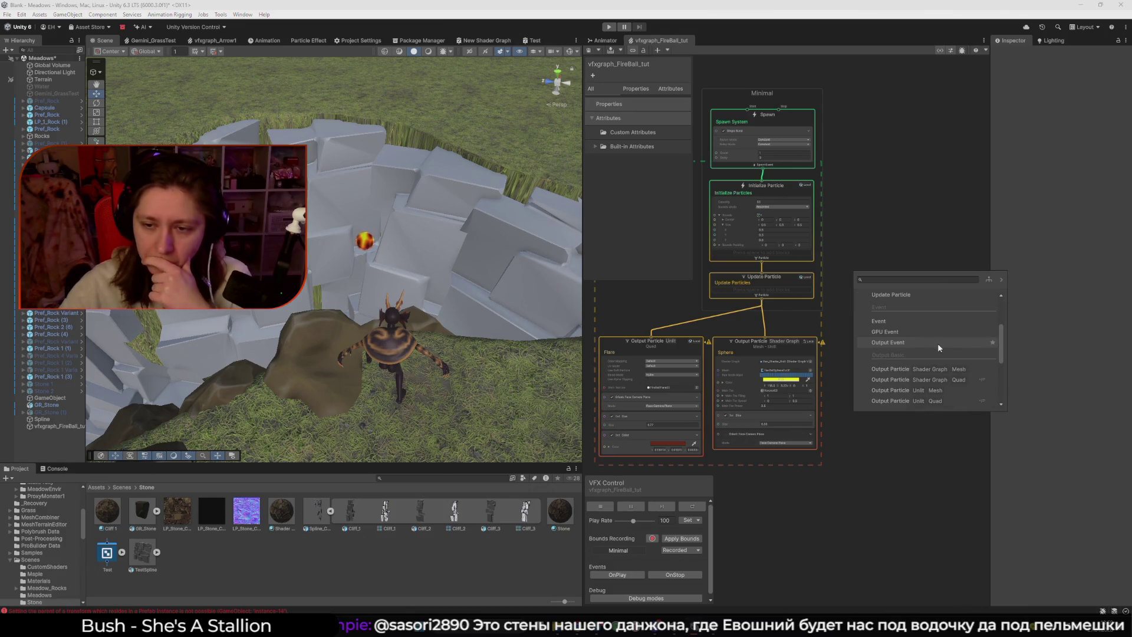
scroll(936, 344, down, 5)
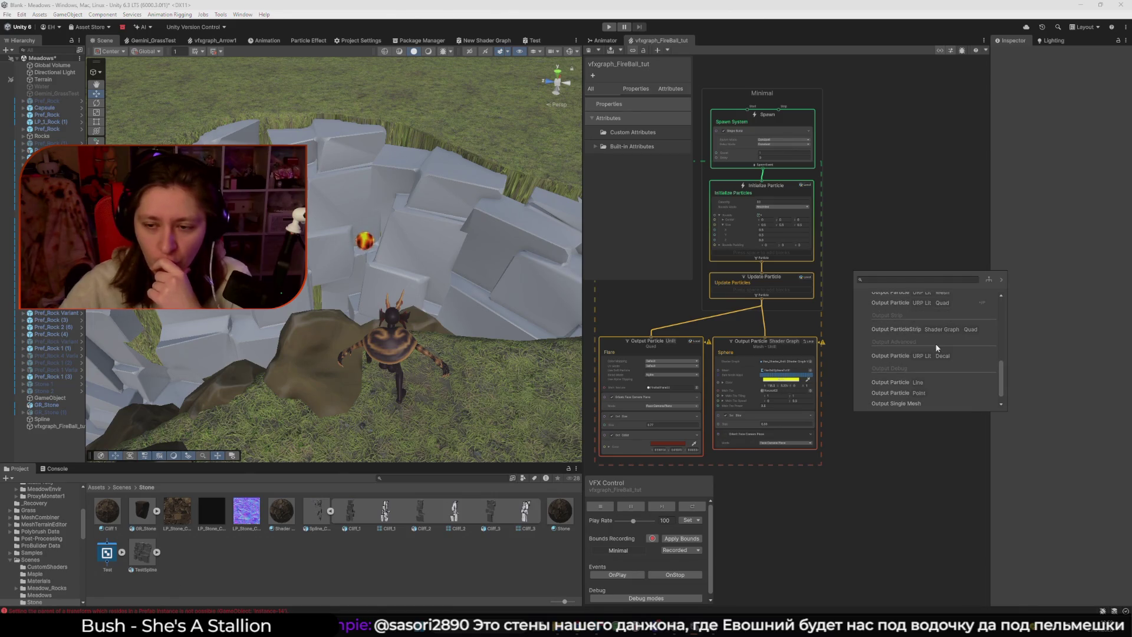
right_click(317, 559)
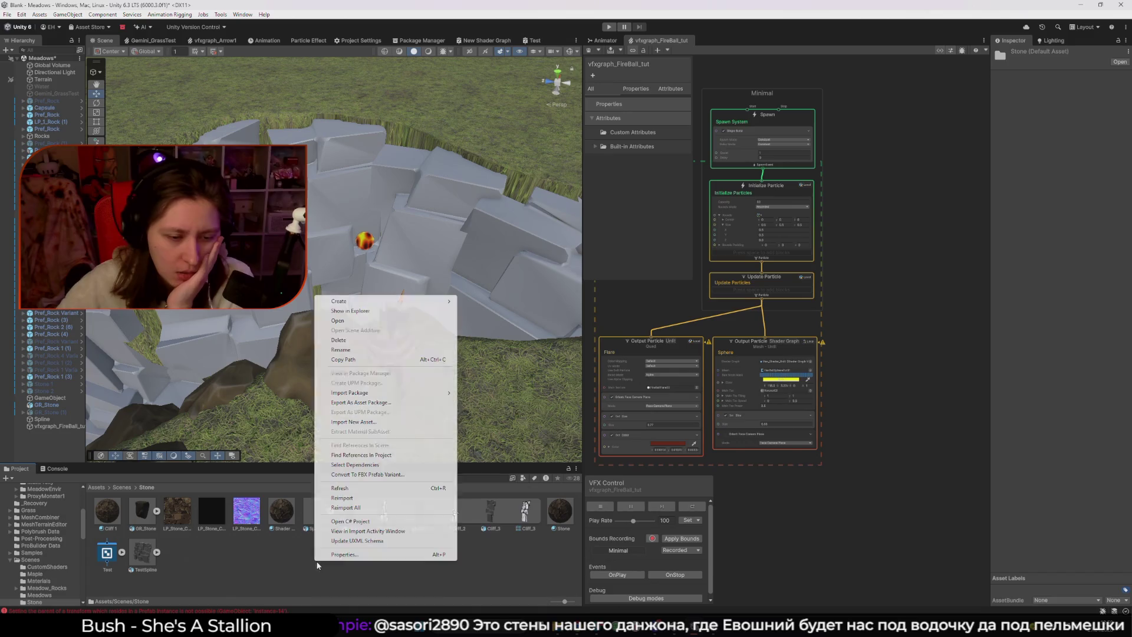
- Navigate to the Assets/3DModels/FireBall/VFXGraph folder in the Project window
key(Escape)
click(96, 487)
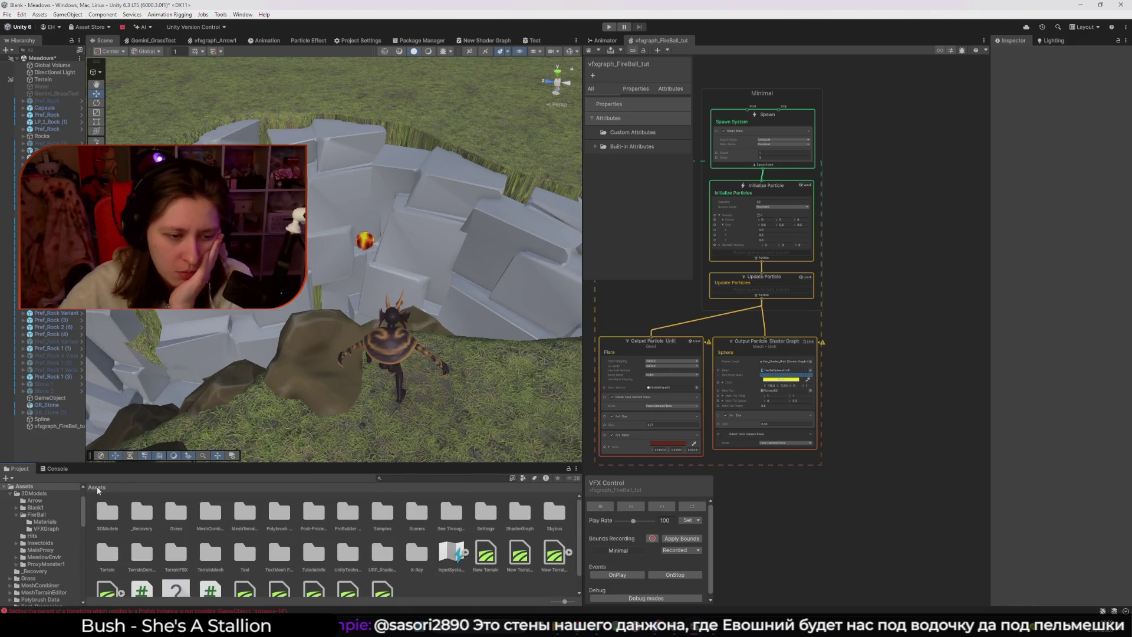
double_click(114, 509)
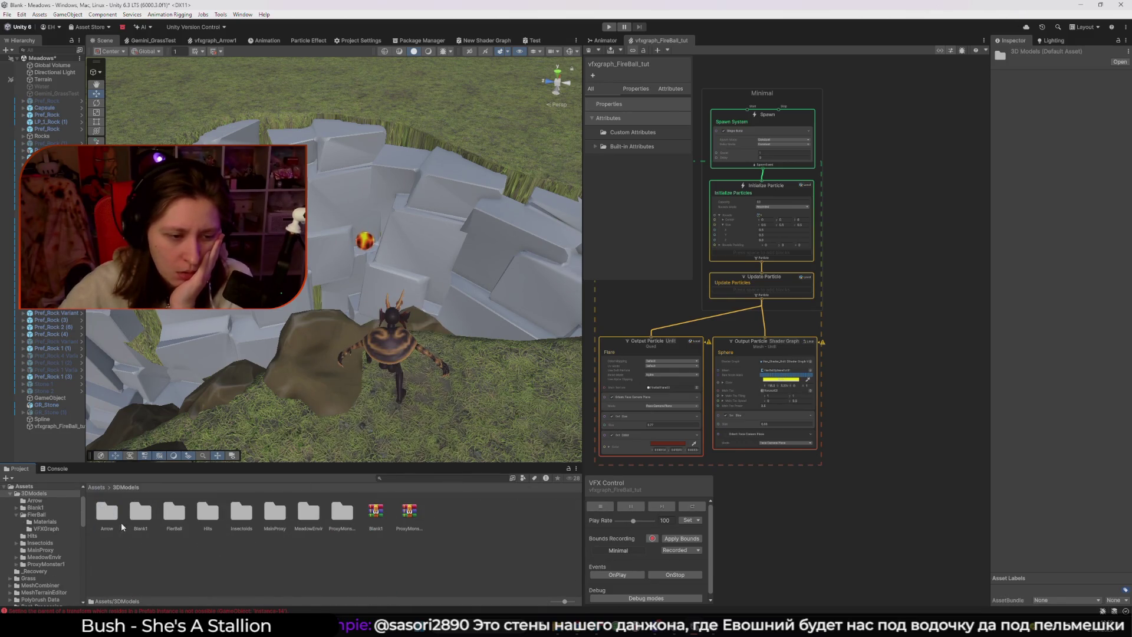
double_click(184, 518)
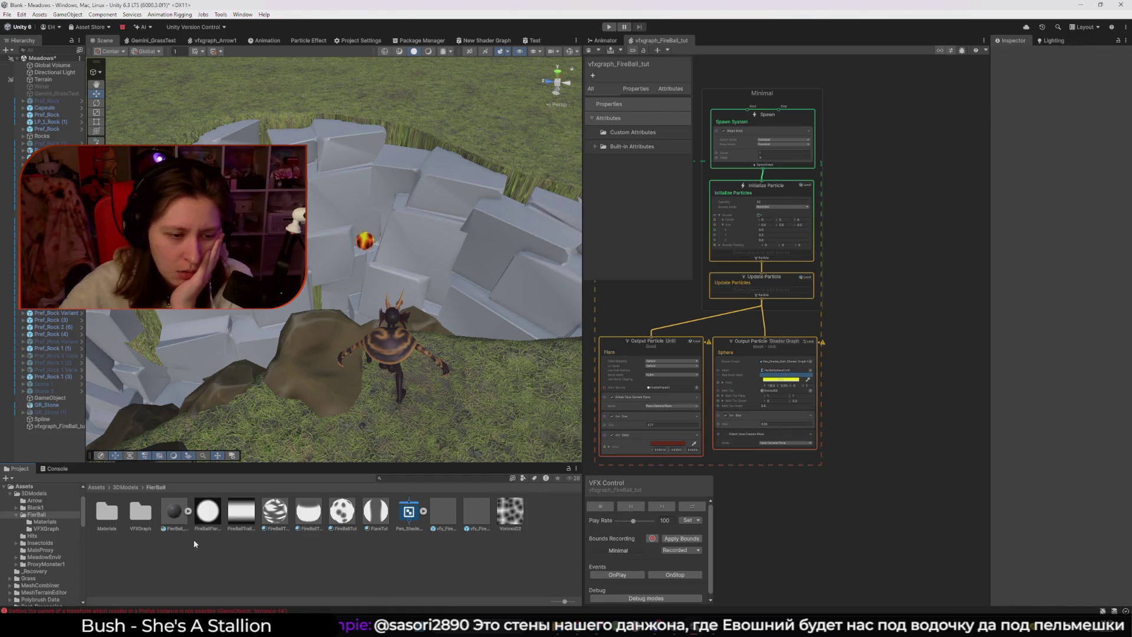
double_click(147, 517)
- Choose Create > Visual Effects > Visual Effect Graph in that folder
right_click(282, 540)
mouse_move(334, 278)
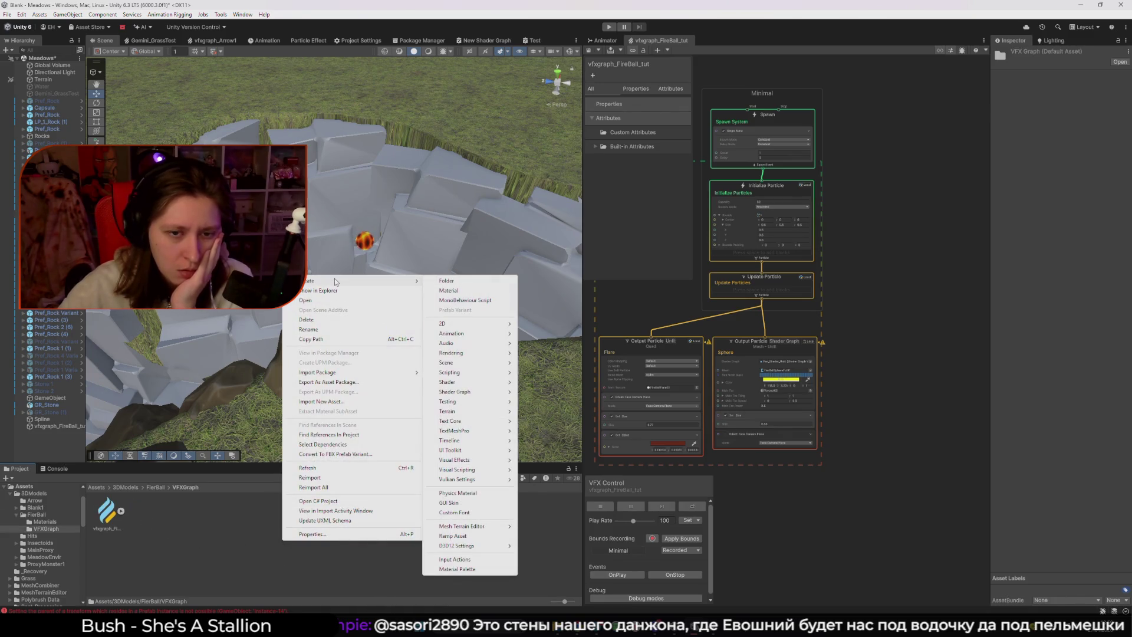
mouse_move(473, 444)
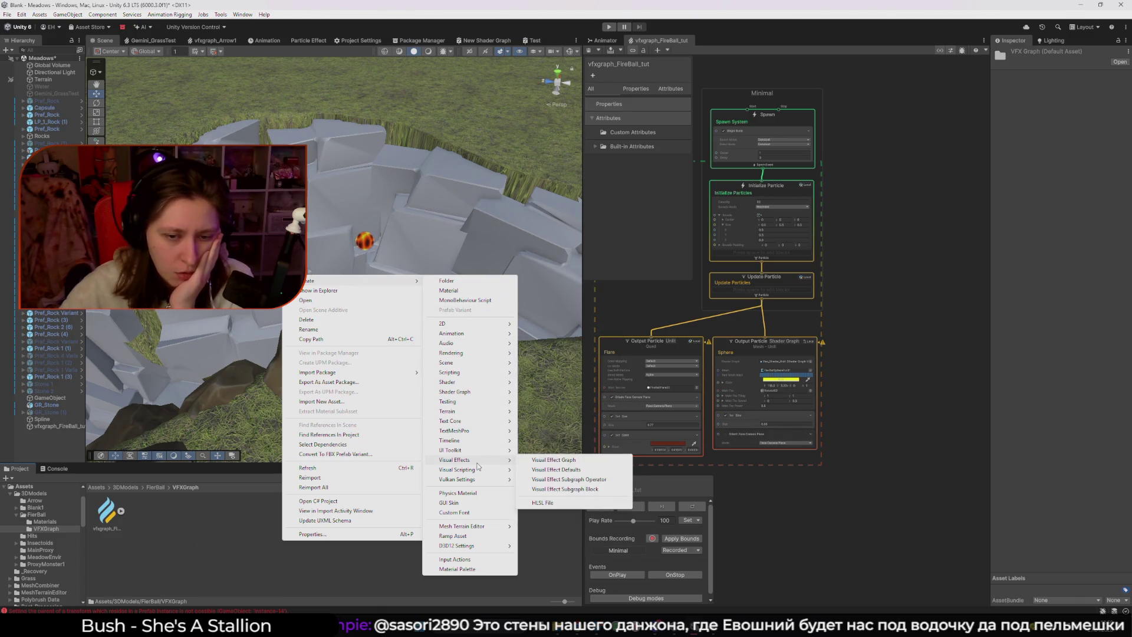
click(544, 463)
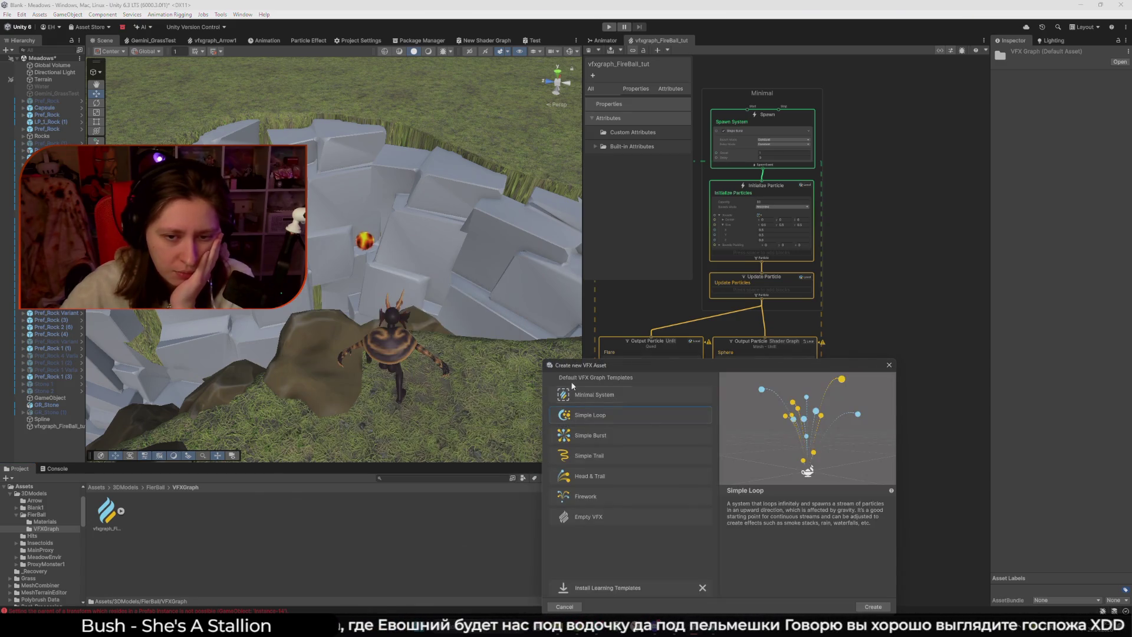
- Preview the Head & Trail, Firework and Simple Trail templates, pick Head & Trail, then close the chooser
drag(593, 363, 518, 187)
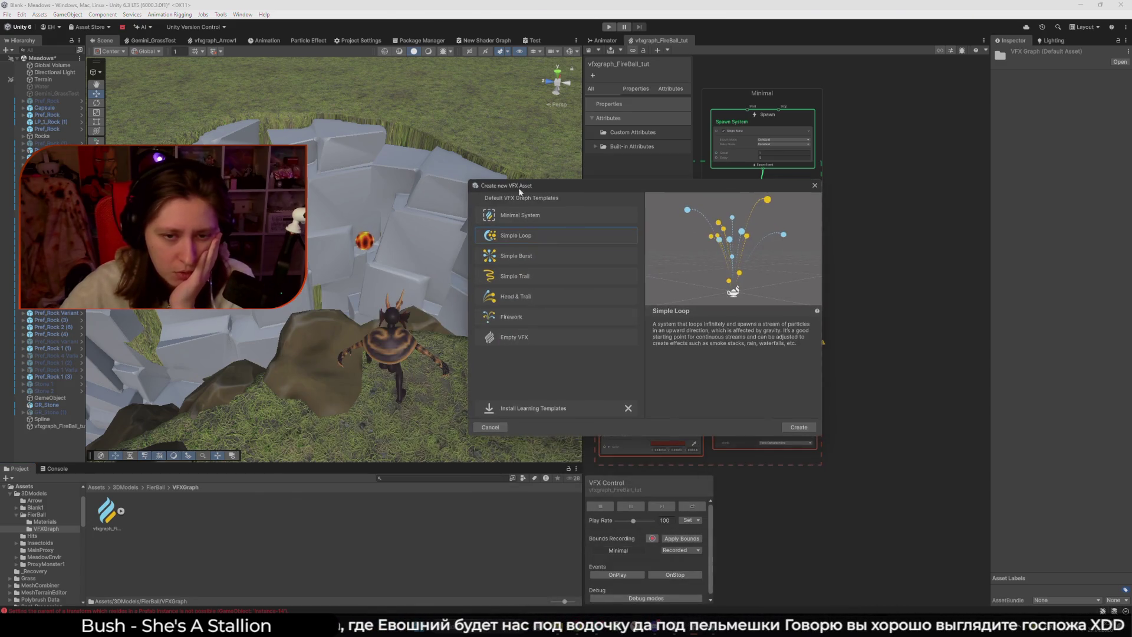
click(545, 301)
click(543, 315)
click(526, 274)
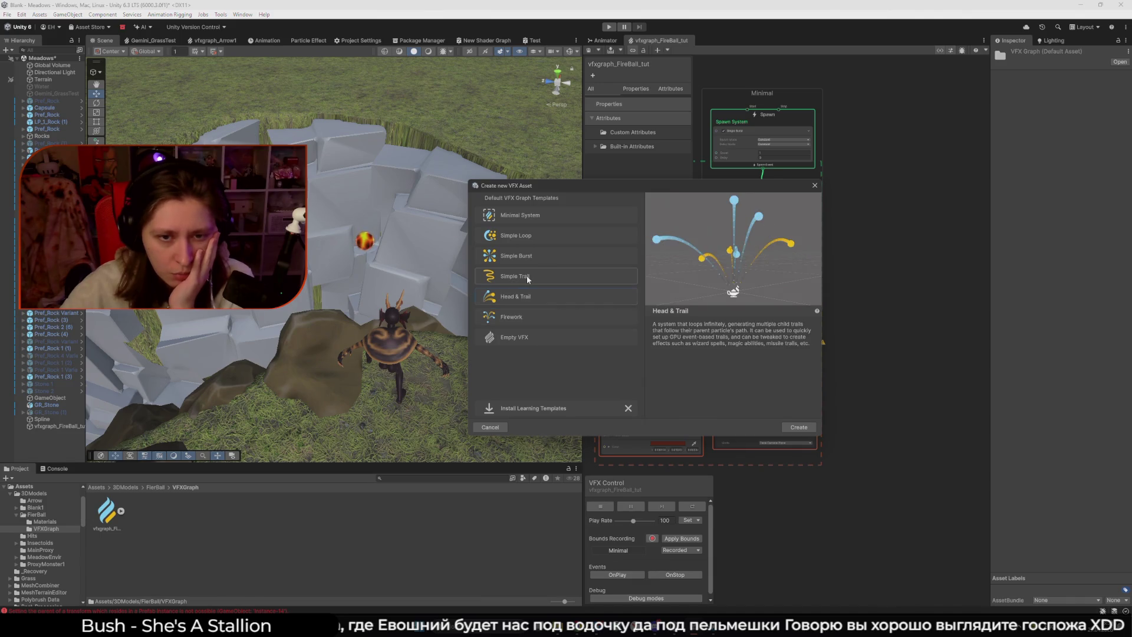
click(551, 292)
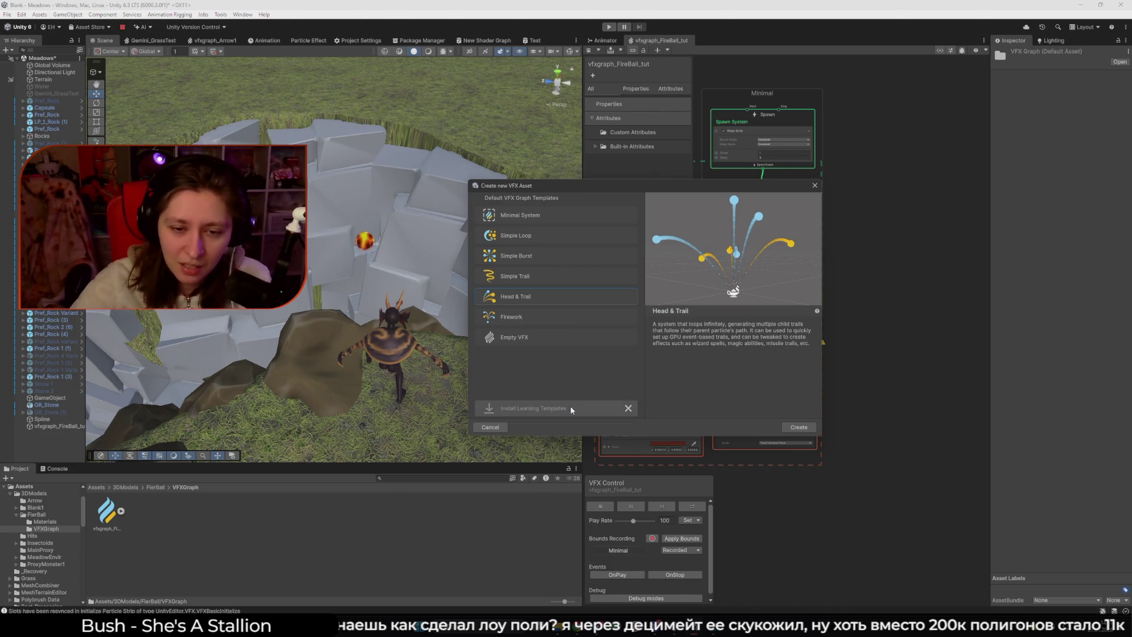
click(490, 427)
- Reopen the new VFX asset template chooser from the VFXGraph folder's context menu
right_click(323, 559)
mouse_move(378, 302)
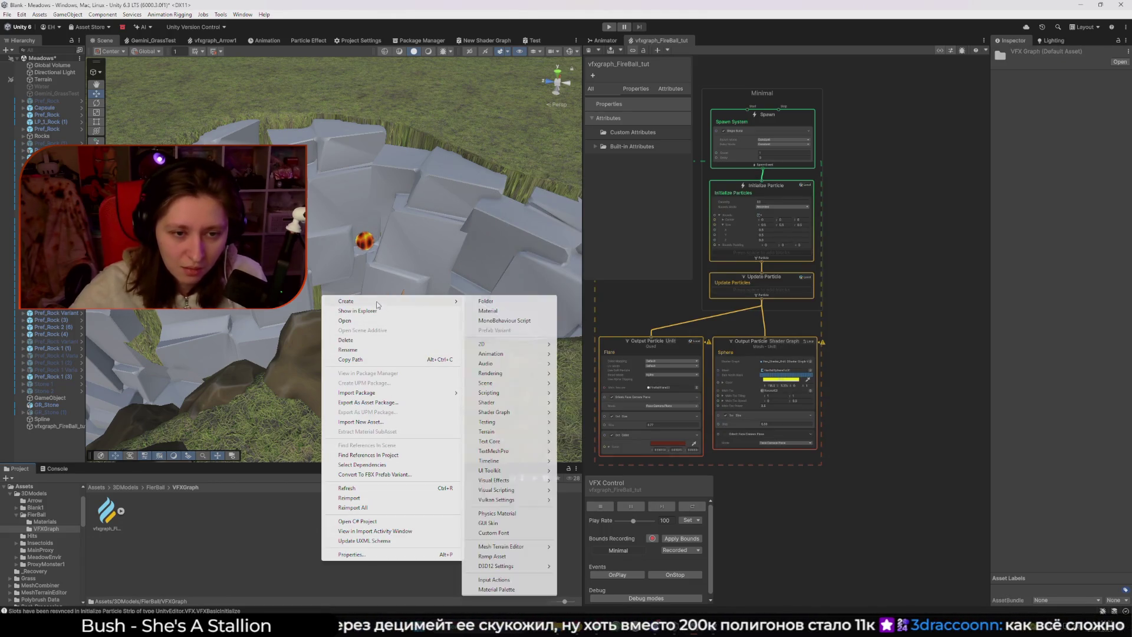
mouse_move(495, 480)
click(575, 480)
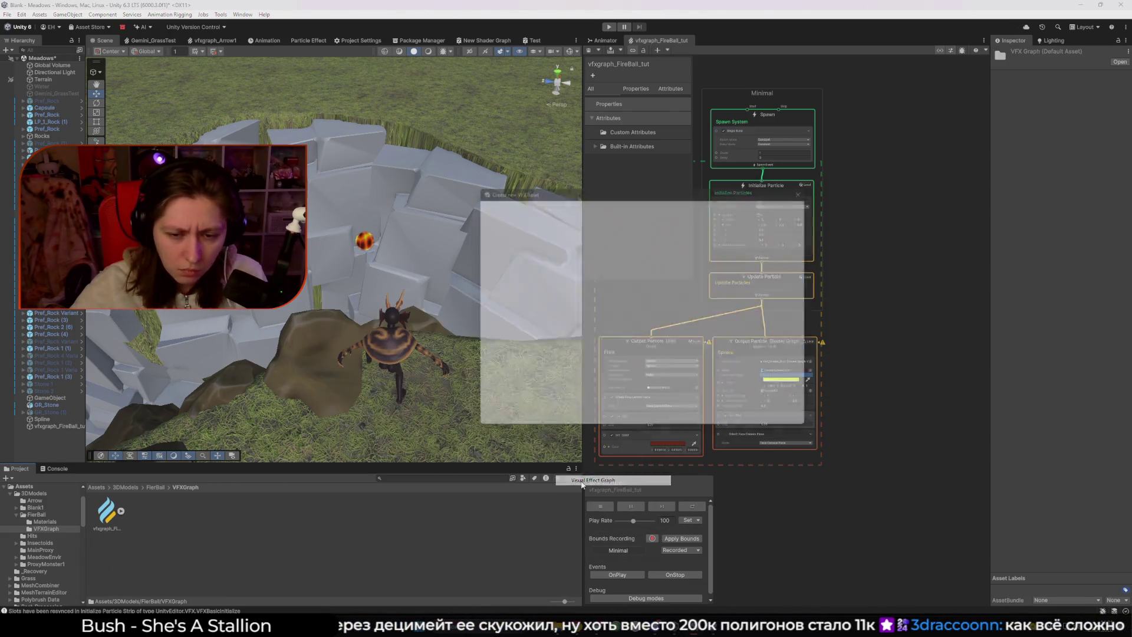
- Preview the early learning templates, from Texindex and Collision through Decal Particles and Multiple Output
scroll(525, 351, down, 3)
click(546, 324)
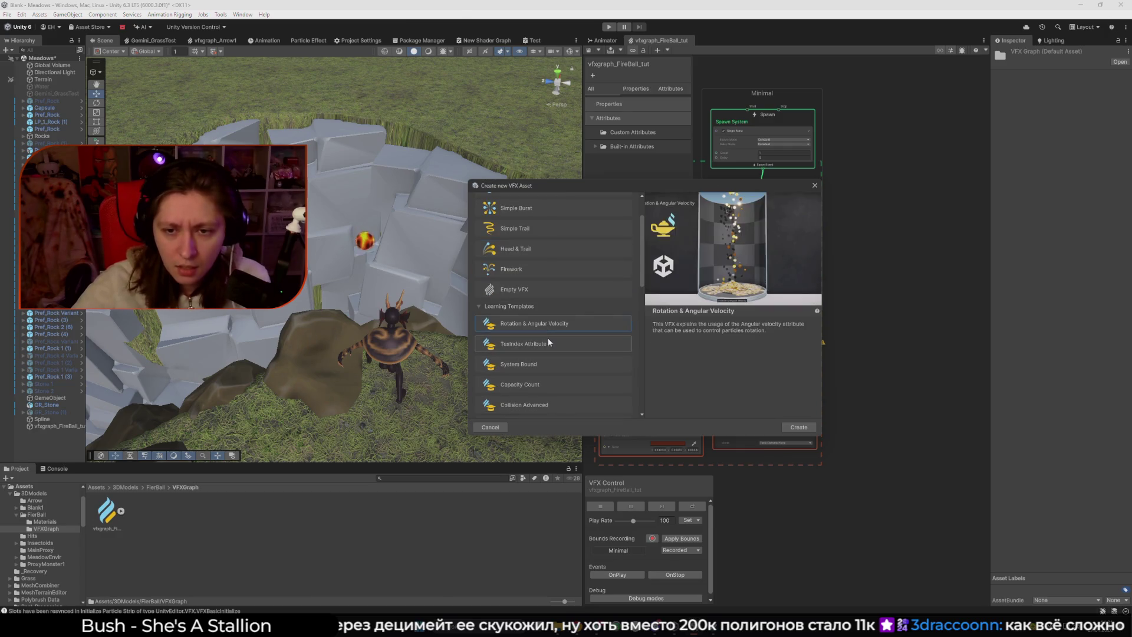
scroll(538, 370, down, 3)
click(561, 285)
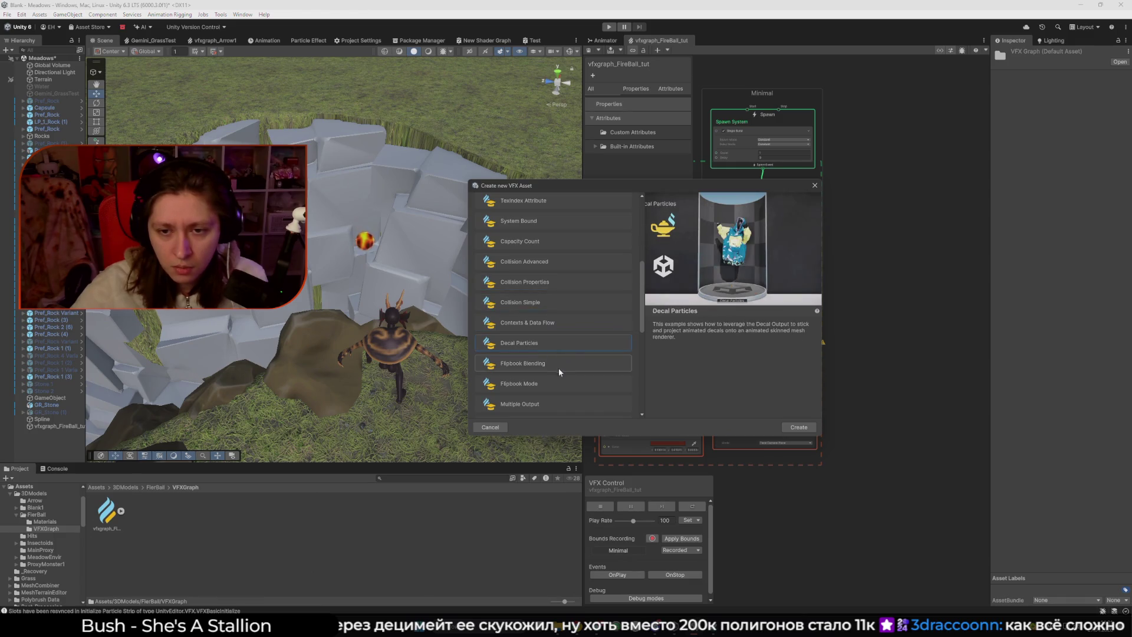
click(558, 385)
scroll(557, 381, down, 2)
click(550, 384)
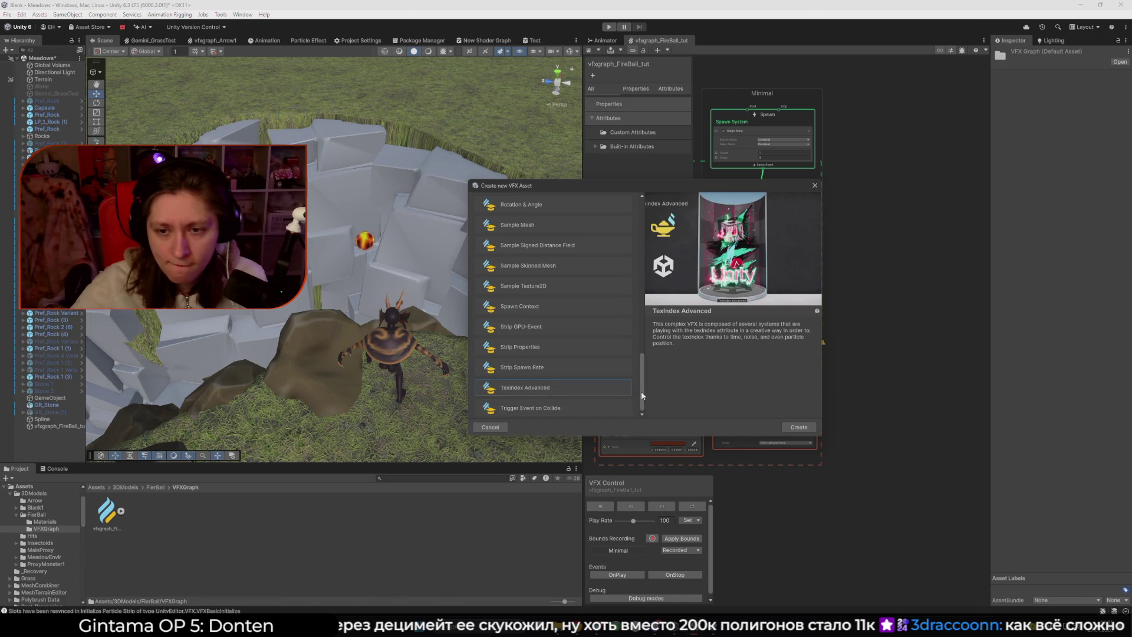
scroll(641, 389, up, 10)
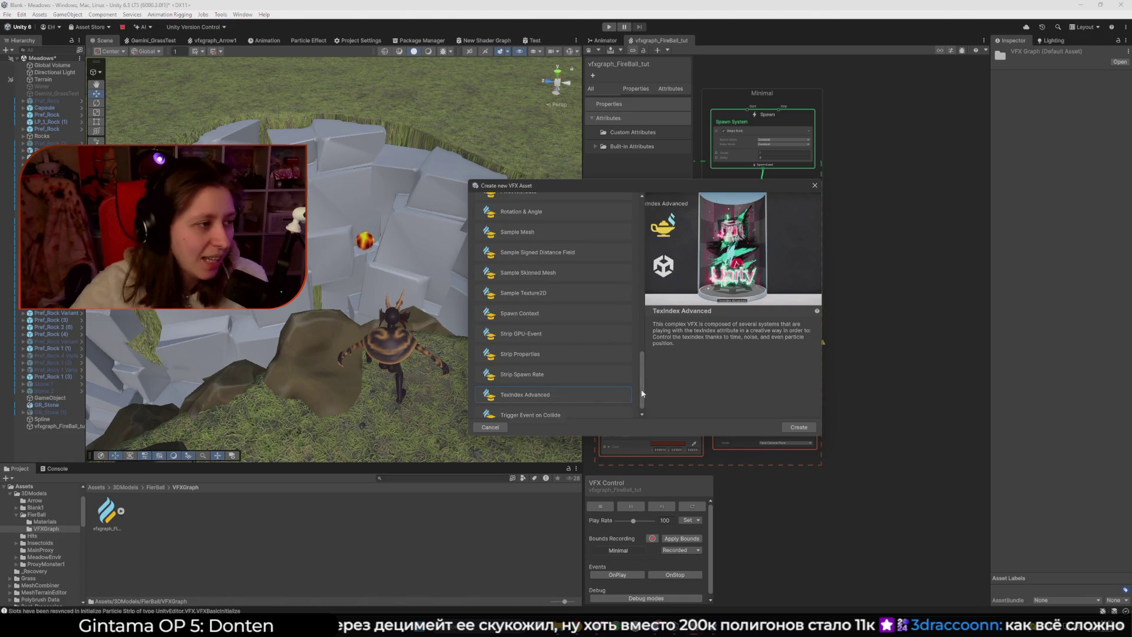
click(589, 298)
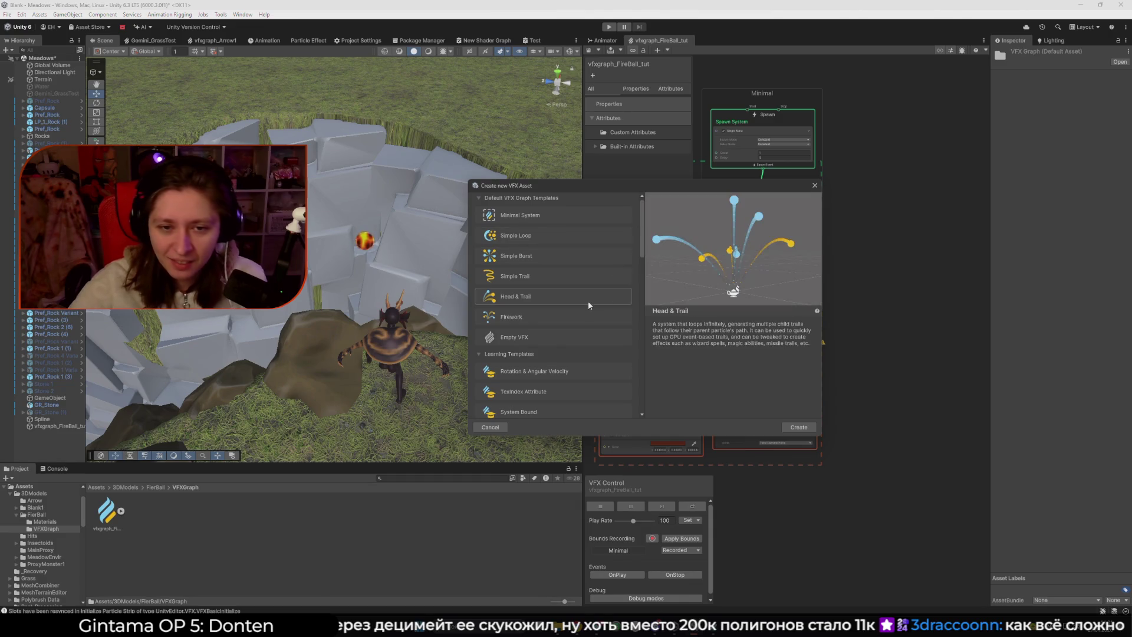
click(566, 411)
scroll(575, 360, down, 2)
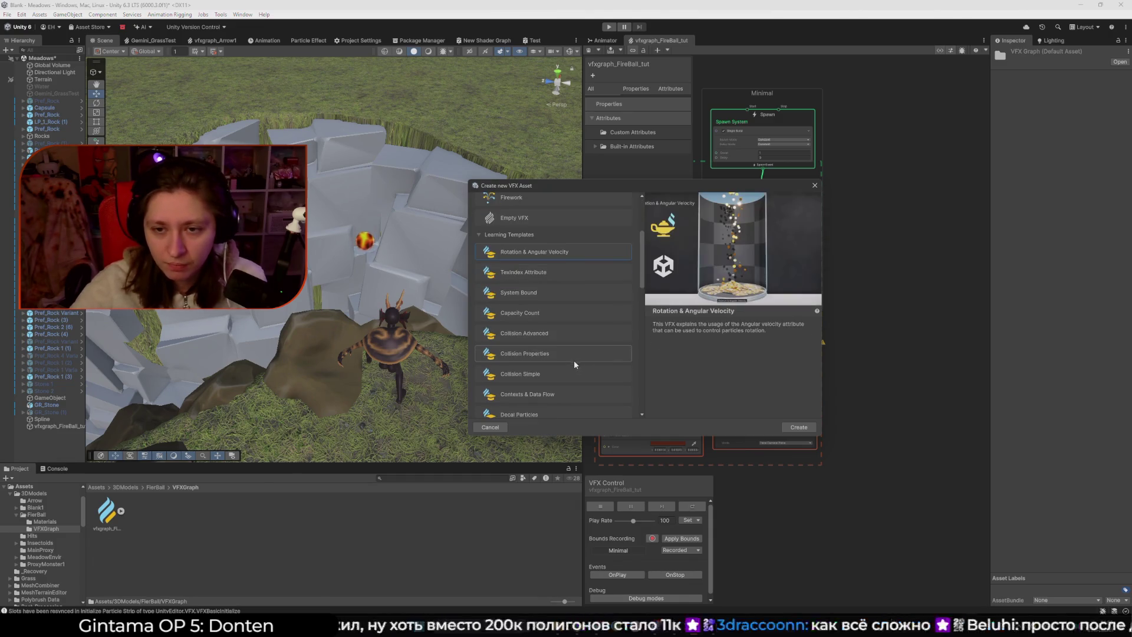
click(543, 312)
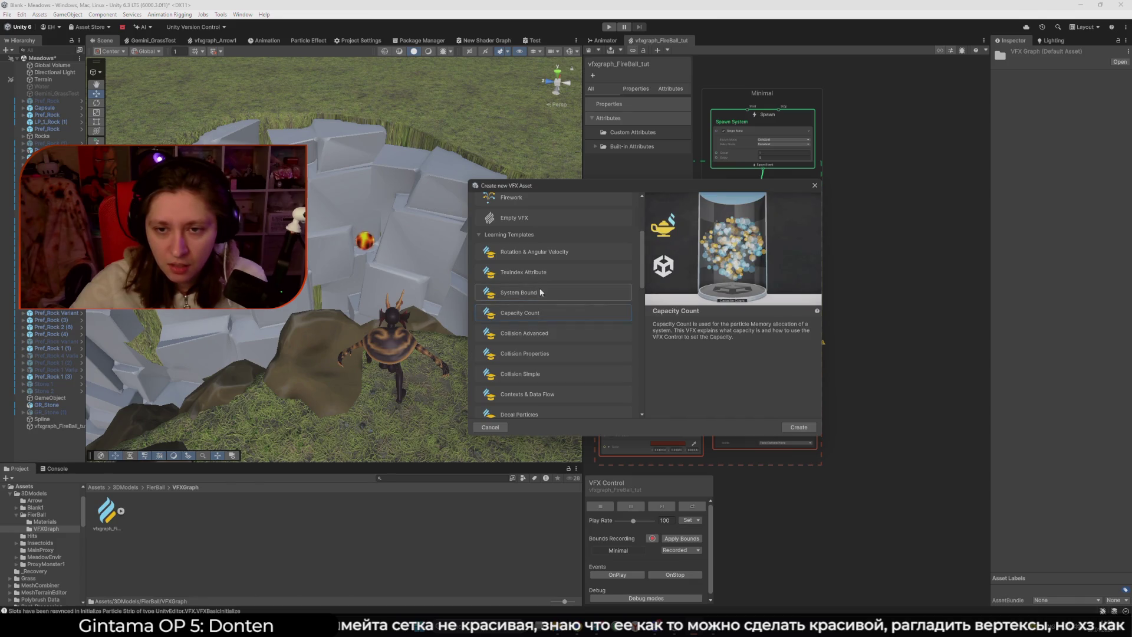
click(537, 293)
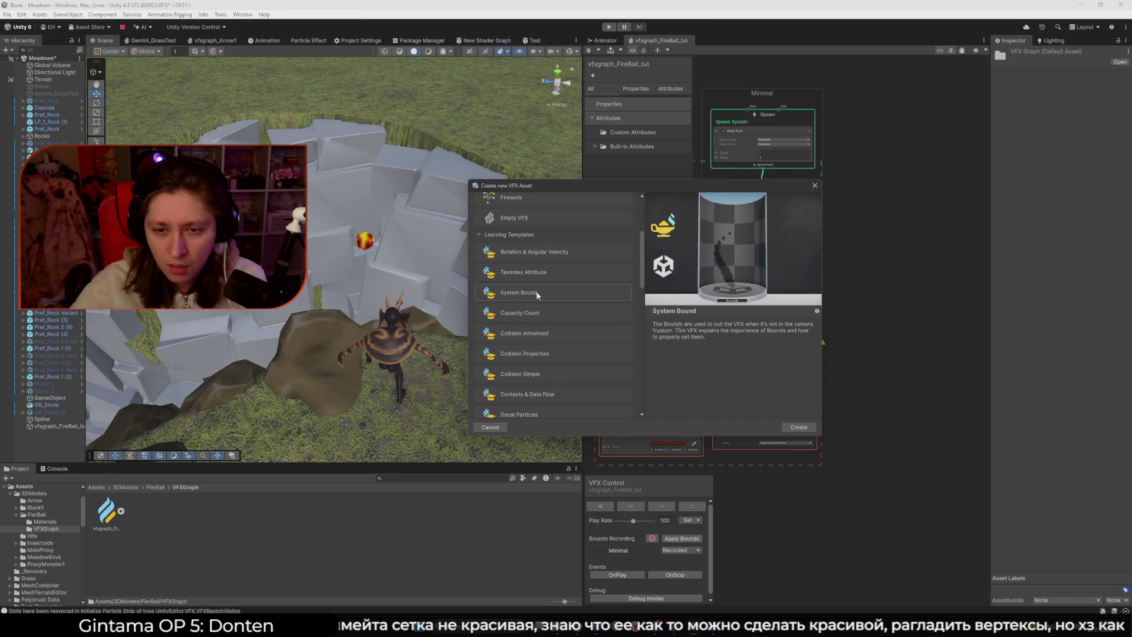
click(543, 310)
click(561, 333)
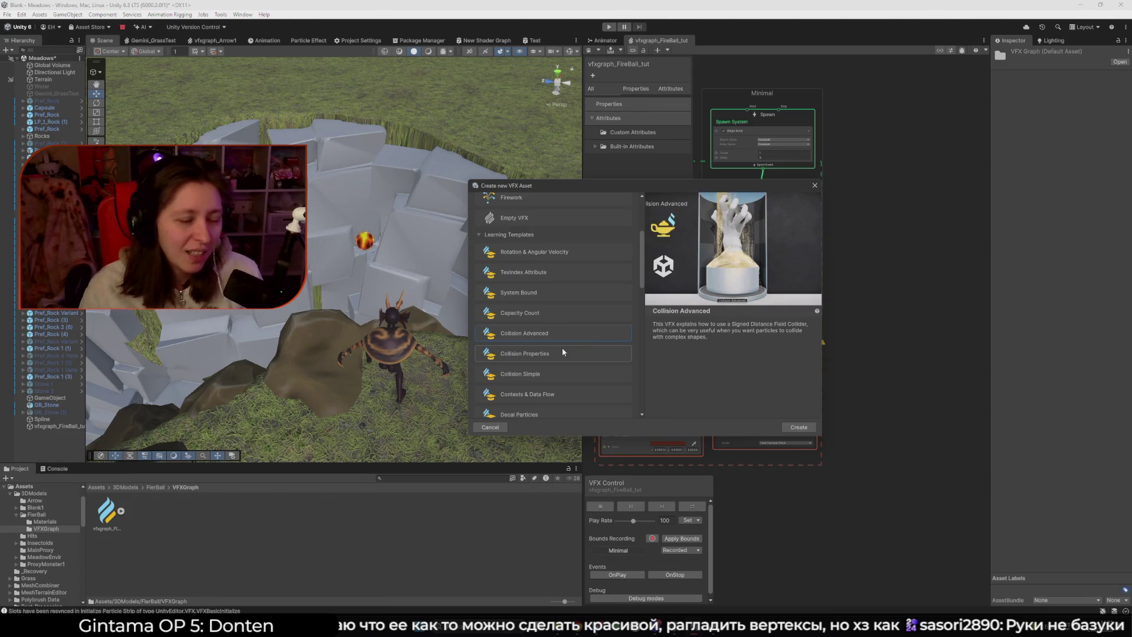
click(554, 351)
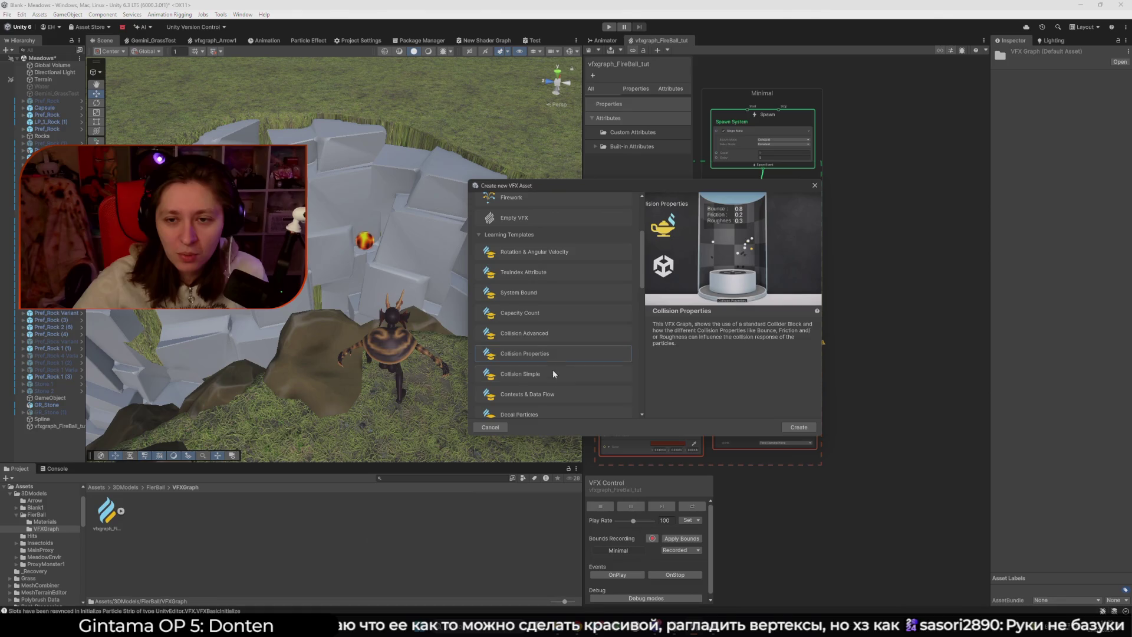
click(562, 391)
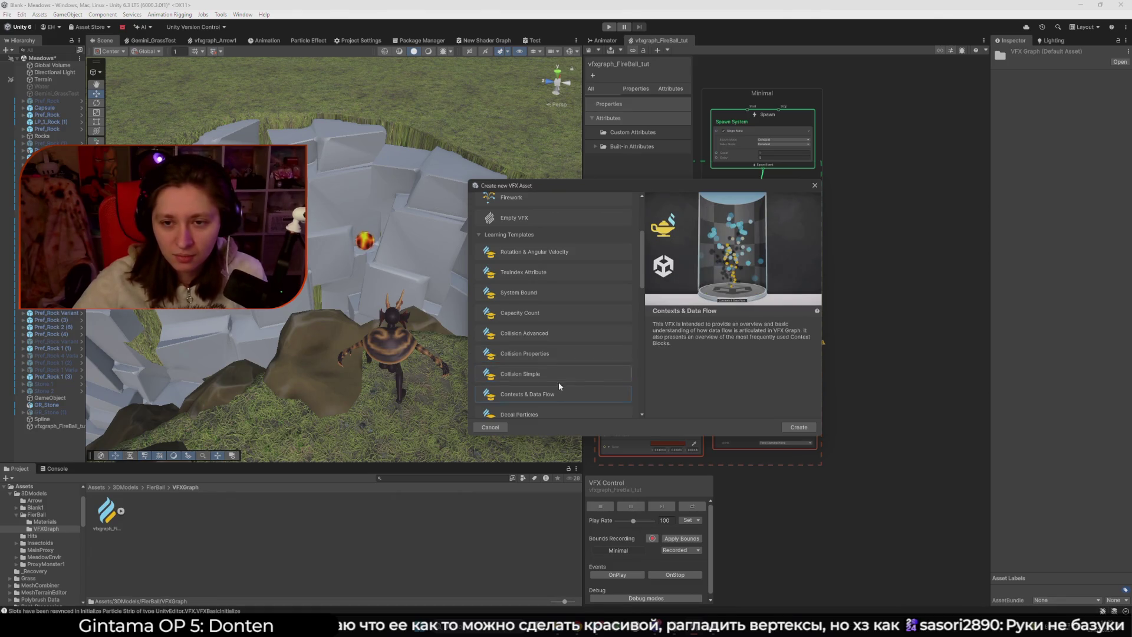
scroll(558, 382, down, 3)
click(547, 348)
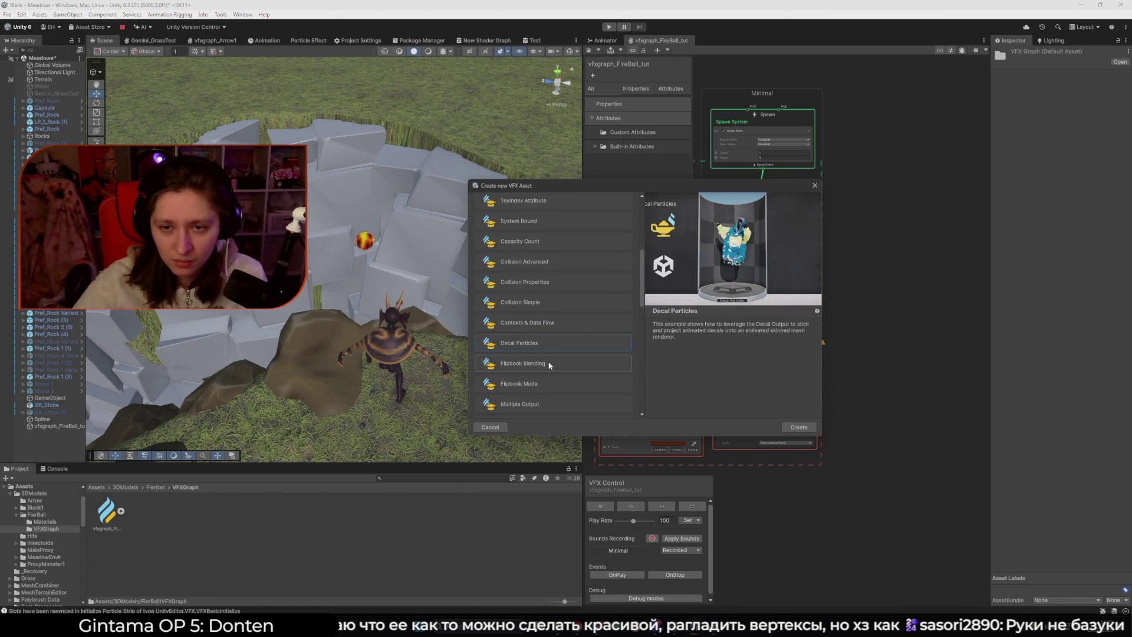
click(548, 365)
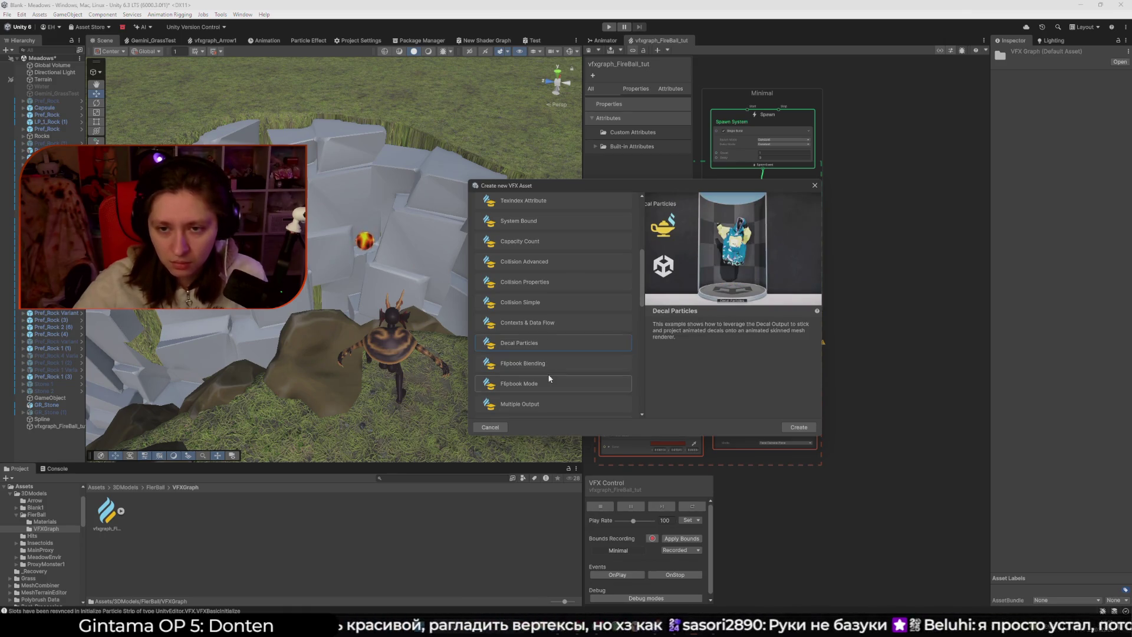
scroll(552, 361, down, 2)
click(557, 356)
- Preview the Multi-Strip, Orient, Pivot, Sample and Strip templates, ending on Strip Spawn Rate
click(556, 374)
scroll(575, 383, down, 1)
click(583, 388)
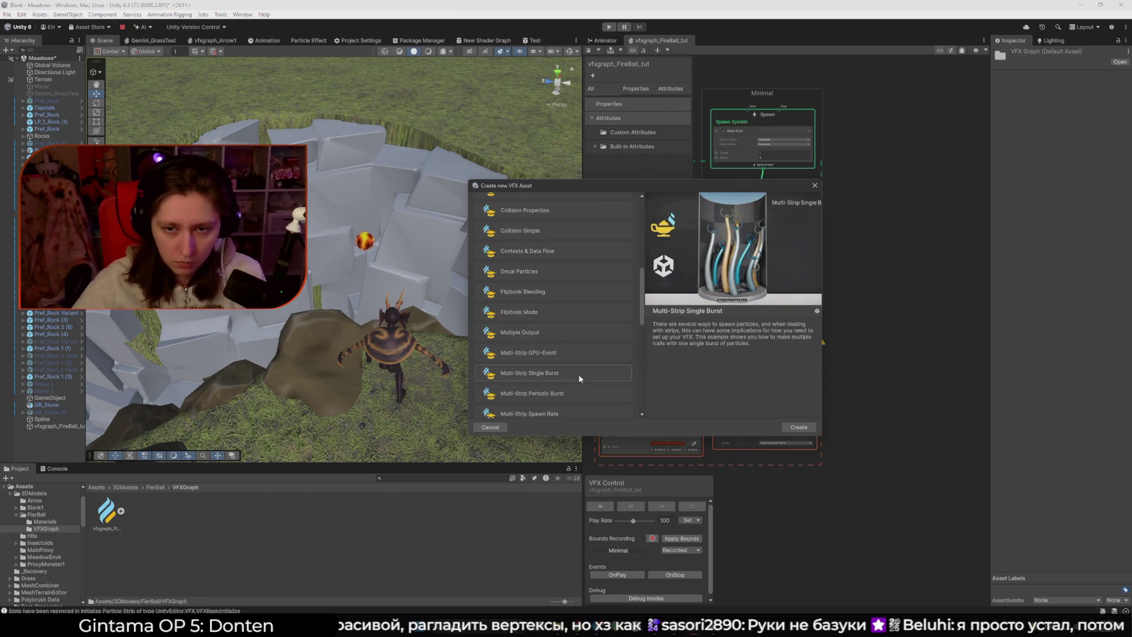
scroll(578, 375, down, 2)
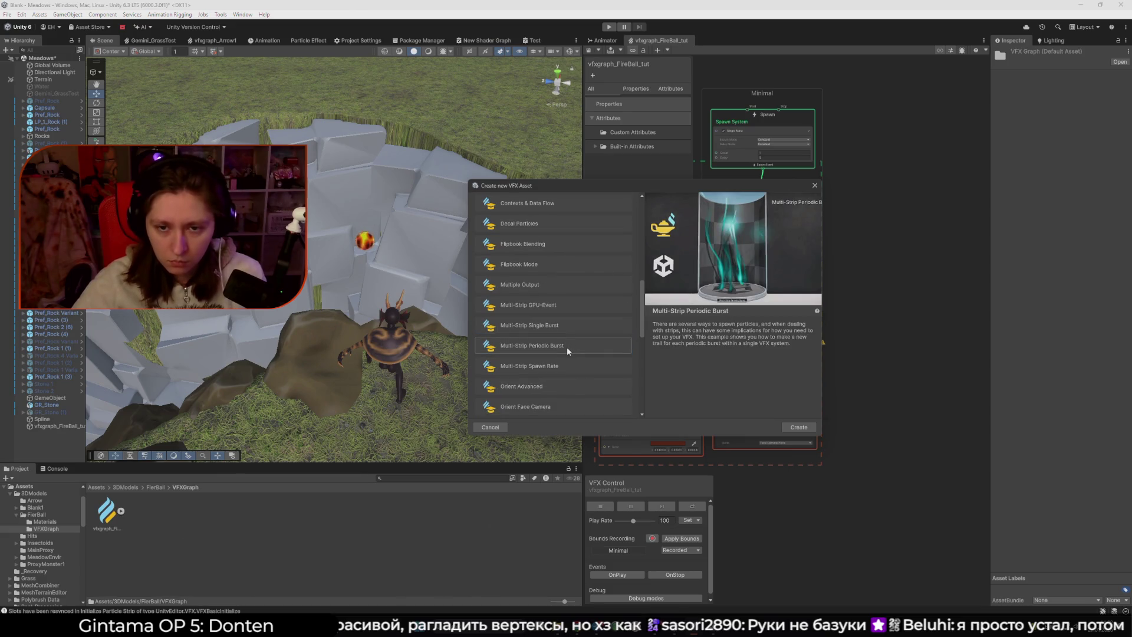
click(557, 368)
click(573, 349)
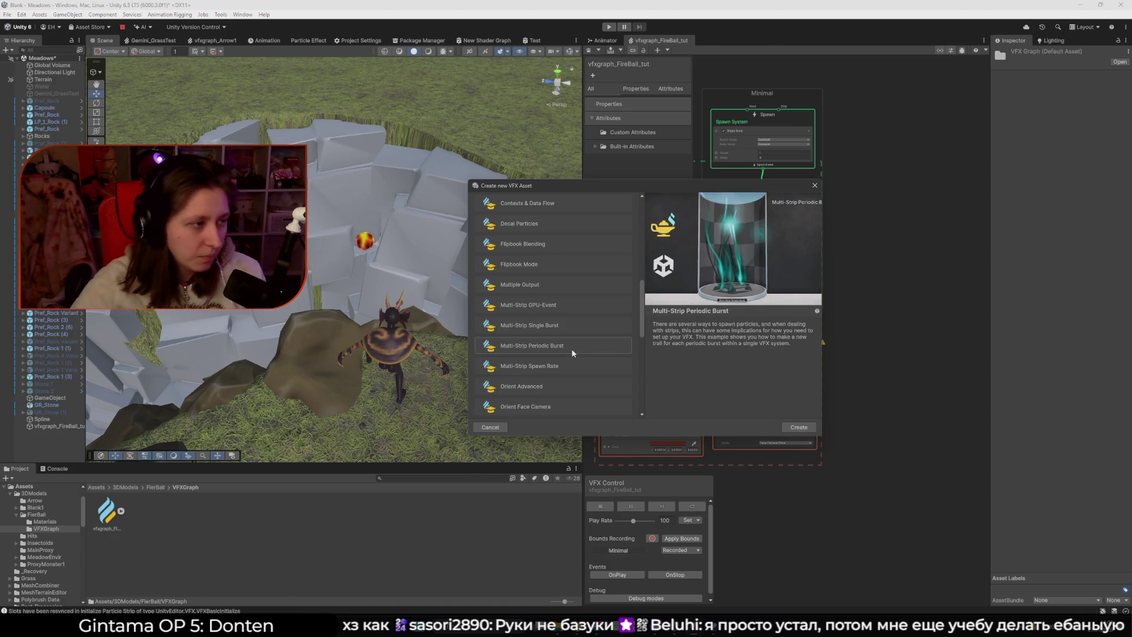
click(556, 379)
scroll(556, 371, down, 2)
click(567, 359)
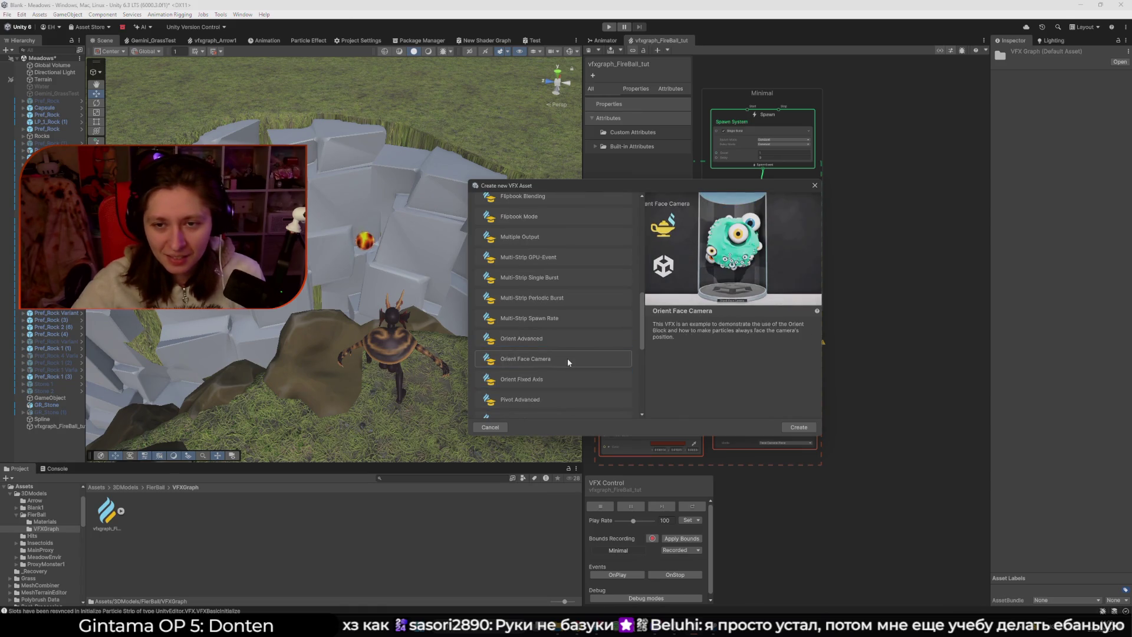
click(559, 377)
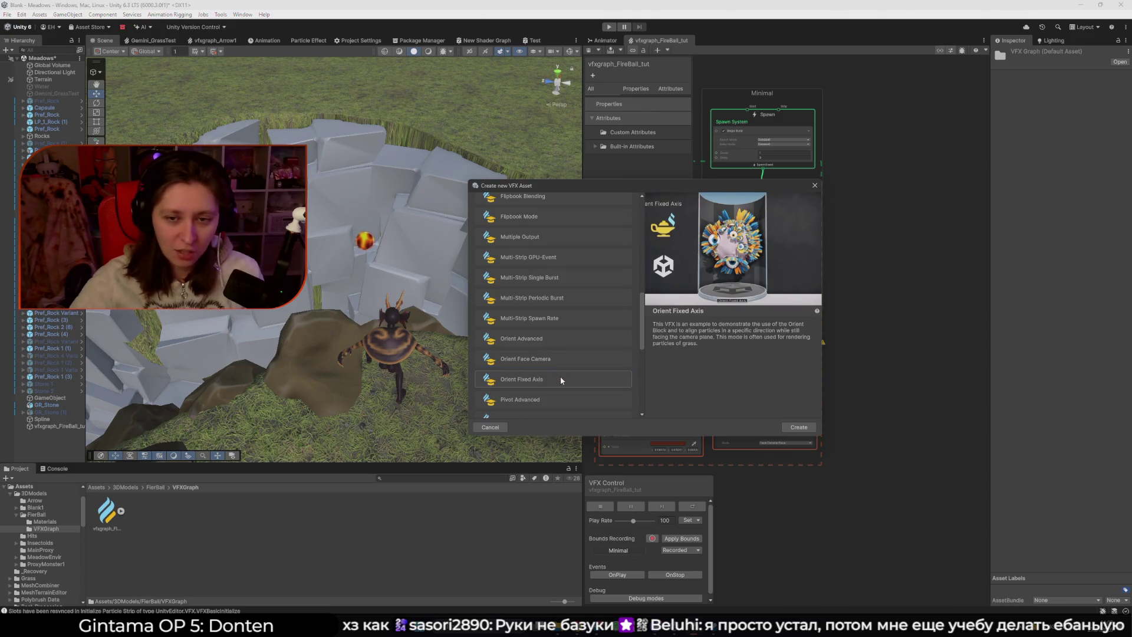
scroll(559, 376, down, 2)
click(559, 373)
scroll(543, 349, down, 1)
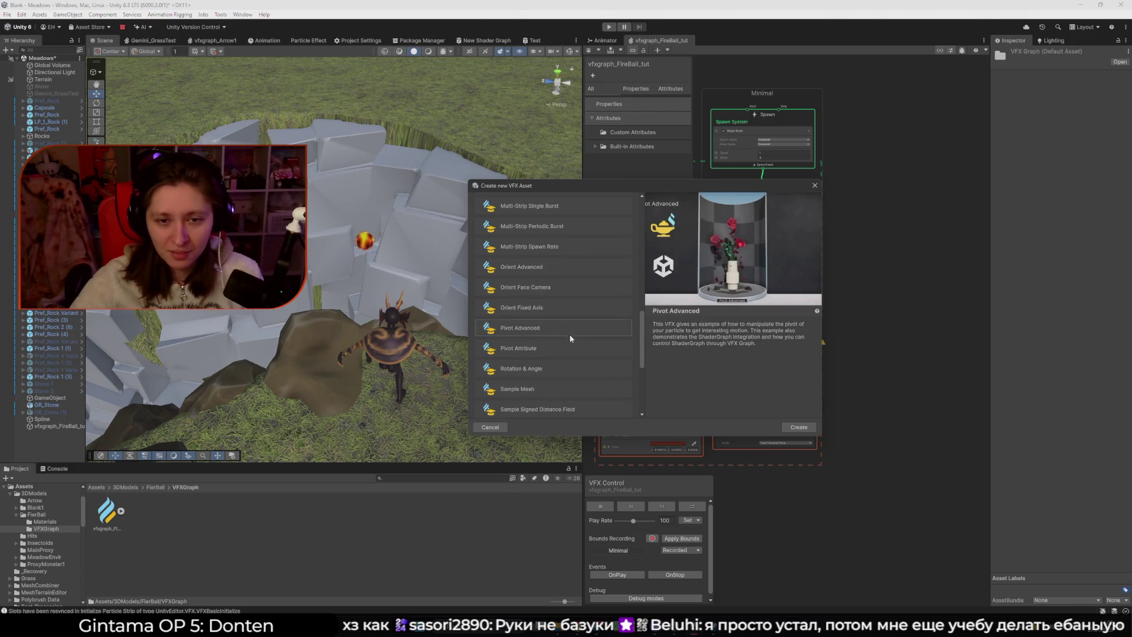
scroll(578, 366, down, 2)
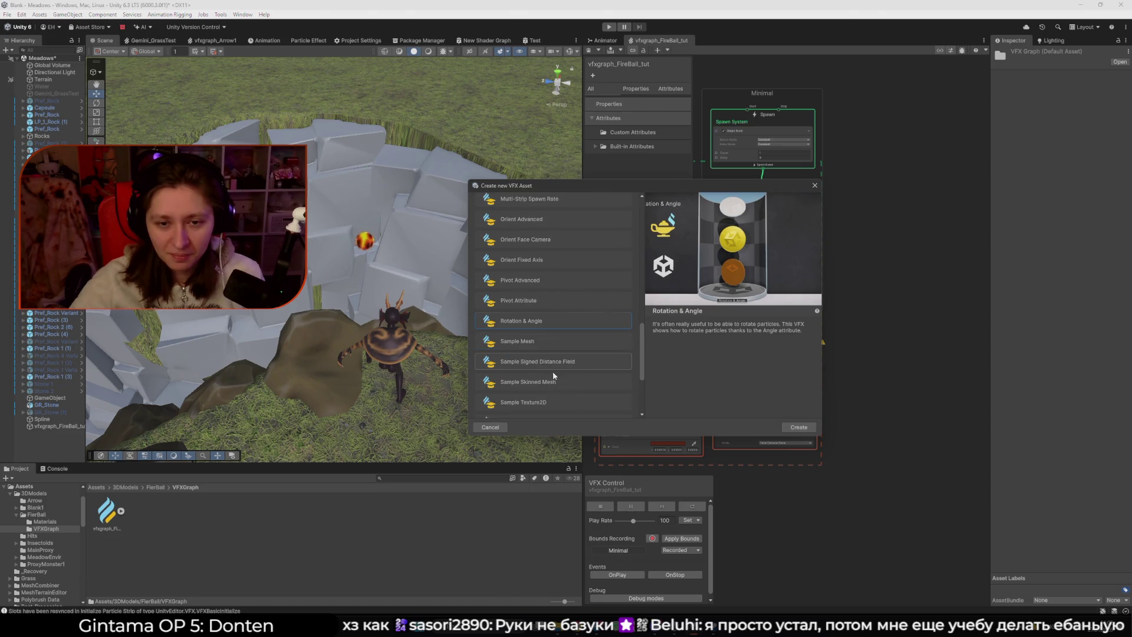
click(550, 347)
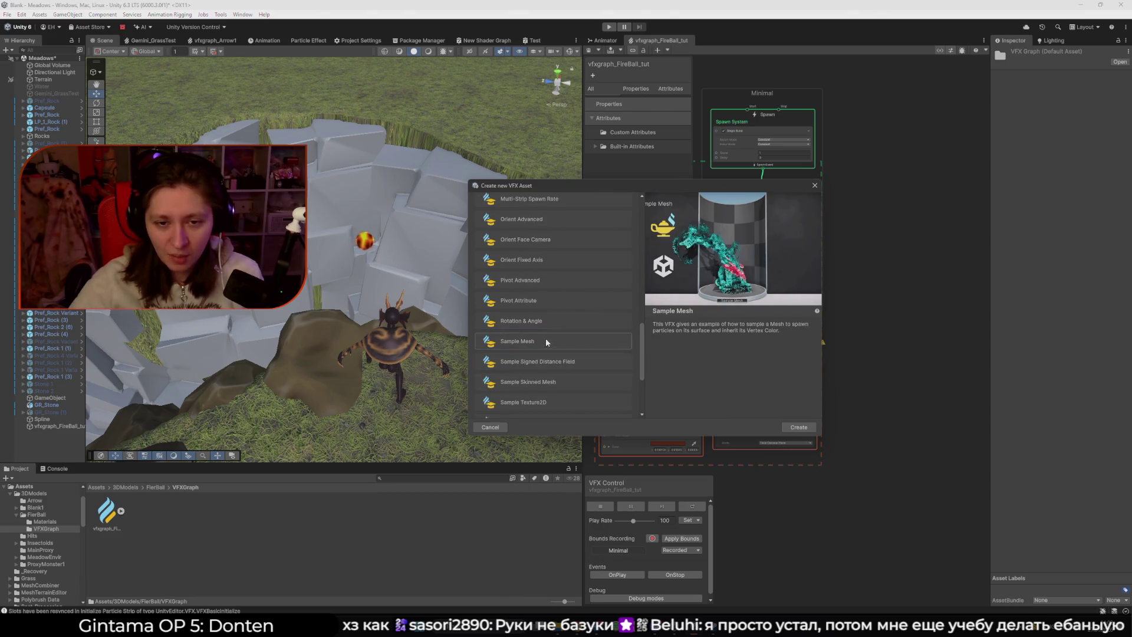
scroll(522, 369, down, 1)
click(557, 373)
scroll(561, 370, down, 2)
scroll(560, 369, down, 1)
click(538, 352)
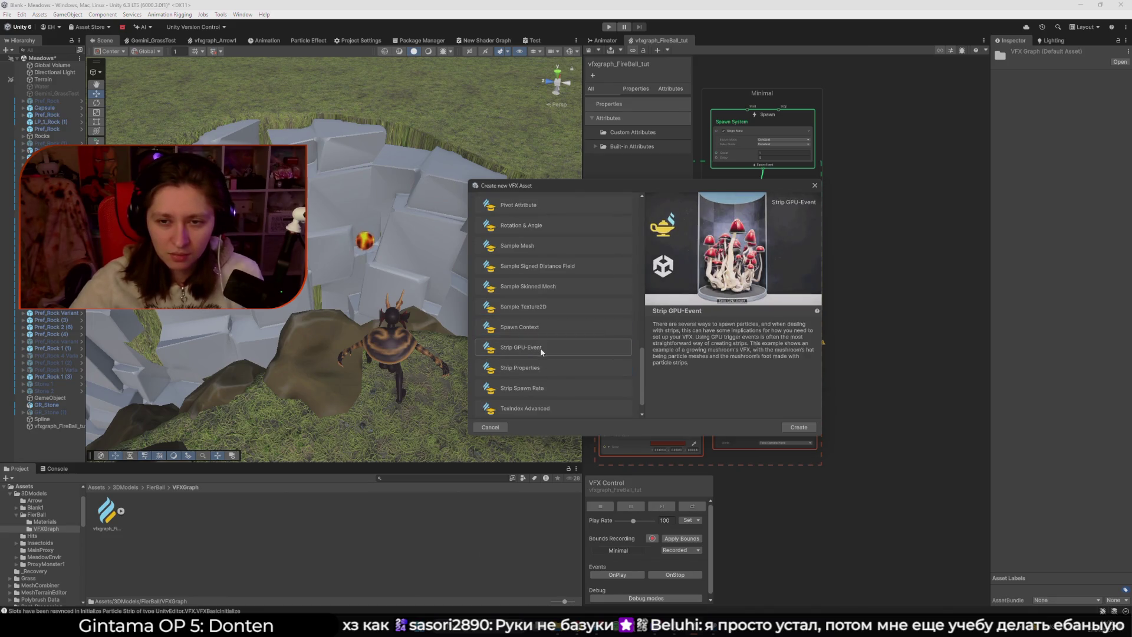
scroll(540, 348, down, 1)
click(548, 352)
click(548, 369)
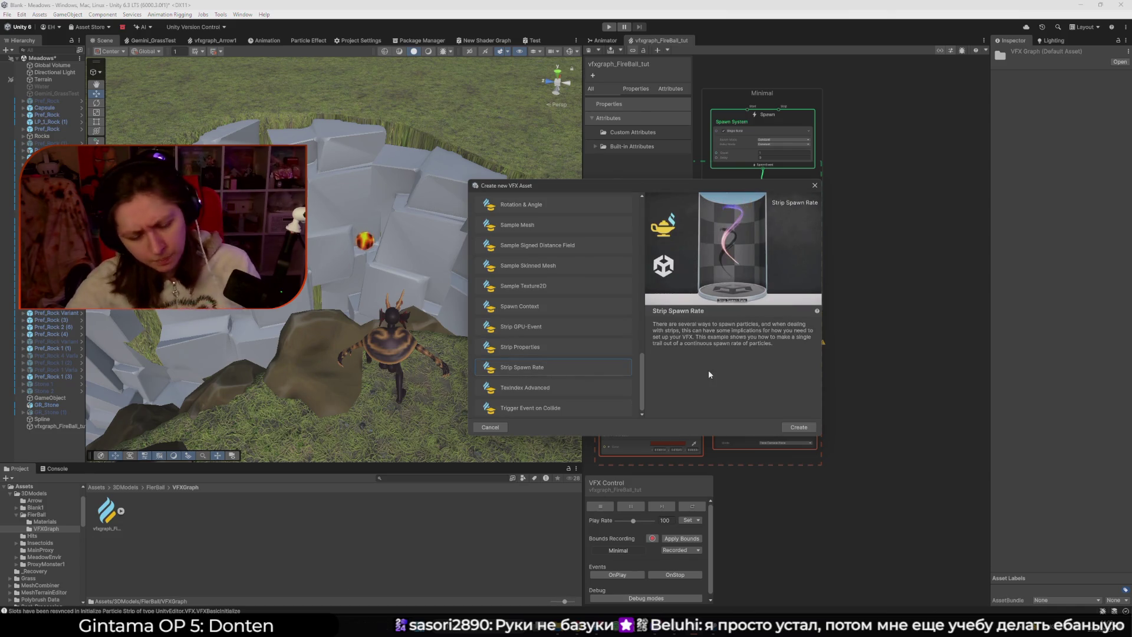
- Open the Default VFX Graph Templates documentation page from the dialog
drag(646, 317, 823, 352)
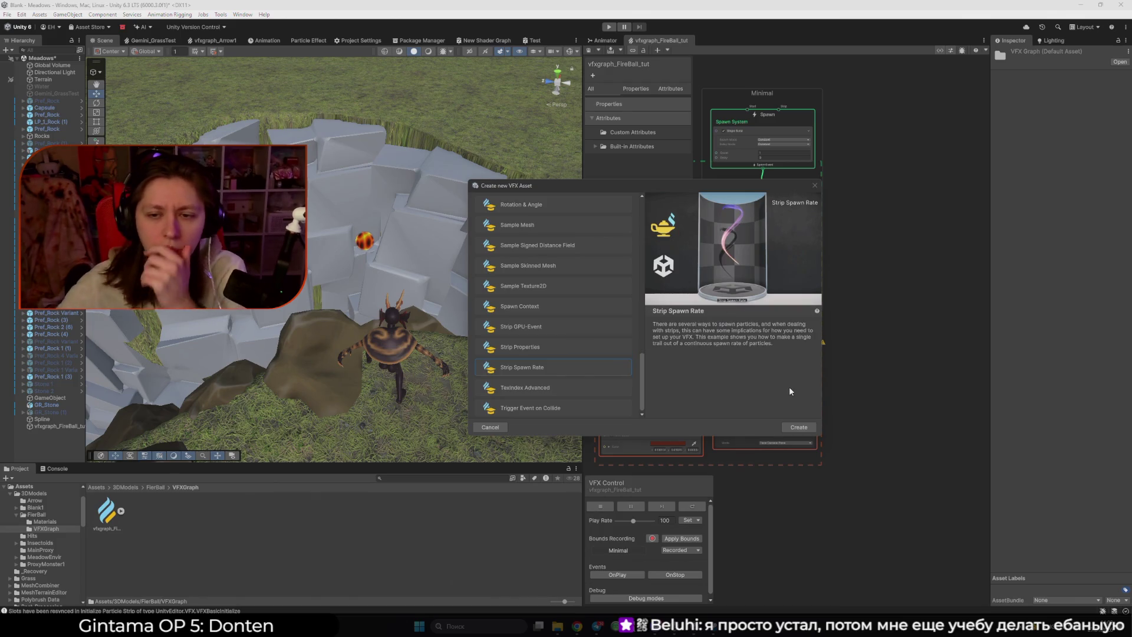
click(816, 311)
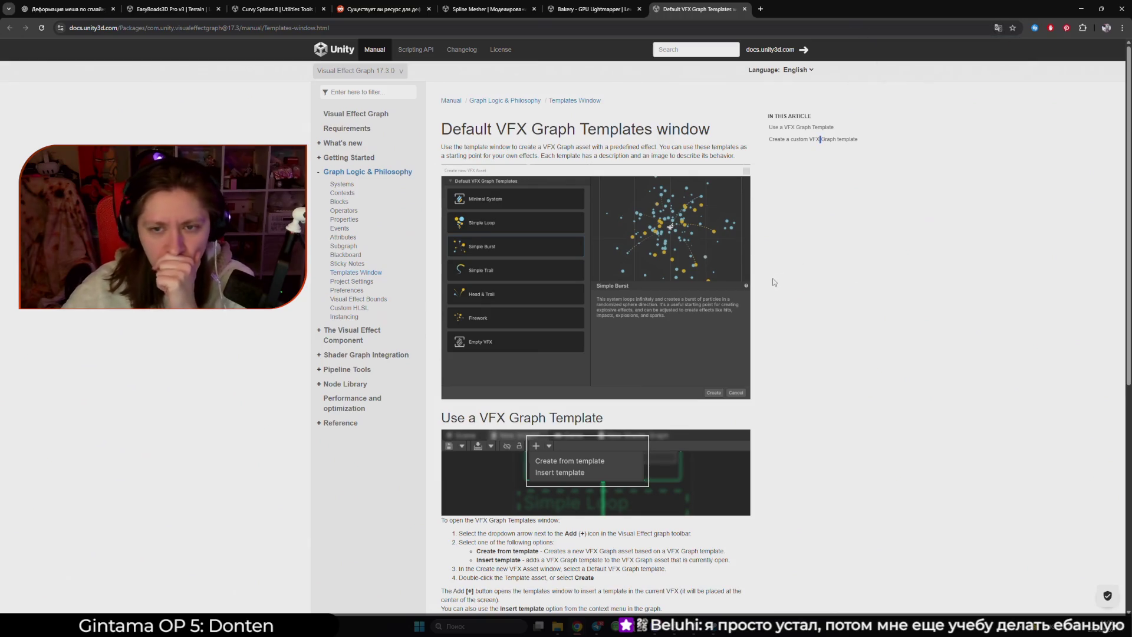
scroll(769, 288, down, 4)
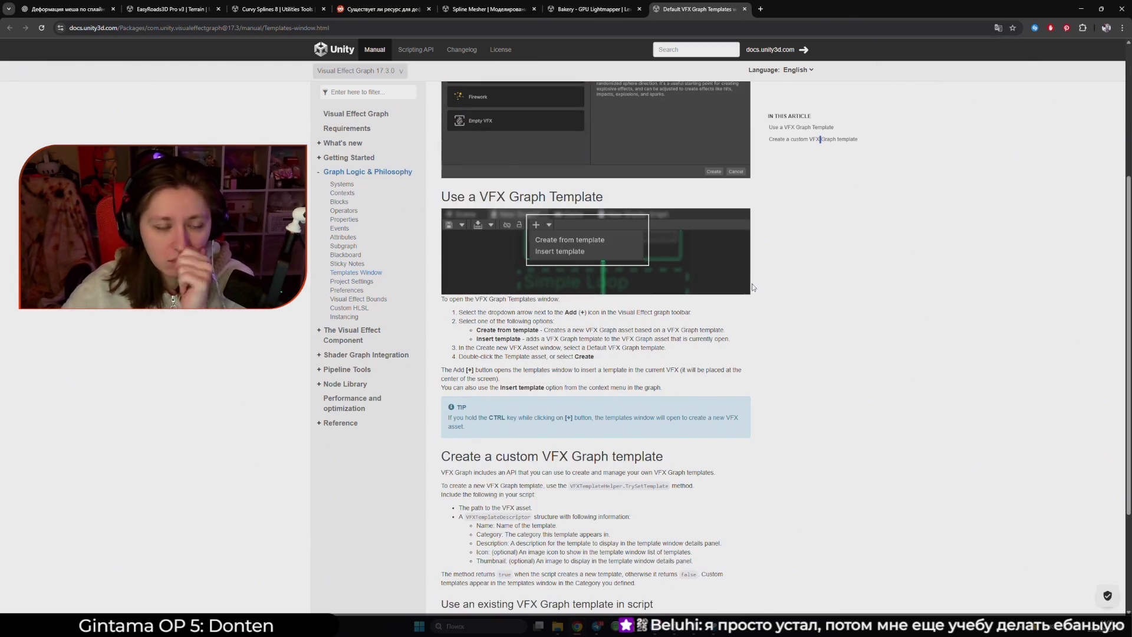
scroll(752, 287, up, 2)
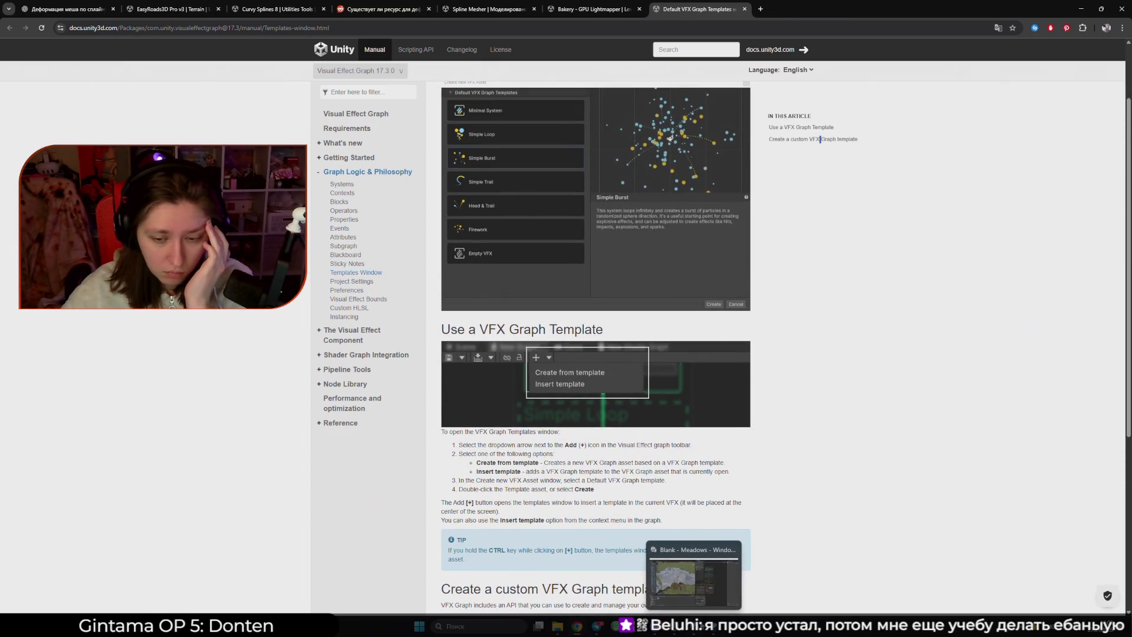
click(694, 626)
click(556, 406)
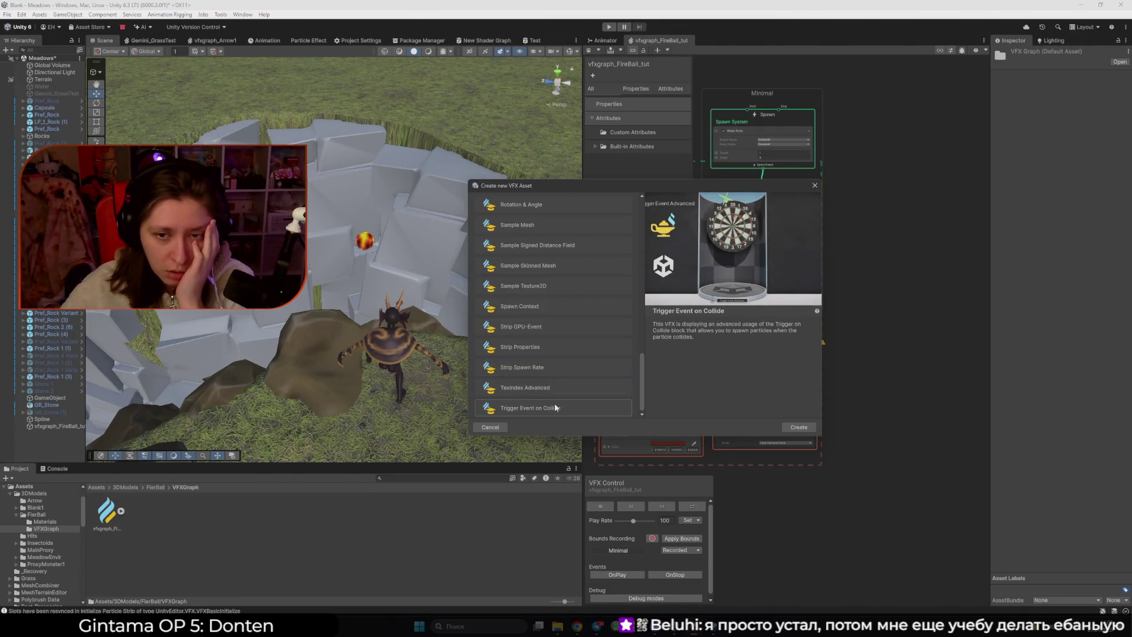
- Create a New VFX asset from the Head & Trail template
scroll(562, 392, up, 10)
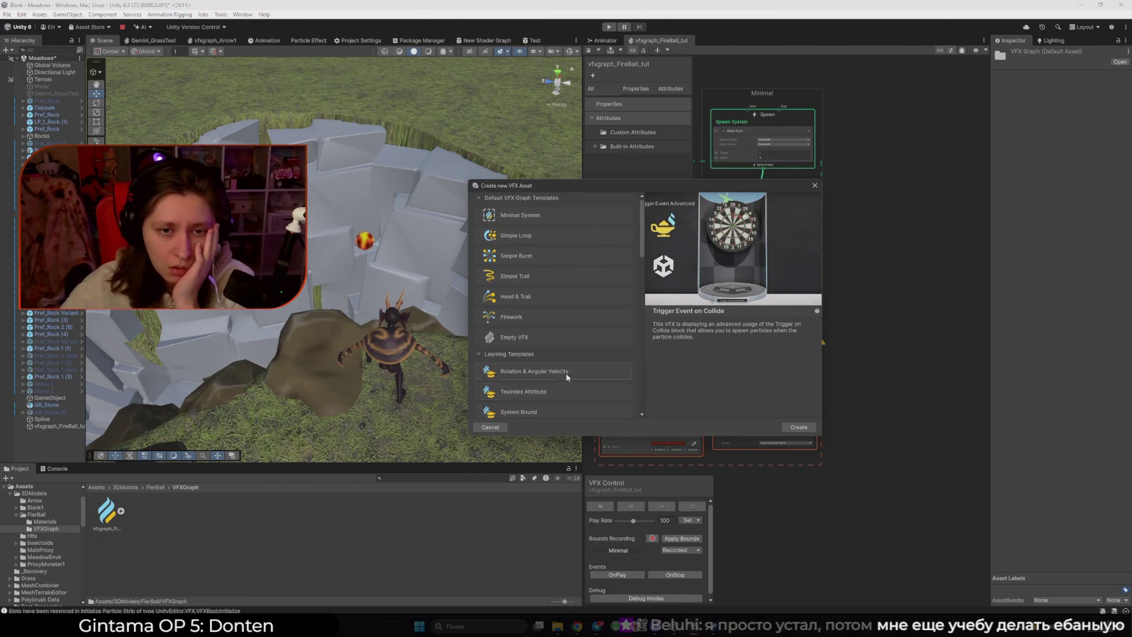
click(547, 277)
click(561, 299)
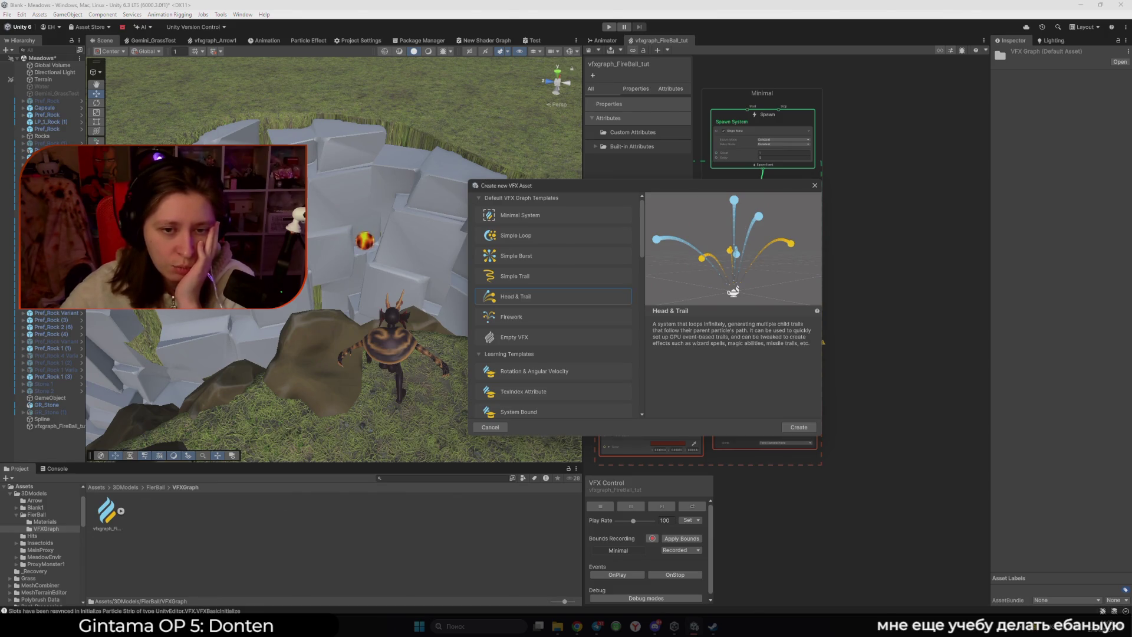
click(799, 426)
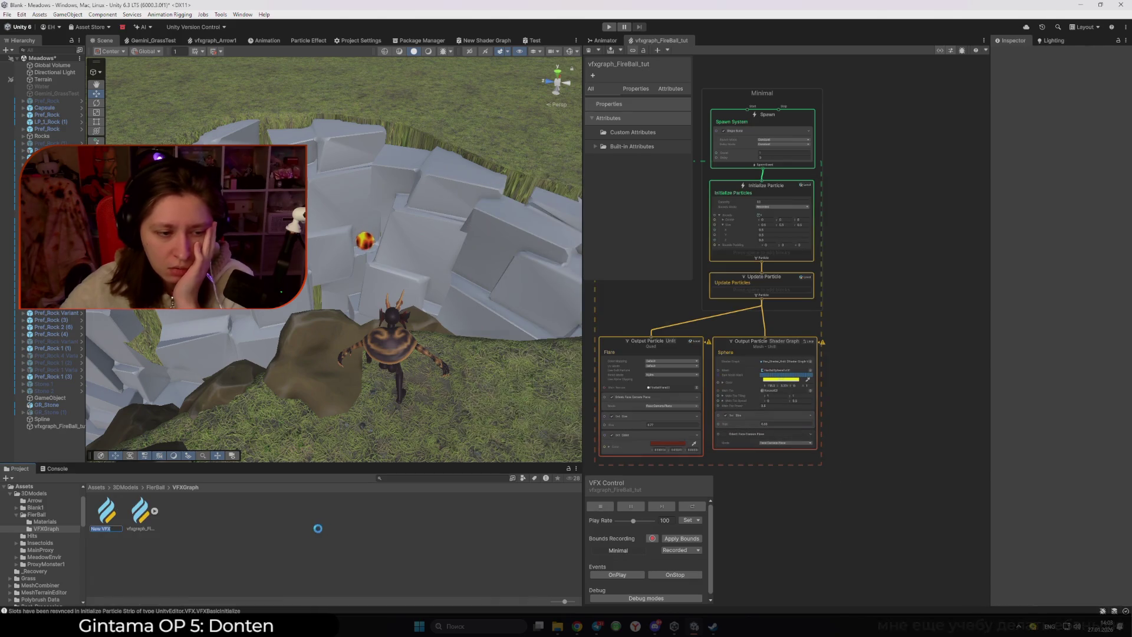
- Open New VFX in the graph editor docked beside the Scene, and drop the effect into the scene
double_click(108, 512)
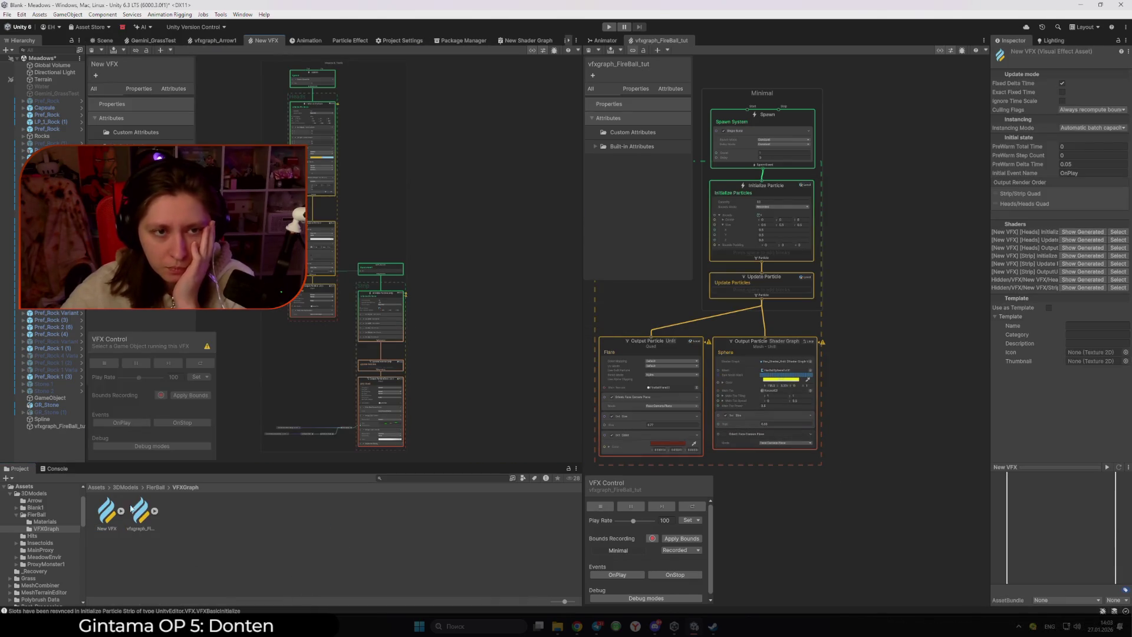
mouse_move(265, 40)
mouse_down()
mouse_move(730, 41)
mouse_move(681, 44)
mouse_up()
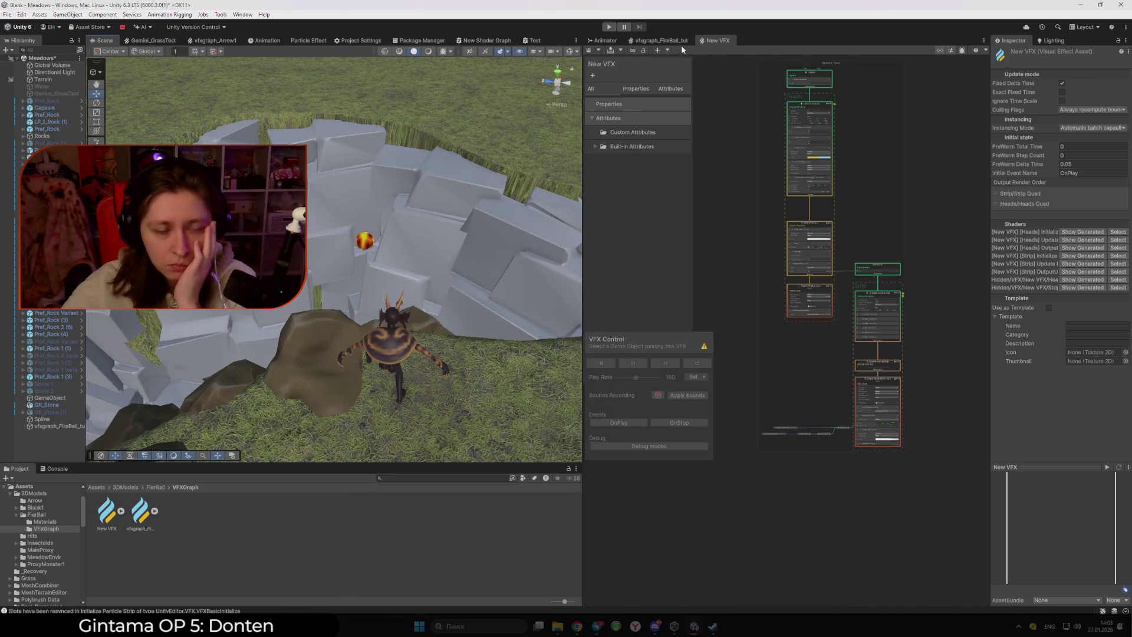
scroll(734, 333, up, 4)
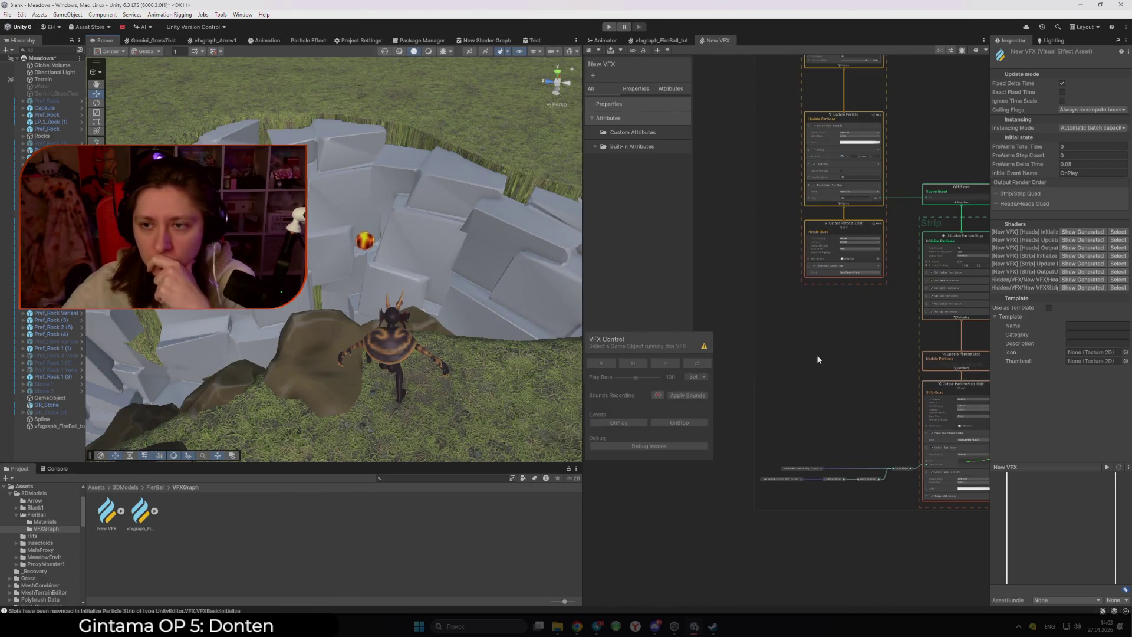
scroll(840, 332, down, 2)
scroll(823, 346, up, 2)
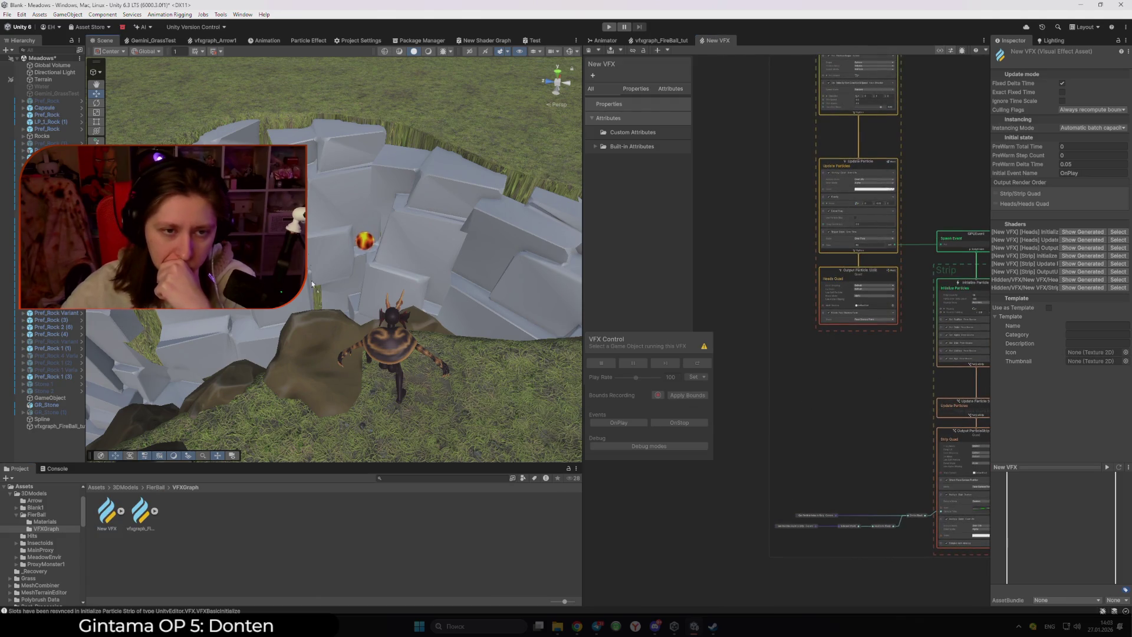
mouse_move(413, 153)
mouse_down()
mouse_move(341, 298)
mouse_move(345, 200)
mouse_up()
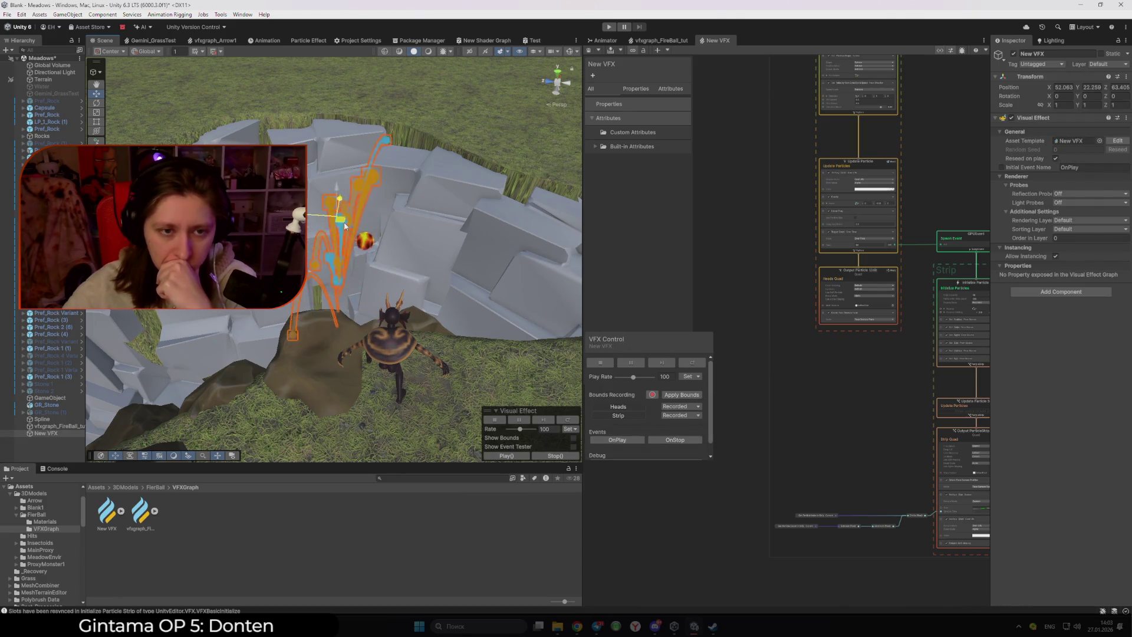
- Orbit the Scene view and raise the New VFX effect higher above the rocks
mouse_move(361, 254)
mouse_down()
mouse_move(471, 265)
mouse_move(429, 264)
mouse_move(373, 362)
mouse_up()
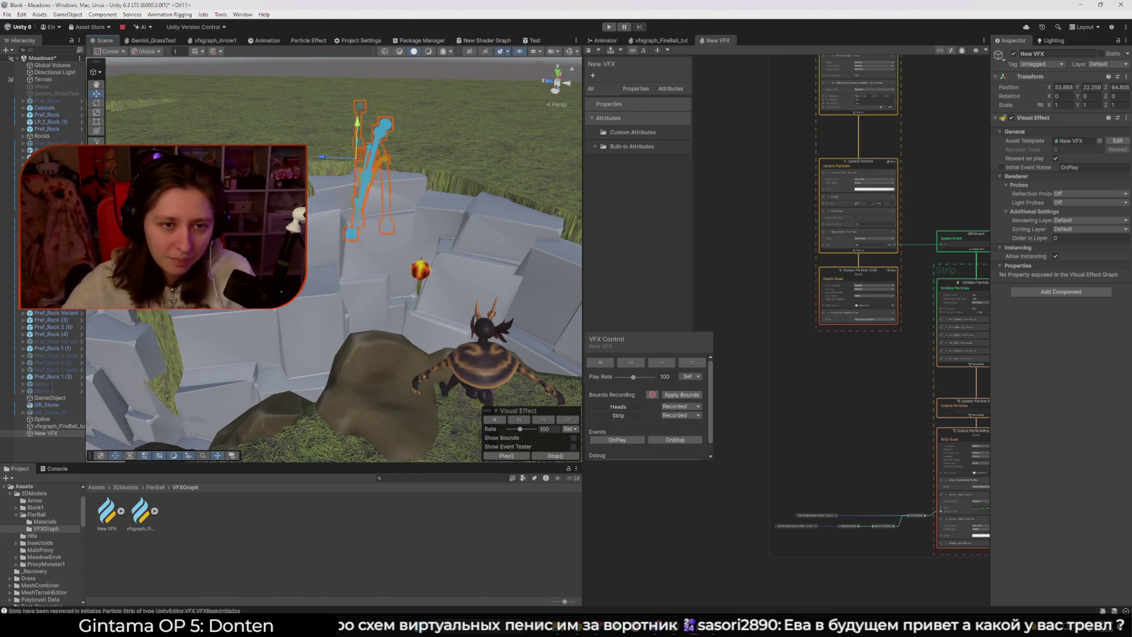
drag(354, 254, 346, 205)
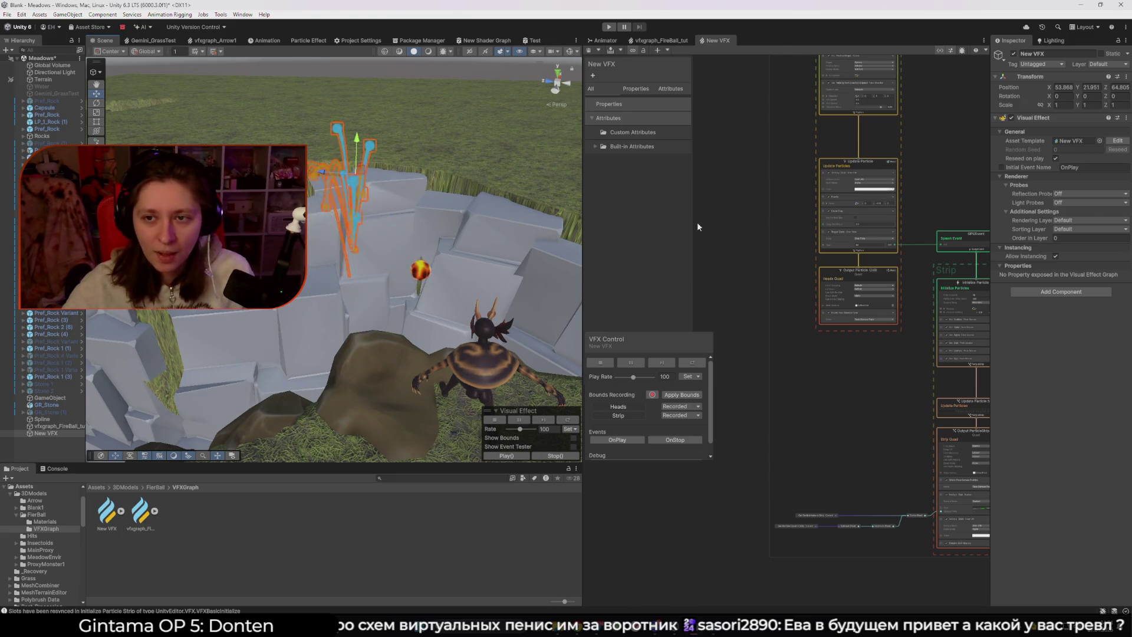
scroll(745, 174, up, 3)
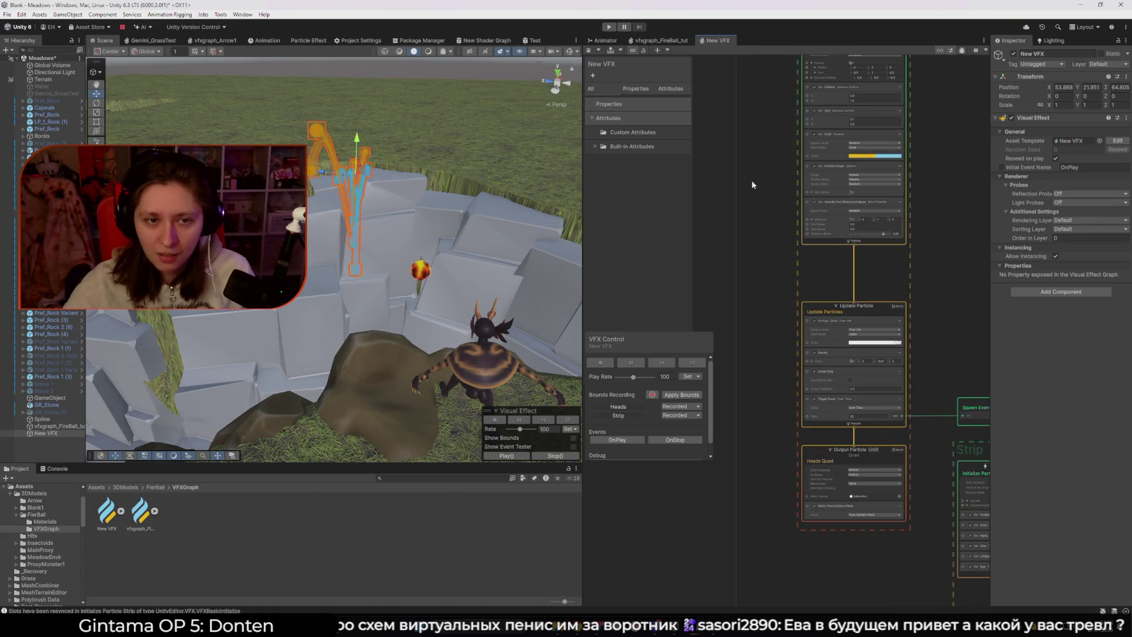
- Delete the link feeding the strip's spawn event and select the Strip system's nodes
mouse_move(751, 179)
mouse_down()
mouse_move(741, 374)
mouse_move(766, 309)
mouse_up()
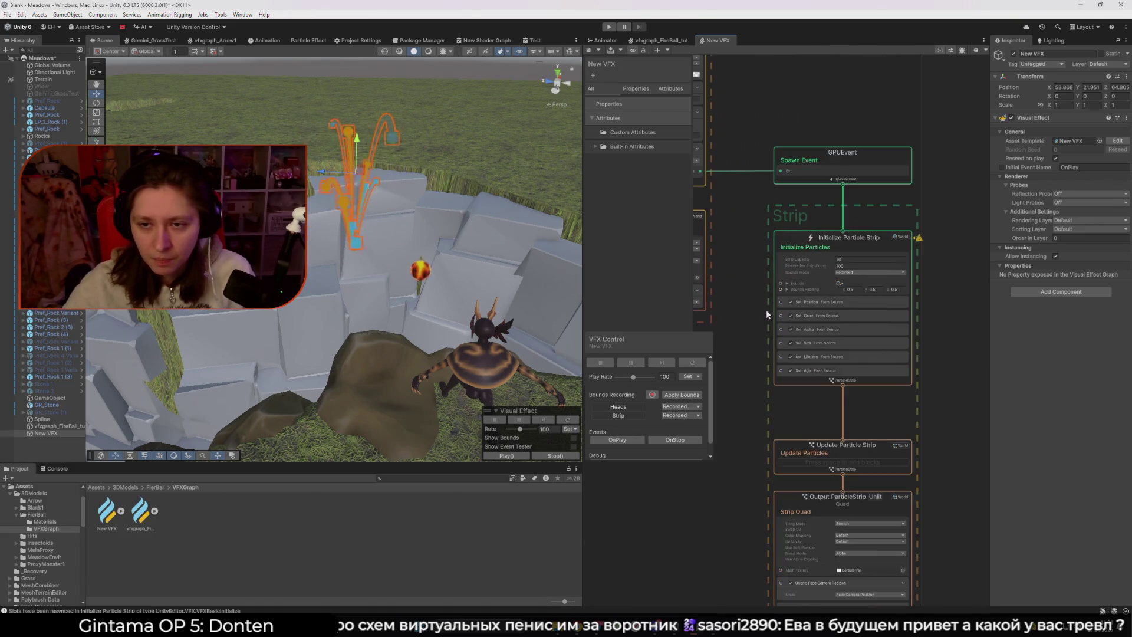
key(Delete)
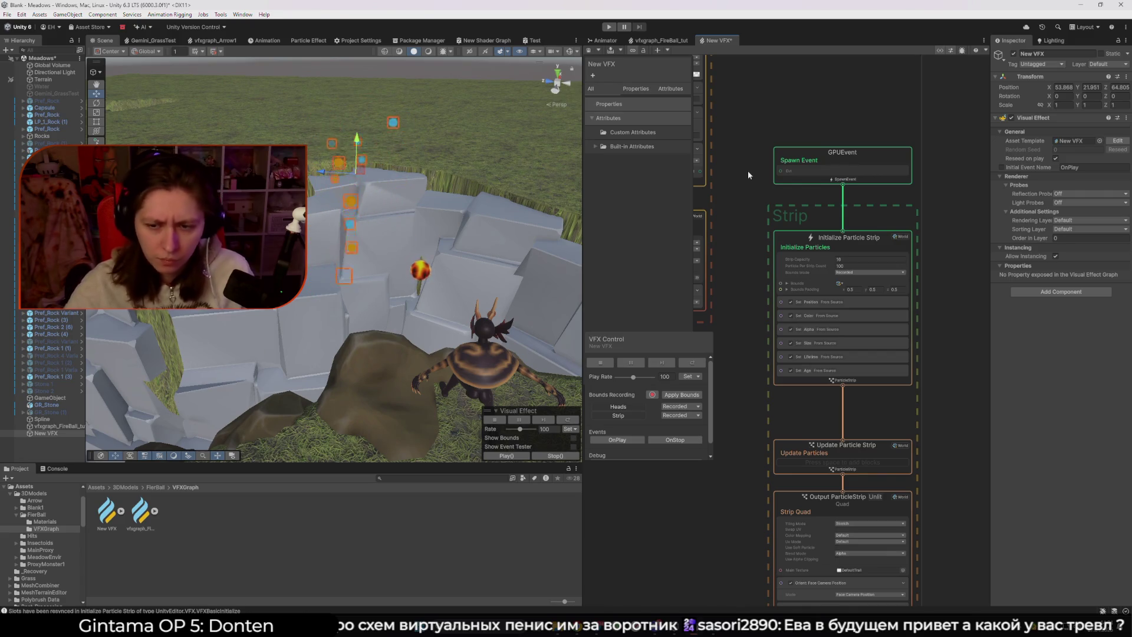
key(a)
mouse_move(943, 416)
mouse_down()
mouse_move(718, 175)
mouse_move(733, 159)
mouse_up()
drag(830, 297, 834, 299)
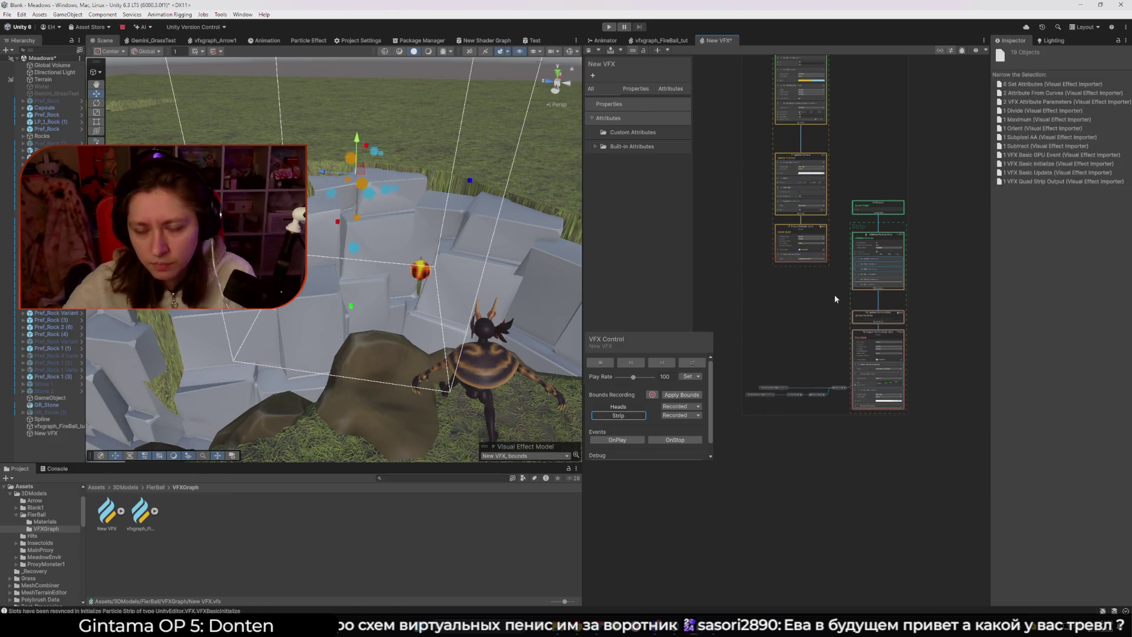
- Paste the Strip system into the FireBall graph and shift it further left
click(649, 40)
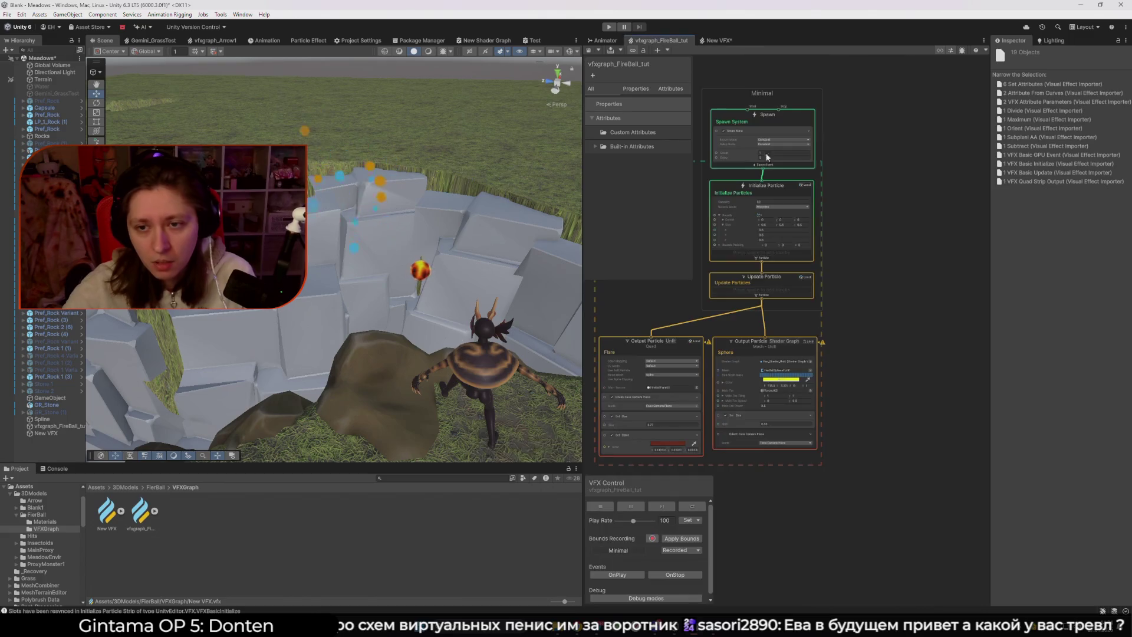
key(ctrl+v)
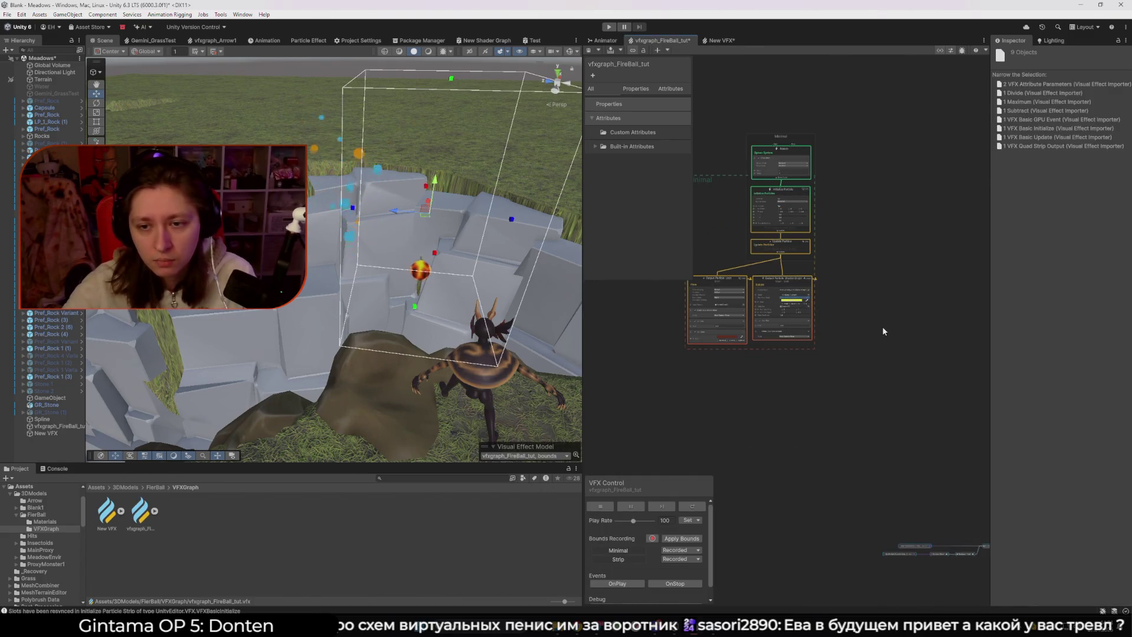
scroll(882, 327, down, 3)
mouse_move(848, 330)
mouse_down()
mouse_move(957, 491)
mouse_move(986, 507)
mouse_move(947, 506)
mouse_up()
drag(967, 407, 860, 407)
- Reconnect Update Particle's GPU event to the strip spawn in New VFX, then show the GPU Event docs
click(720, 40)
scroll(853, 189, up, 5)
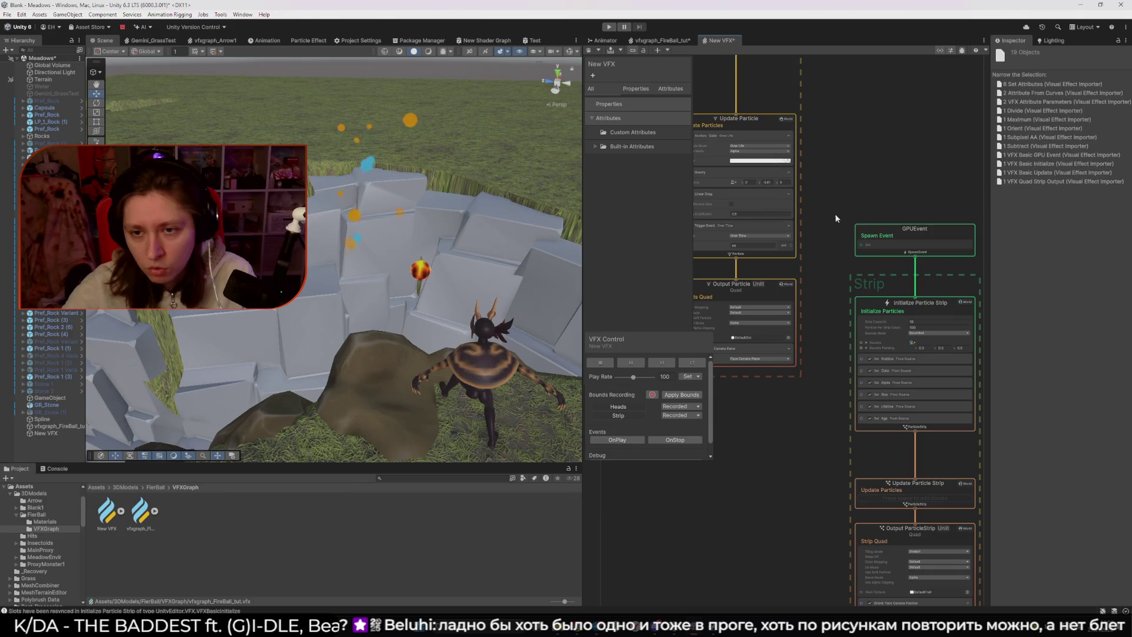
mouse_move(790, 245)
mouse_down()
mouse_move(861, 242)
mouse_move(865, 255)
mouse_up()
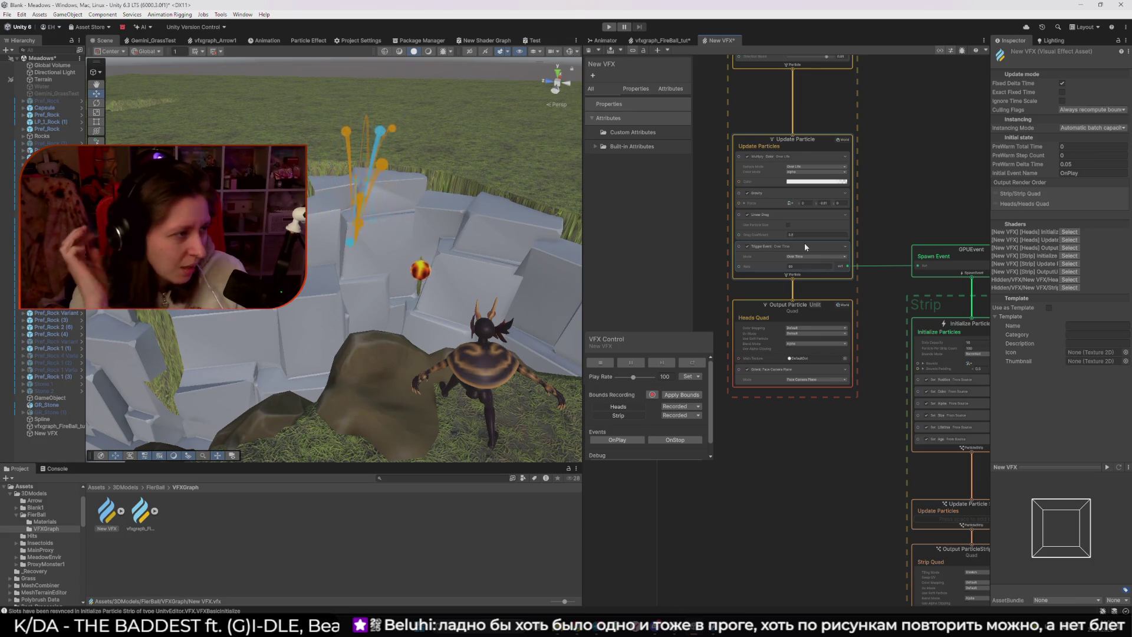
click(576, 626)
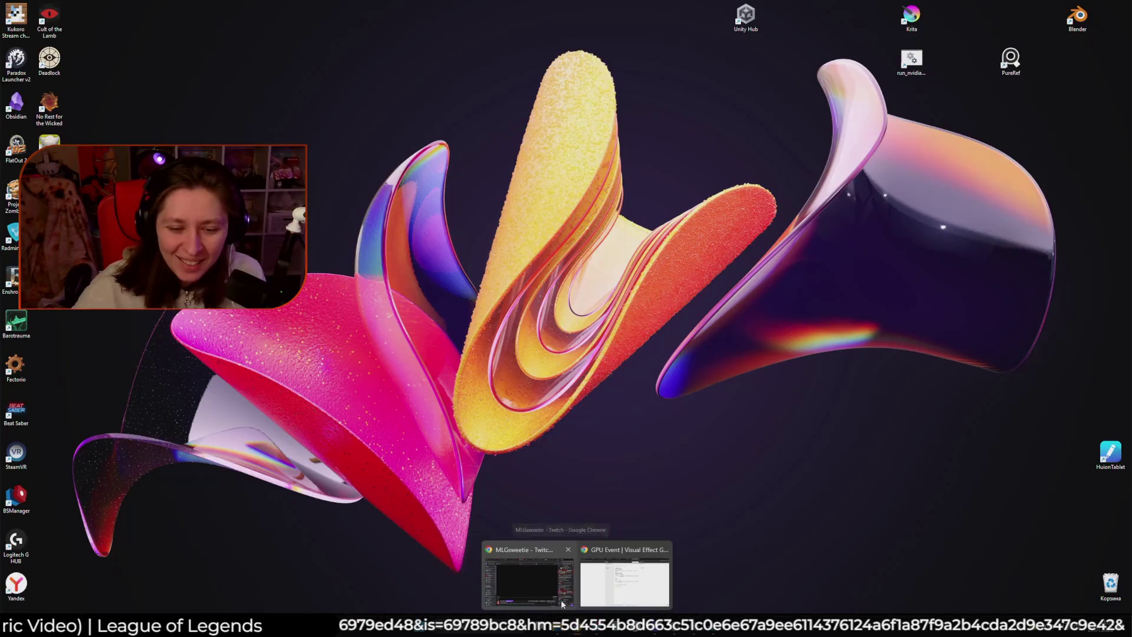
- Refocus the GPU Event documentation window, then Alt+Tab back to Unity and its project list
click(561, 600)
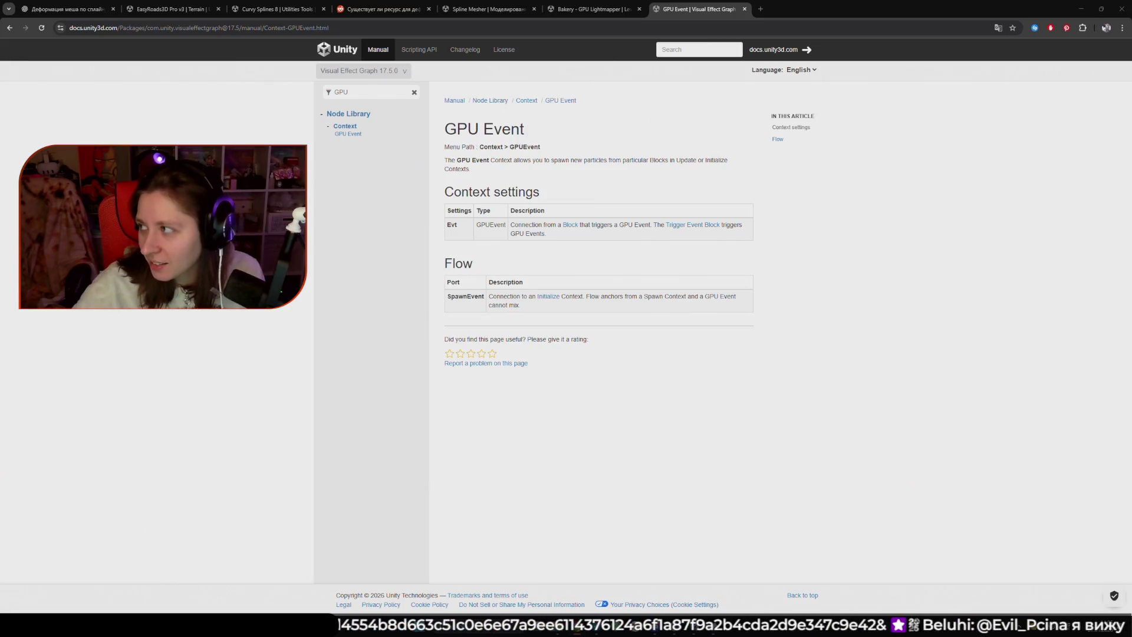
click(962, 273)
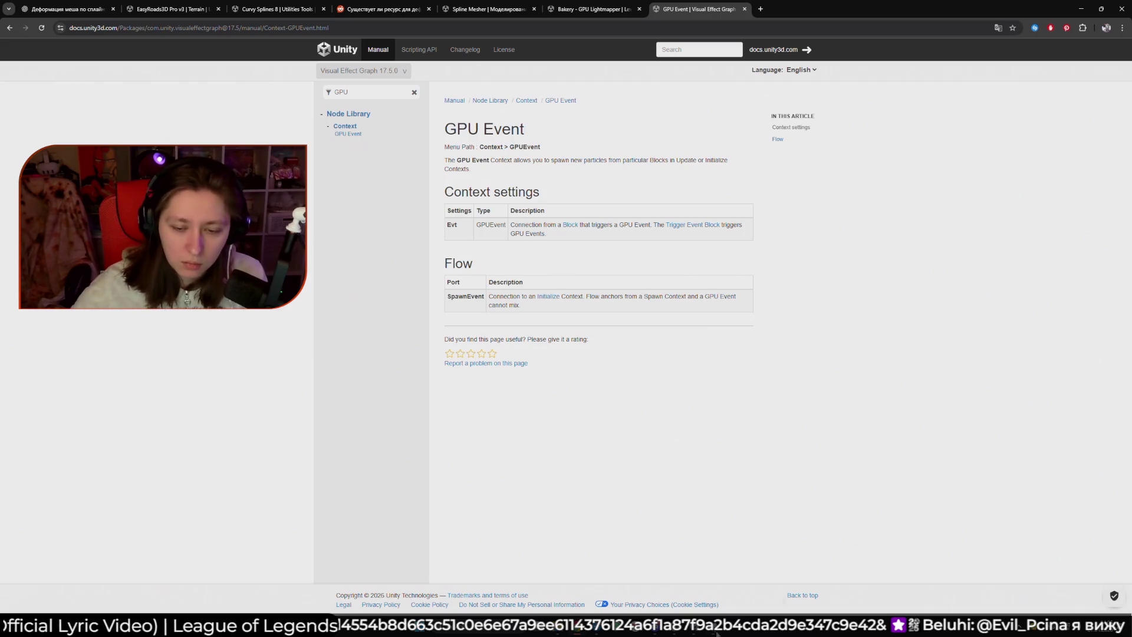
key(alt+Tab)
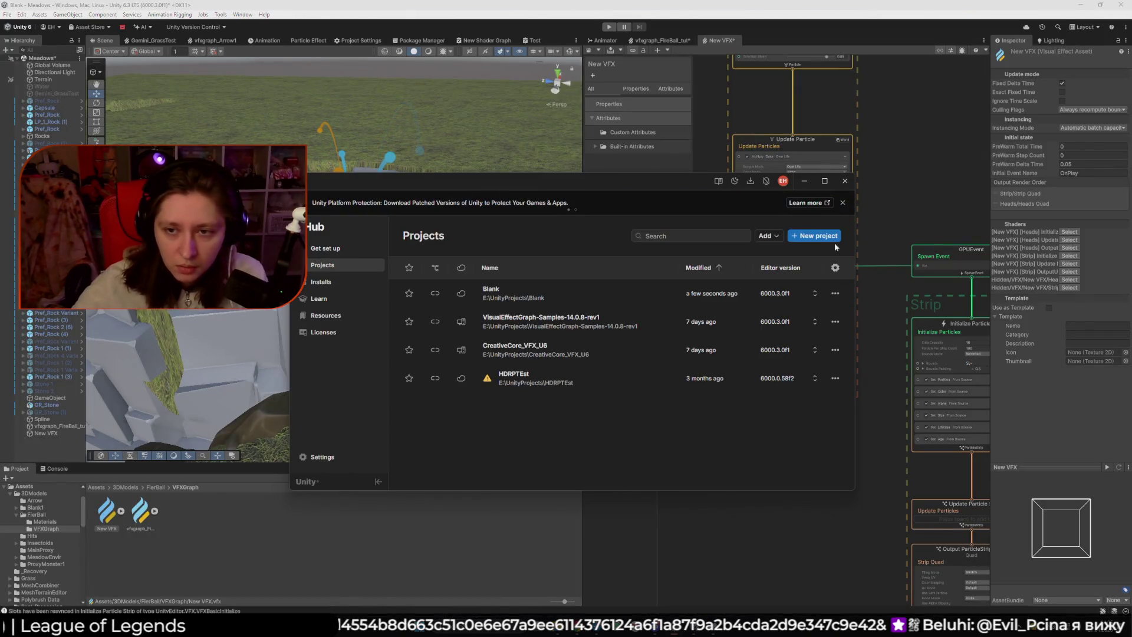
- Start a new project in Unity Hub and show the Core templates
click(818, 236)
scroll(501, 324, down, 3)
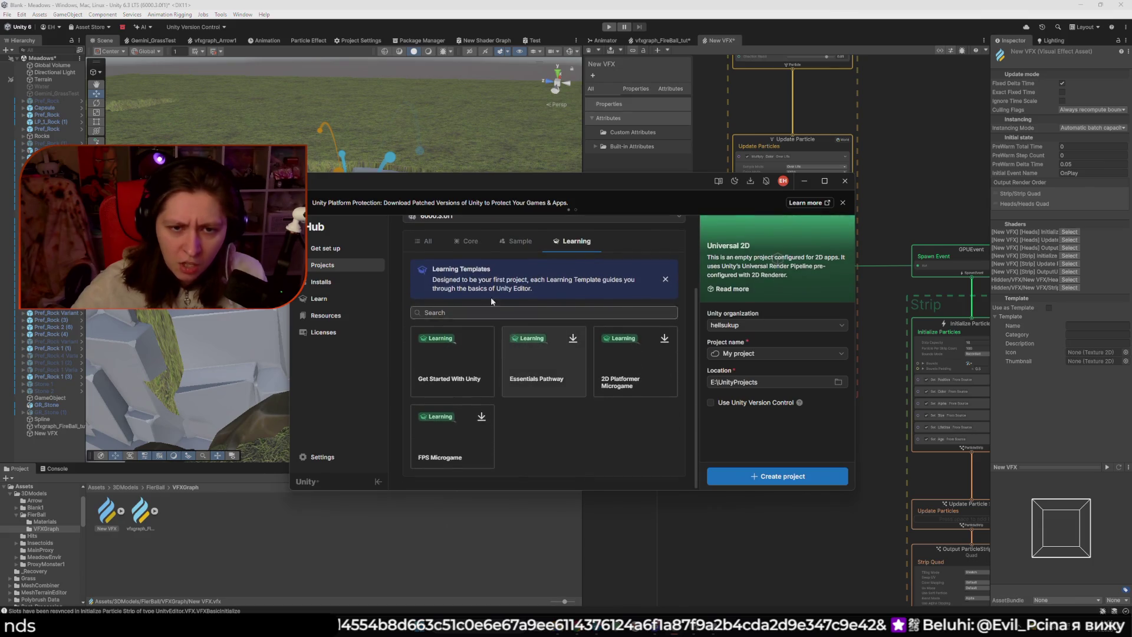
scroll(484, 283, up, 2)
click(470, 282)
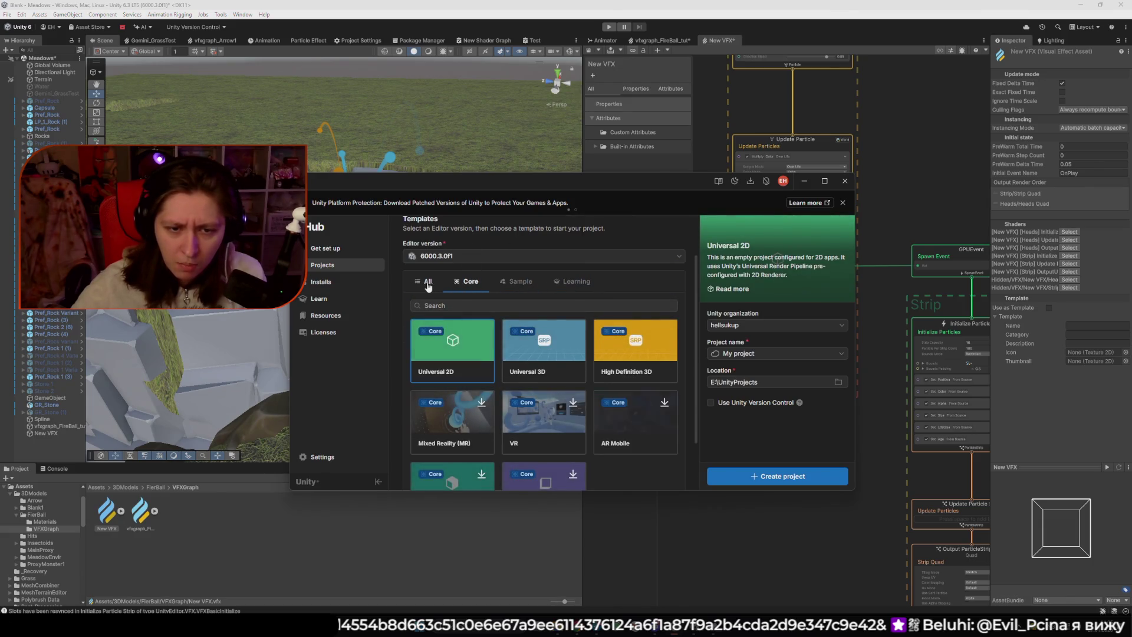
- Scroll the Core templates, dismiss the platform protection notice, and select High Definition 3D
scroll(581, 316, down, 2)
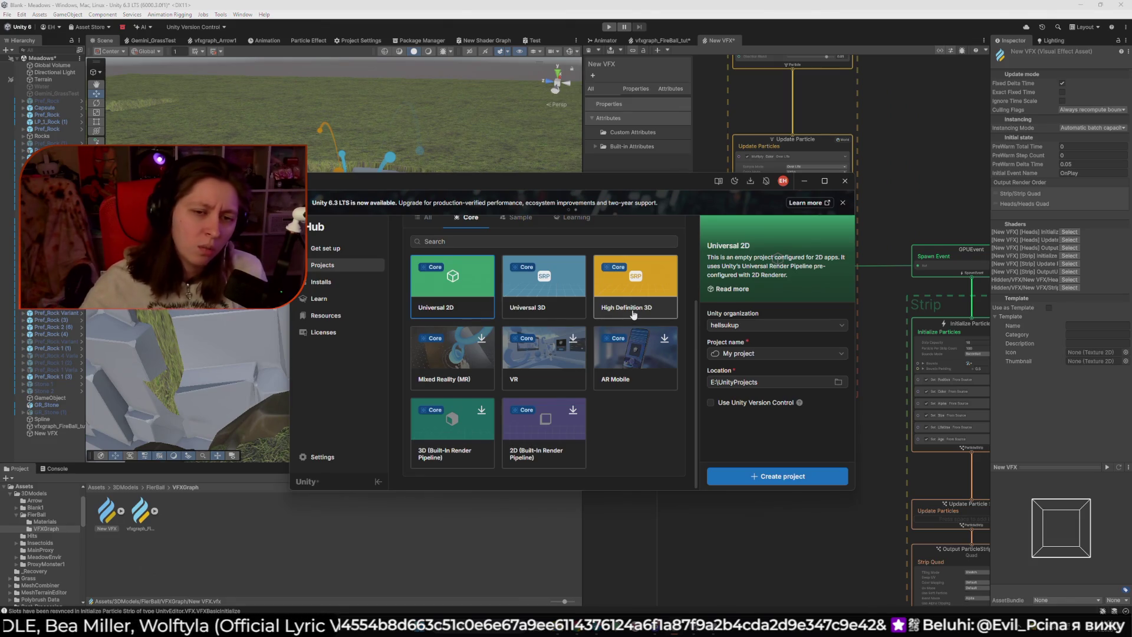
scroll(609, 319, up, 3)
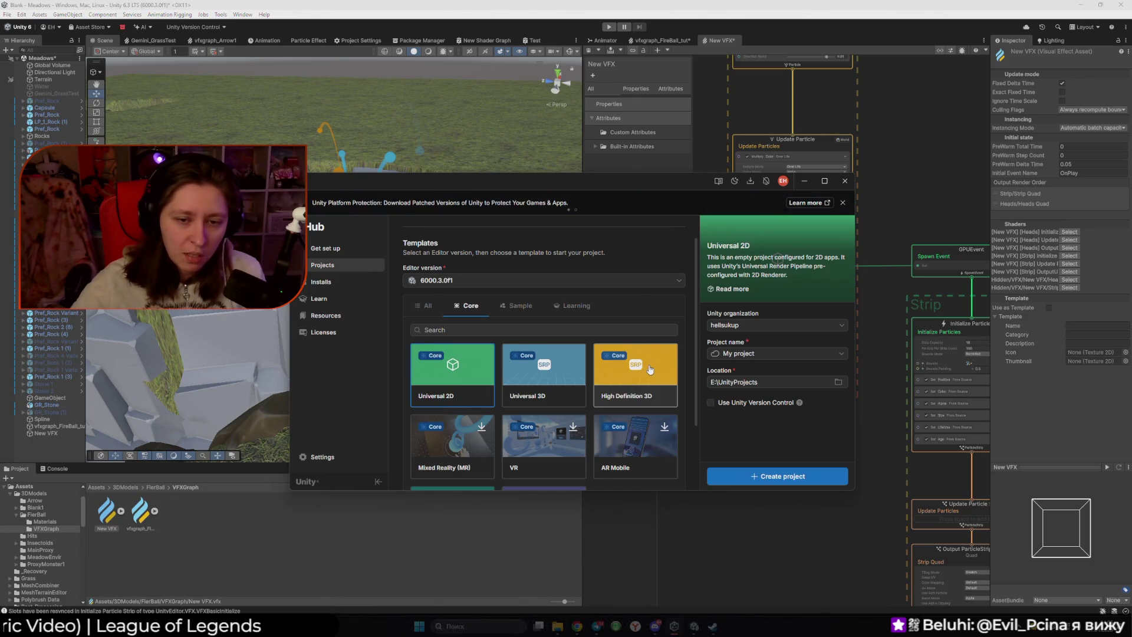
scroll(627, 350, down, 2)
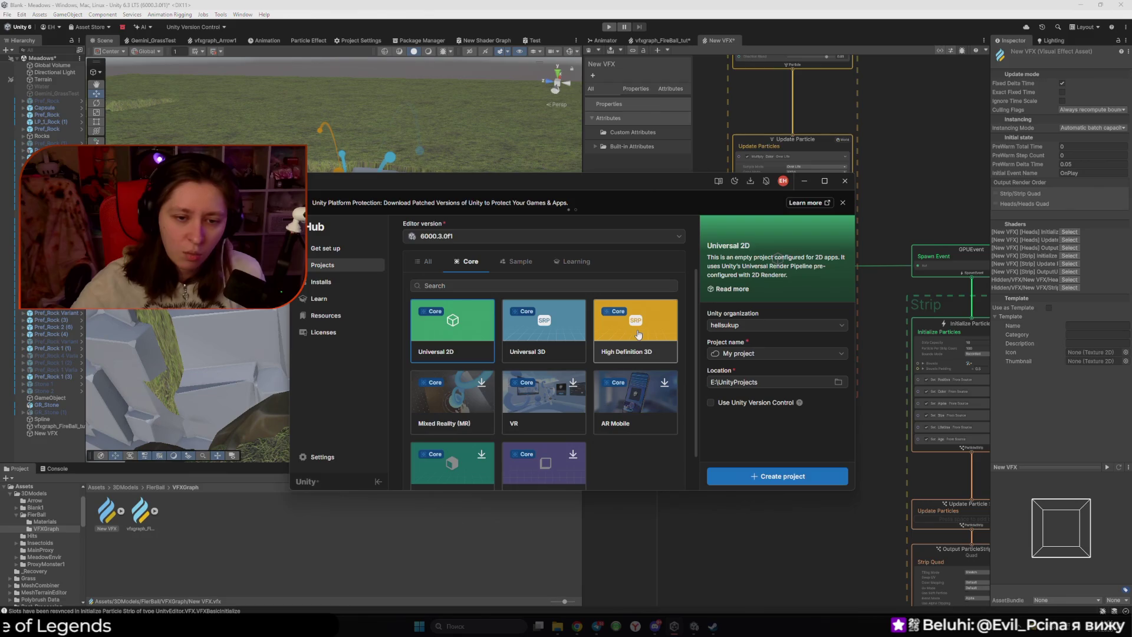
scroll(638, 334, down, 1)
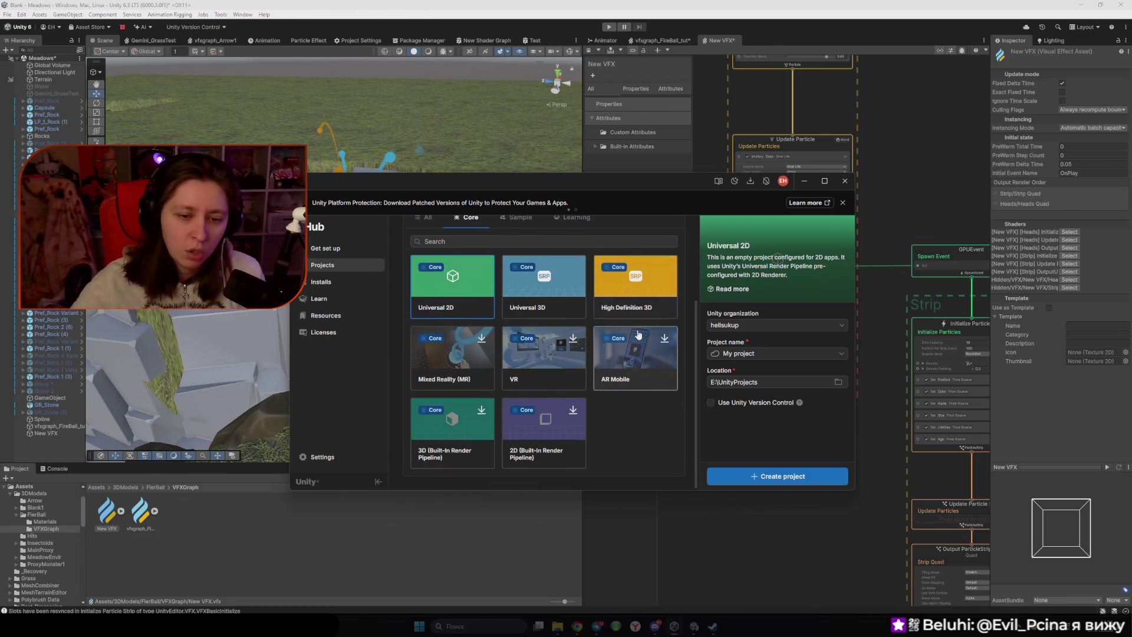
click(843, 203)
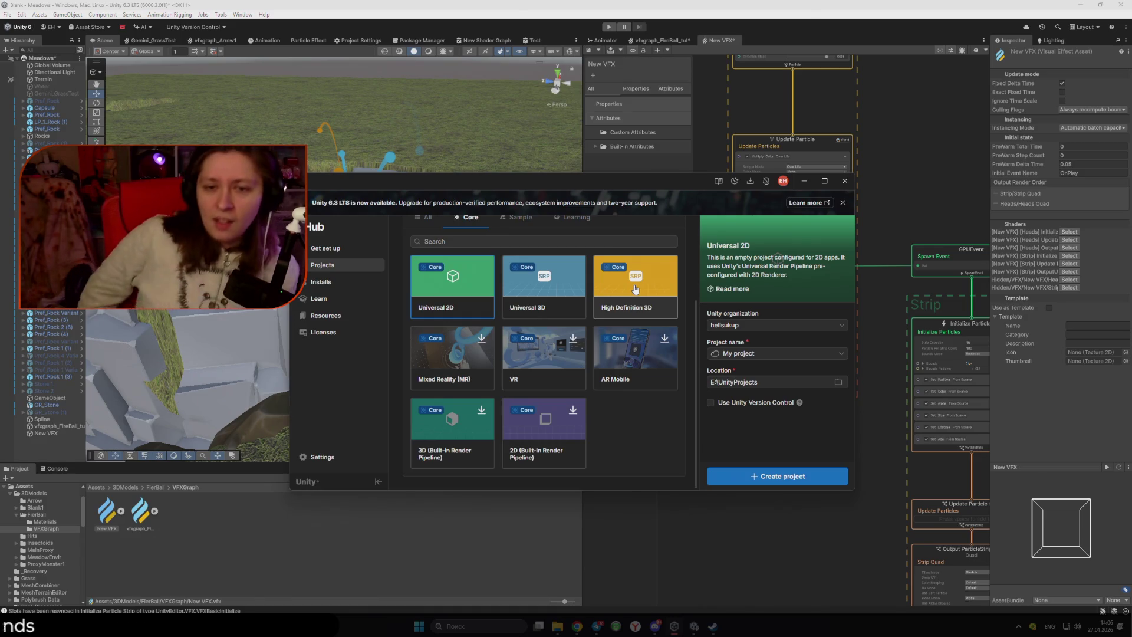
click(659, 291)
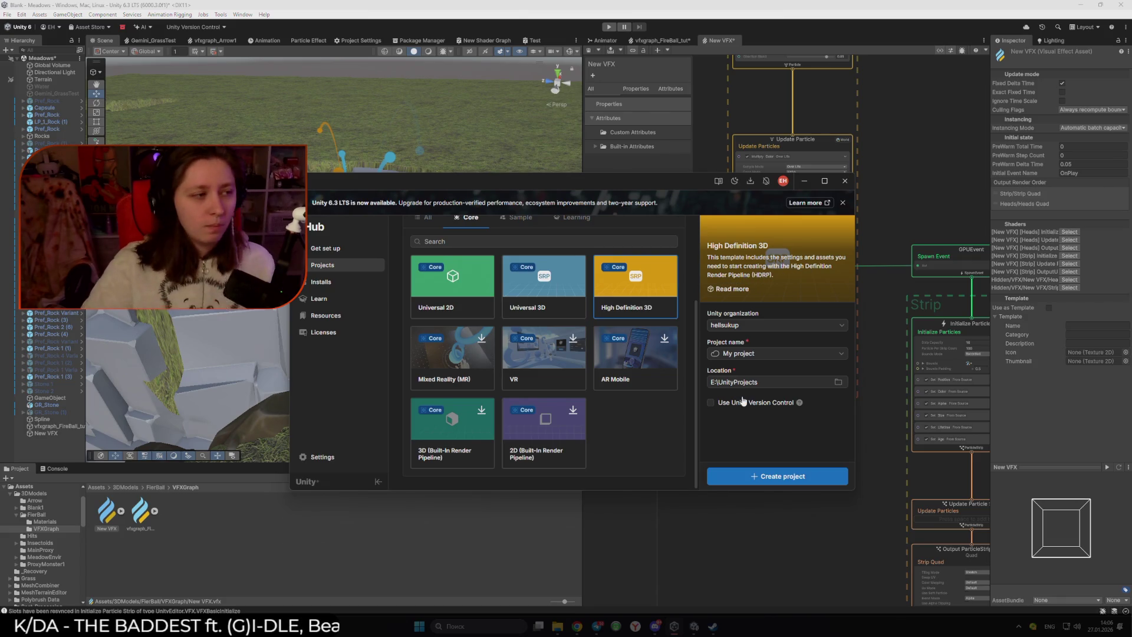
- Browse the Sample and Learning project templates
click(520, 217)
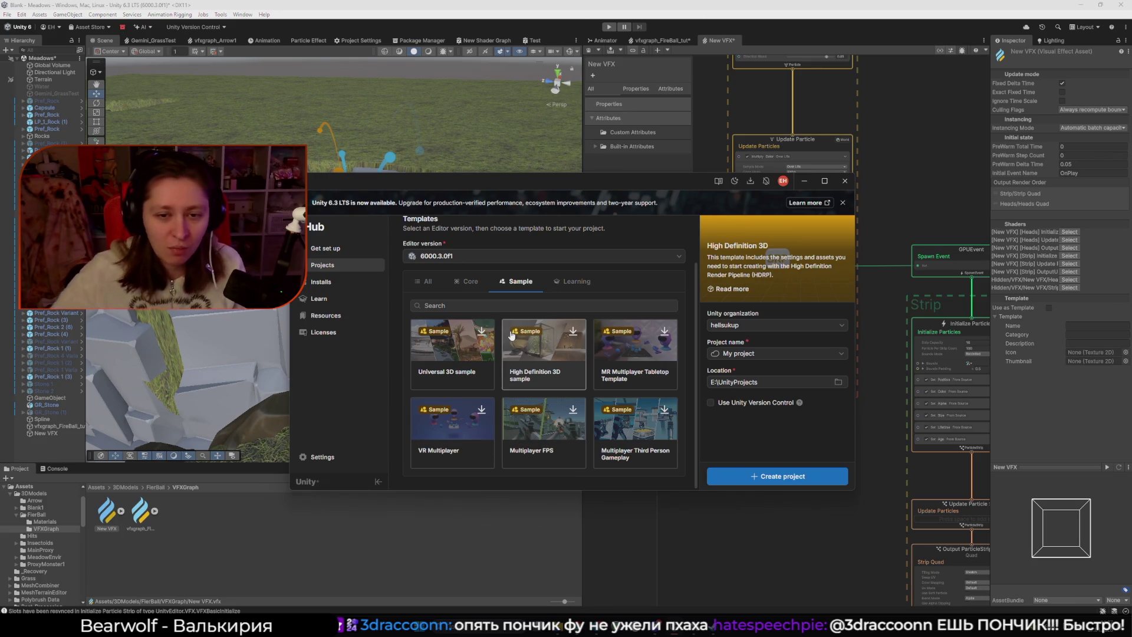
click(573, 281)
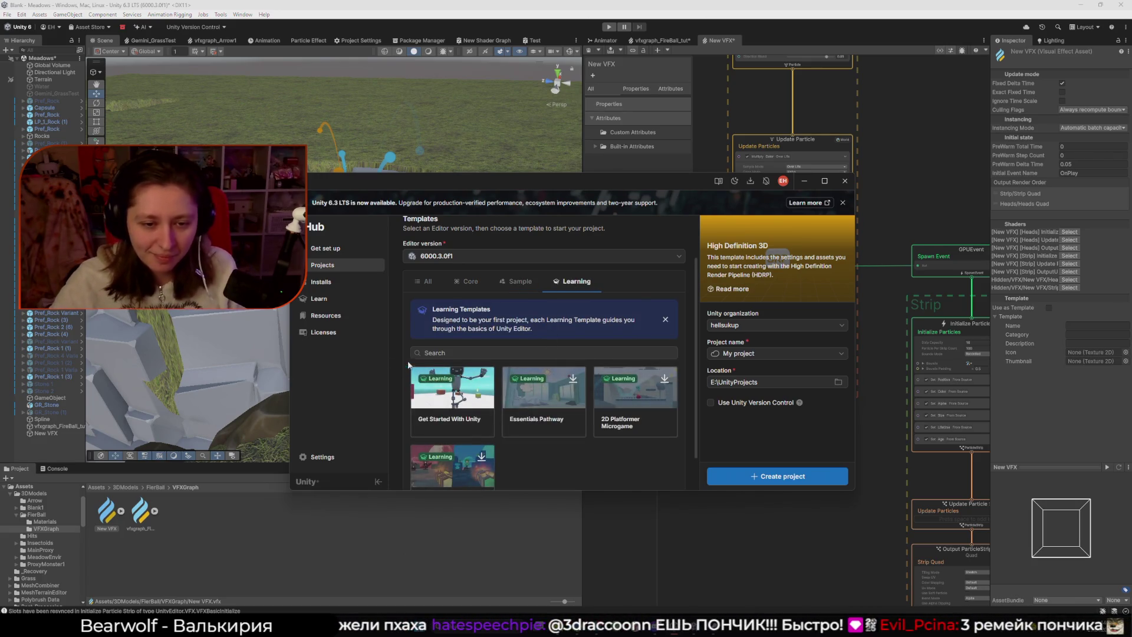
scroll(436, 377, down, 1)
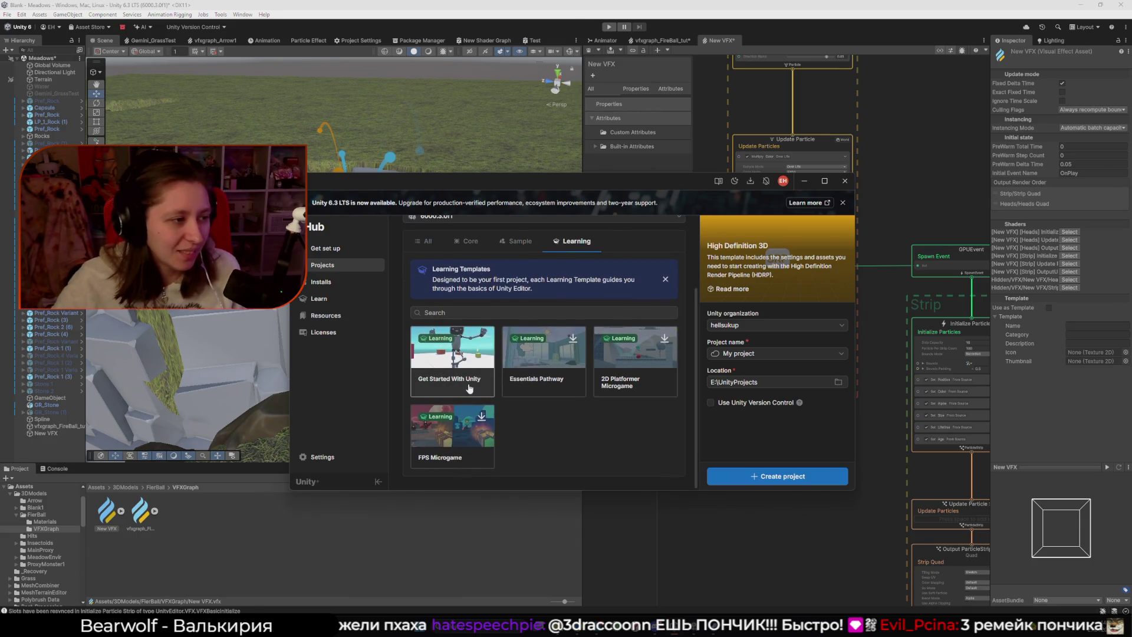
- Close Unity Hub without creating a project and return to the GPU Event docs
click(844, 180)
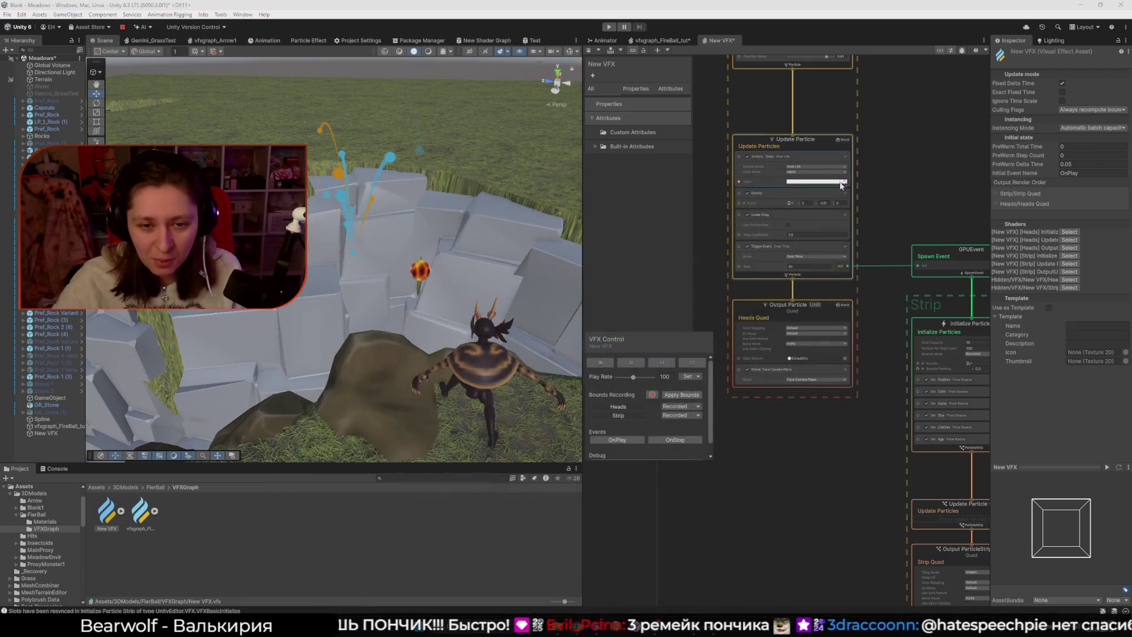
mouse_move(596, 631)
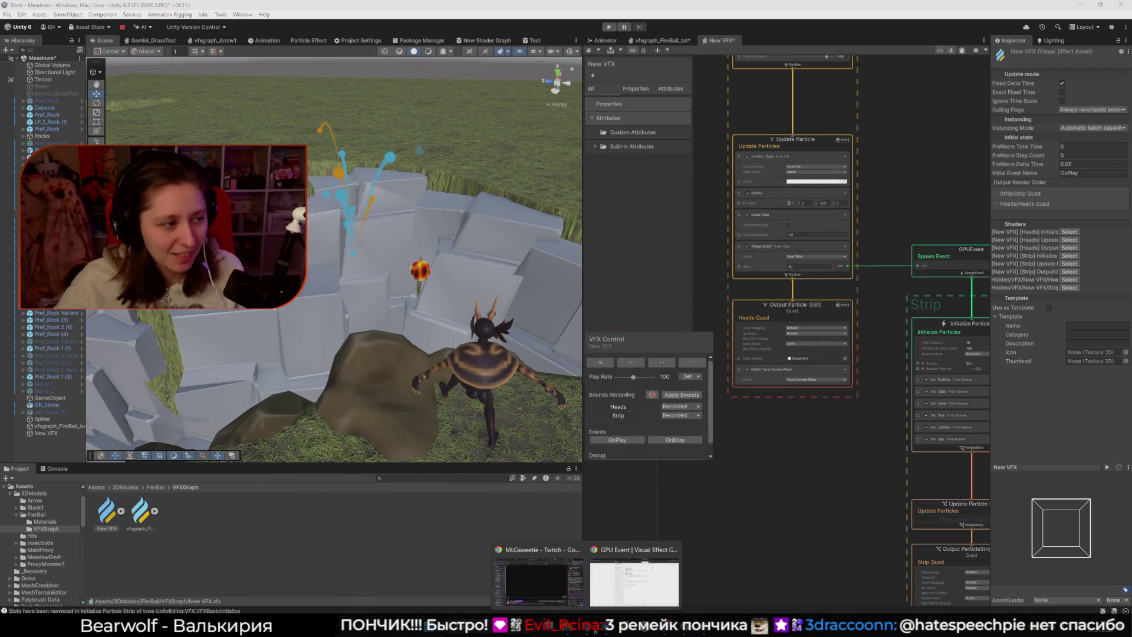
click(642, 559)
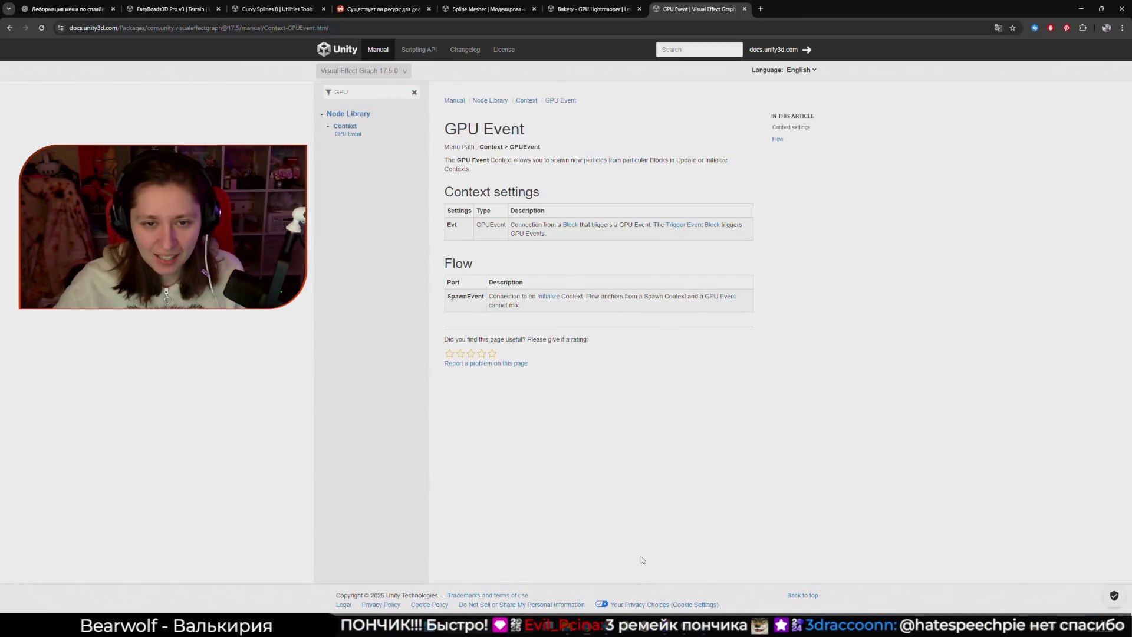
- Translate the GPU Event docs page into Russian, then Alt+Tab back to the Unity editor
right_click(561, 207)
click(586, 343)
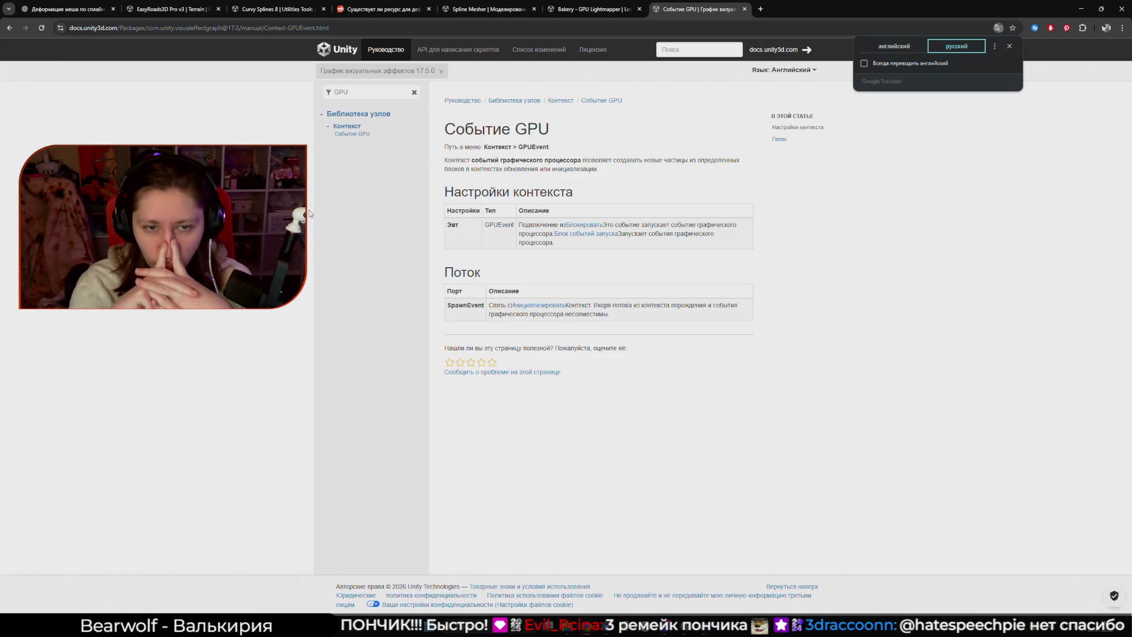
key(alt+Tab)
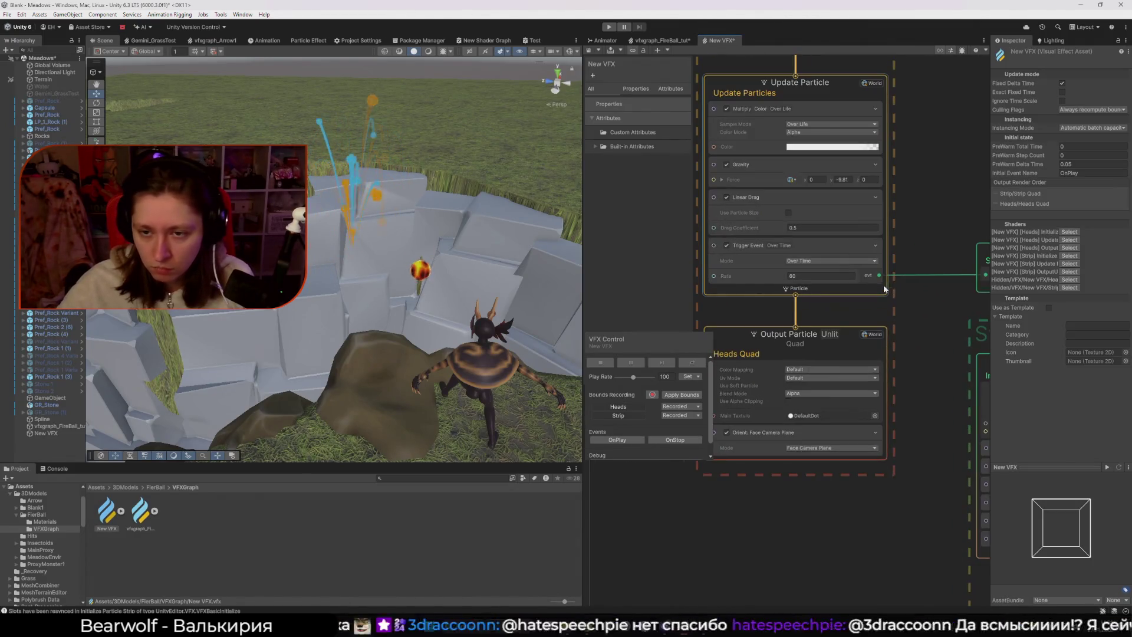
mouse_move(784, 272)
mouse_down()
mouse_move(638, 269)
mouse_move(685, 277)
mouse_up()
text(0.7)
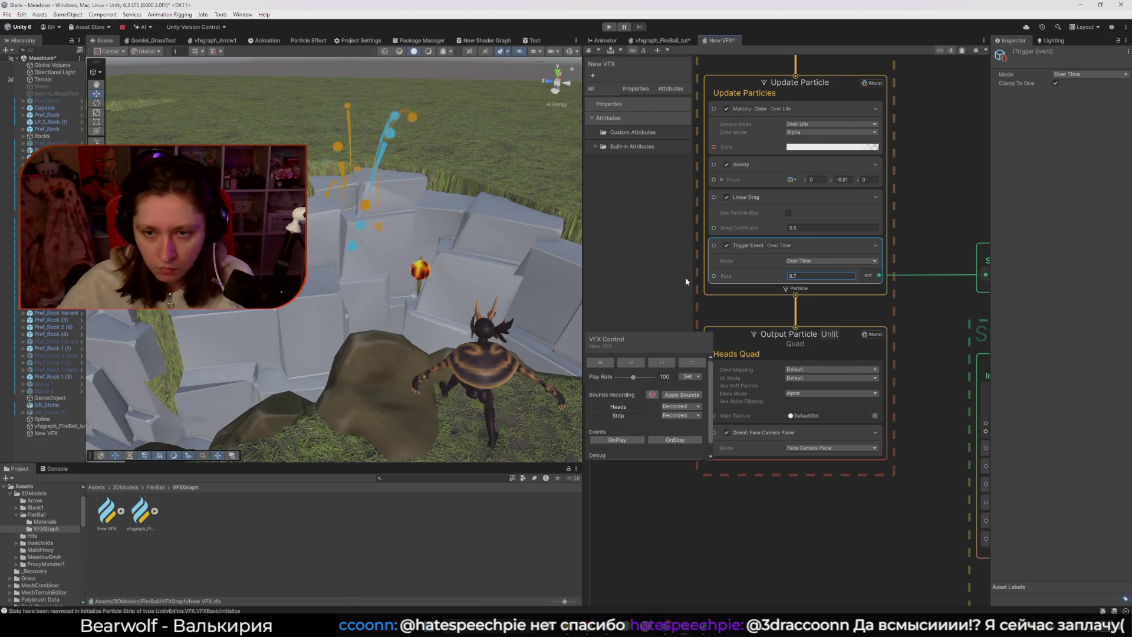
key(ctrl+z)
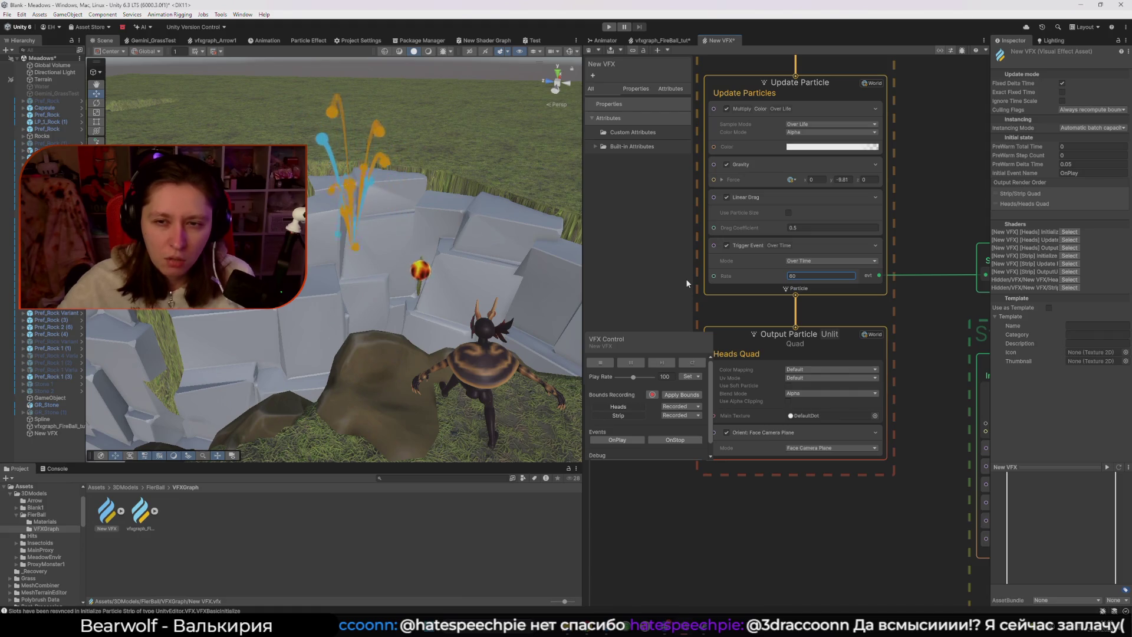
click(775, 248)
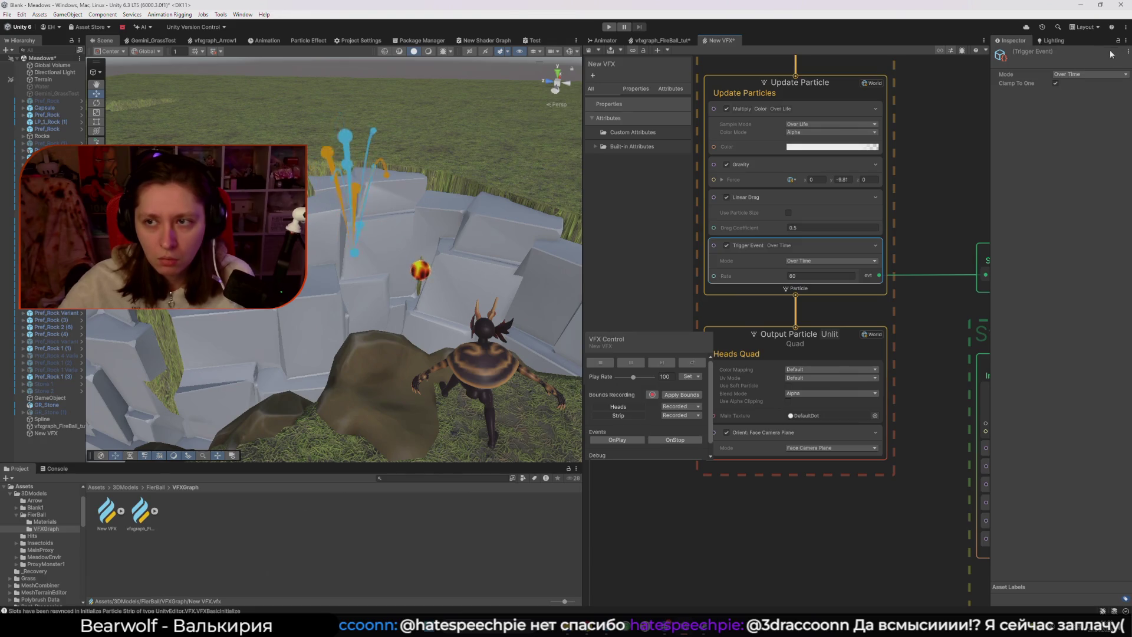
scroll(938, 99, down, 5)
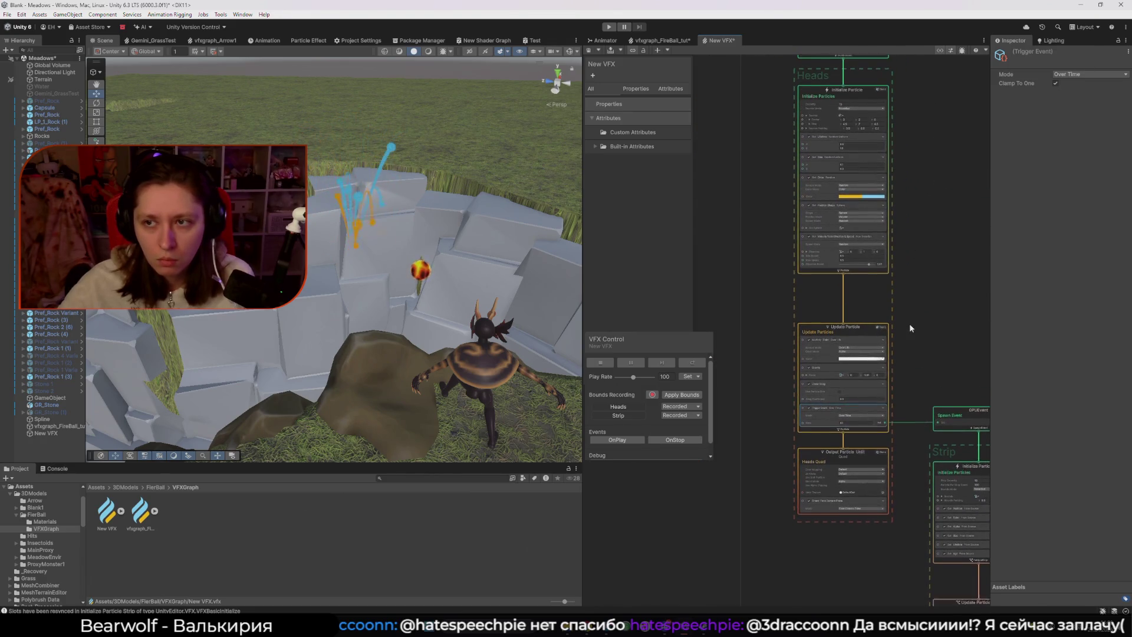
drag(909, 323, 910, 153)
scroll(910, 154, up, 5)
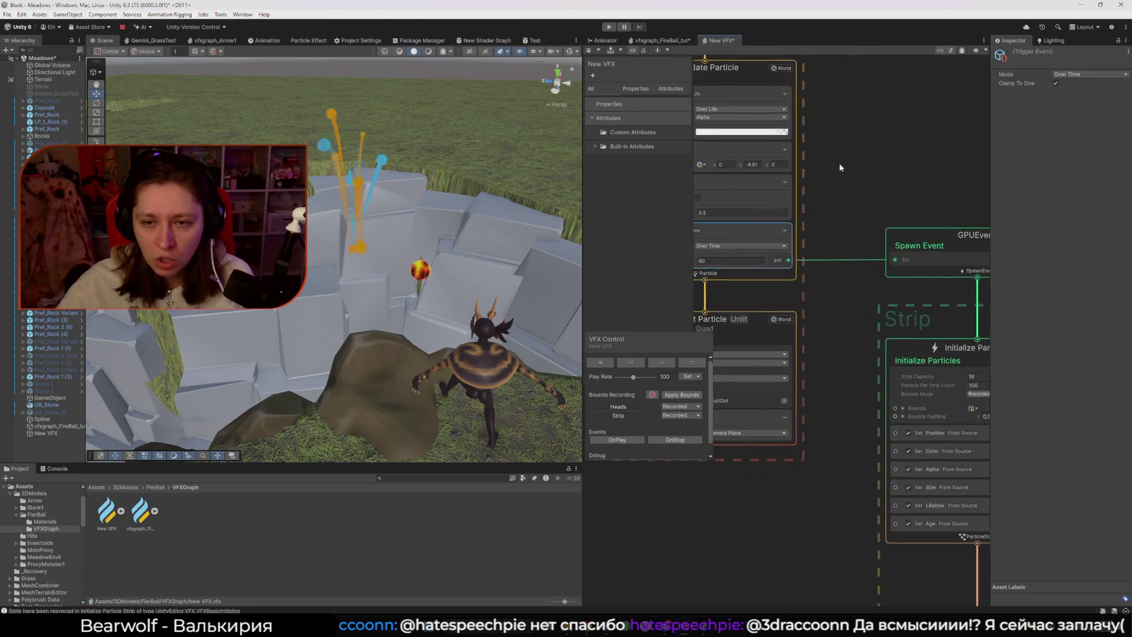
scroll(840, 167, down, 3)
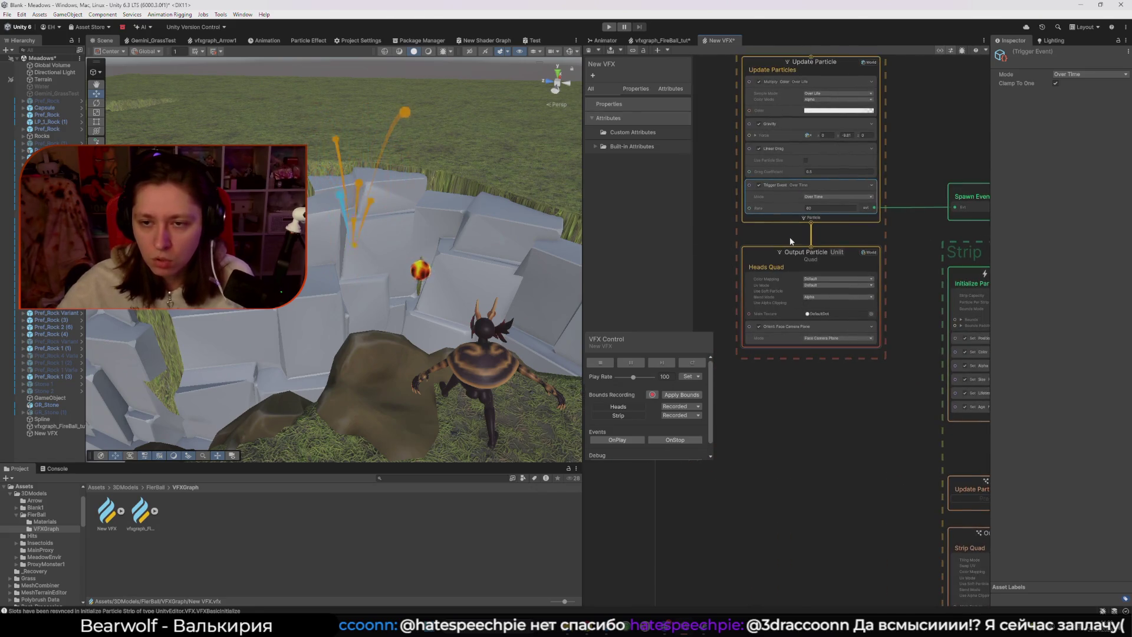
- Open the Update Particle node search and try the queries 'Trigger Even' and 'Gp'
right_click(807, 216)
click(823, 222)
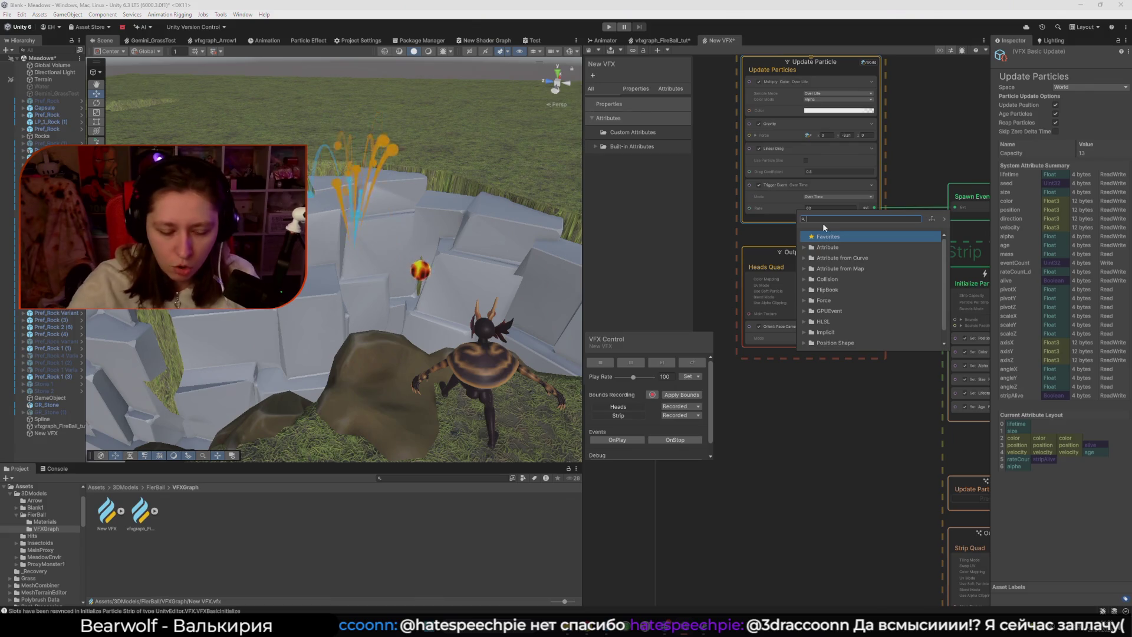
text(Trigg)
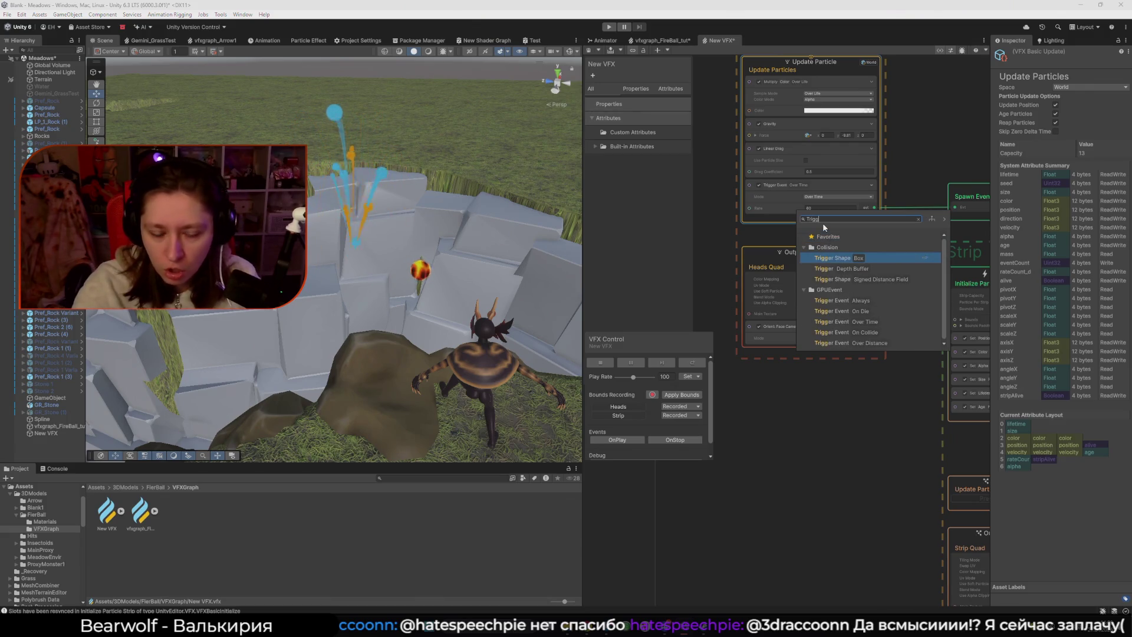
text(er Even)
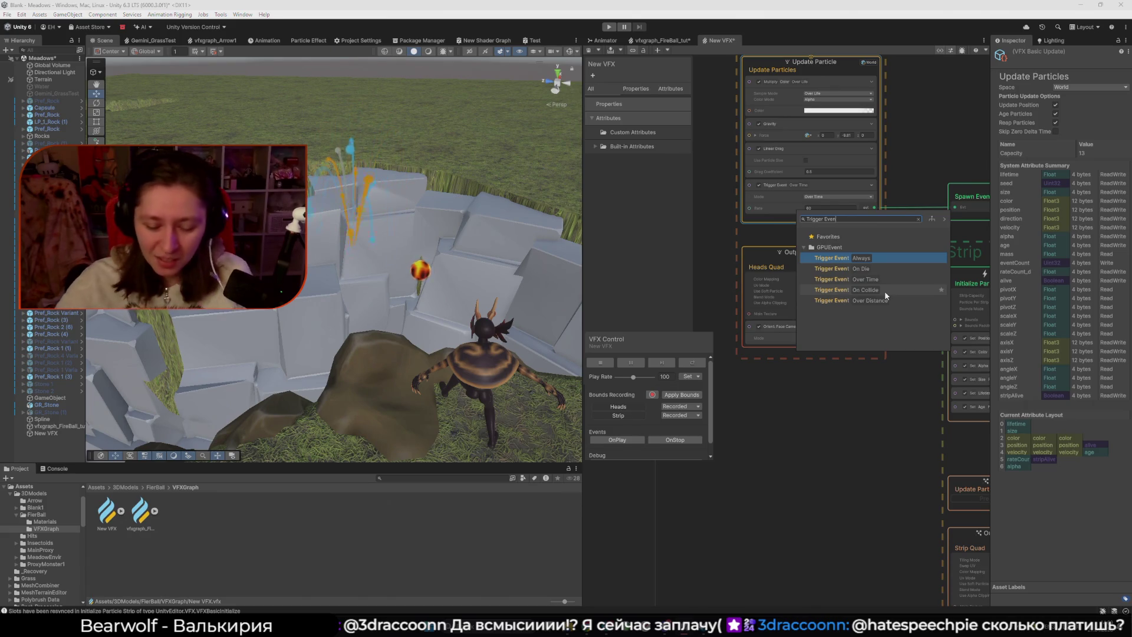
key(BackSpace)
key(BackSpace)
key(BackSpace)
text(Gp)
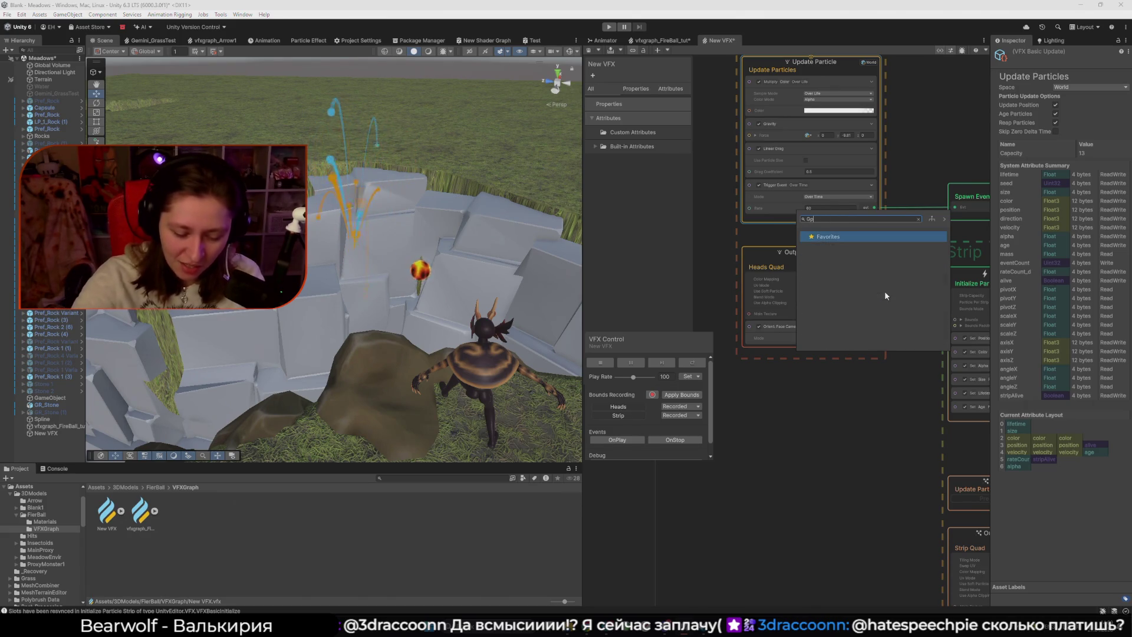
key(BackSpace)
key(BackSpace)
key(BackSpace)
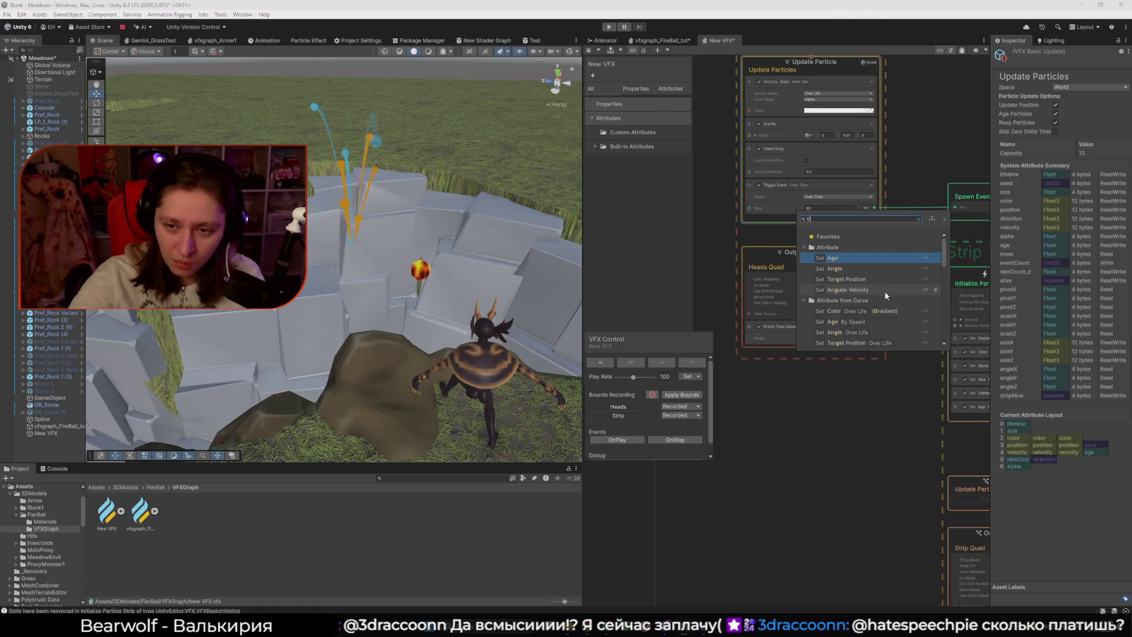
- Clear the search, expand the GPUEvent category of Trigger Event blocks, then bring up the docs
text(tri)
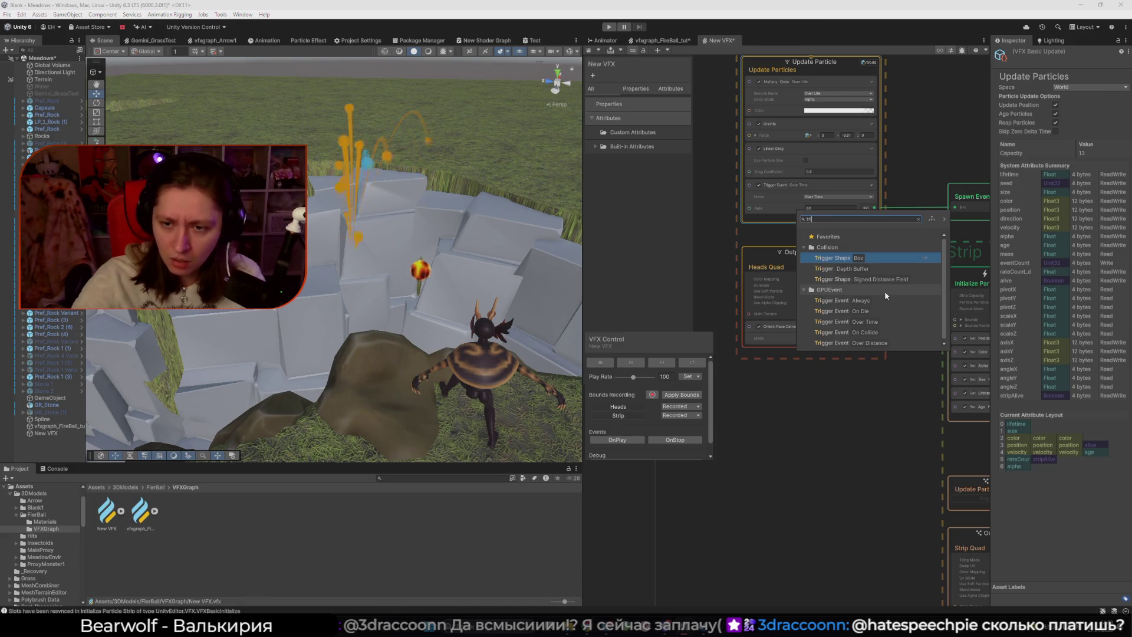
key(BackSpace)
key(BackSpace)
key(BackSpace)
text(GPU)
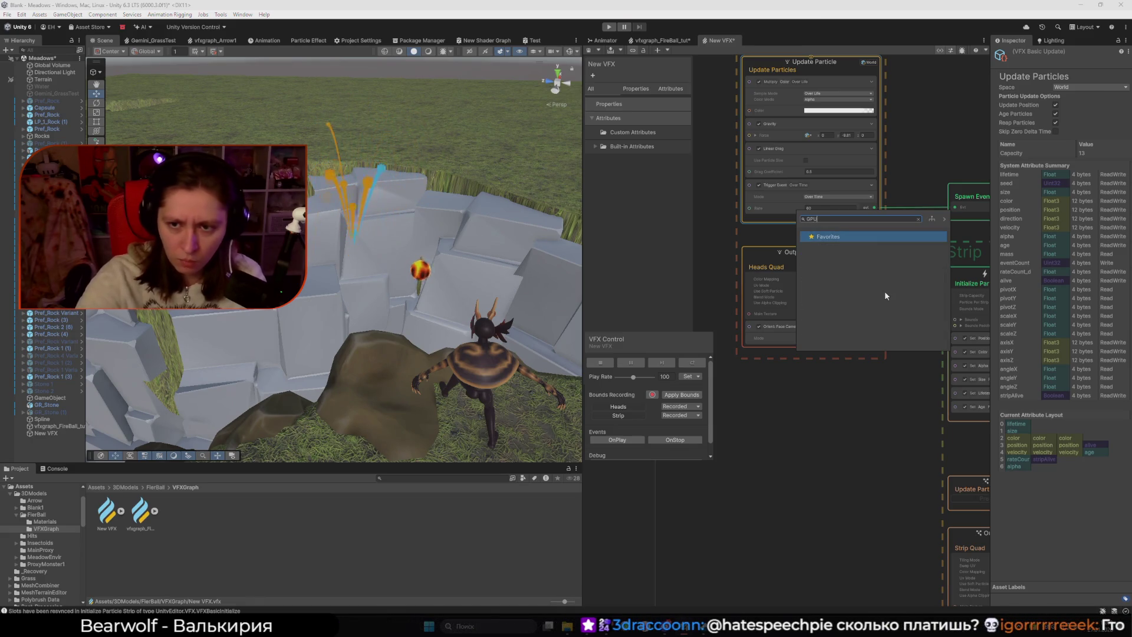
key(BackSpace)
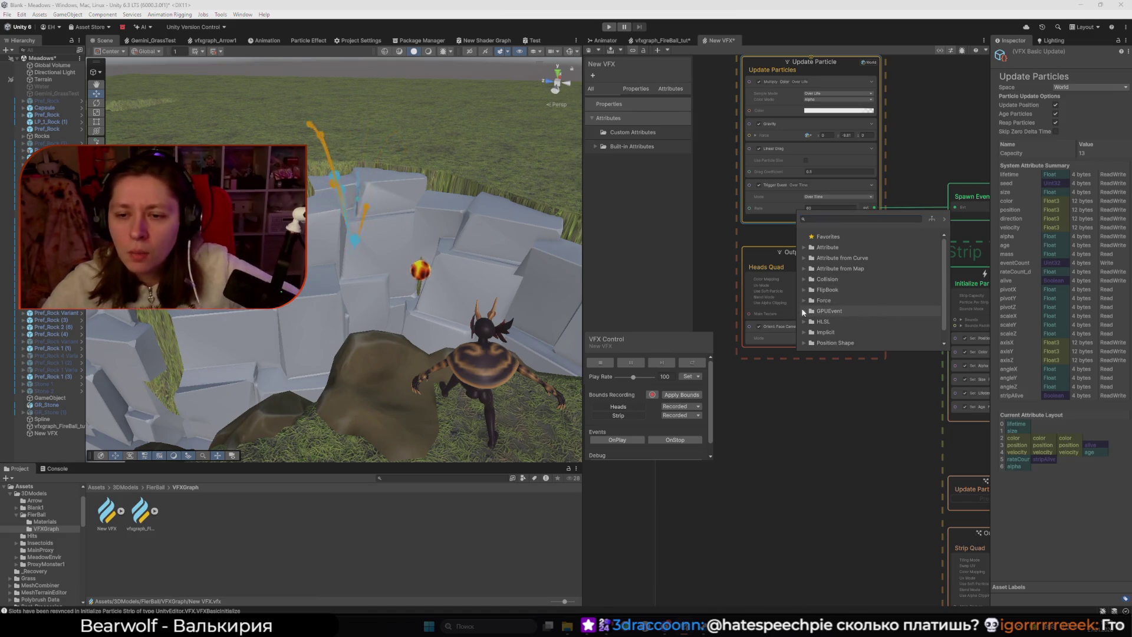
click(802, 310)
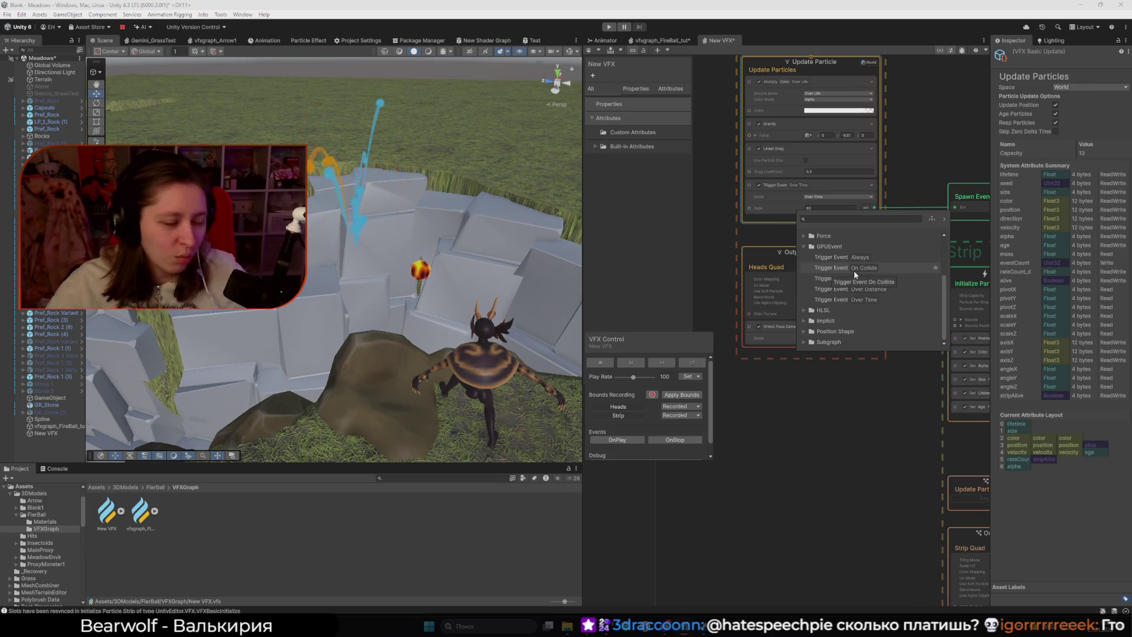
mouse_move(587, 626)
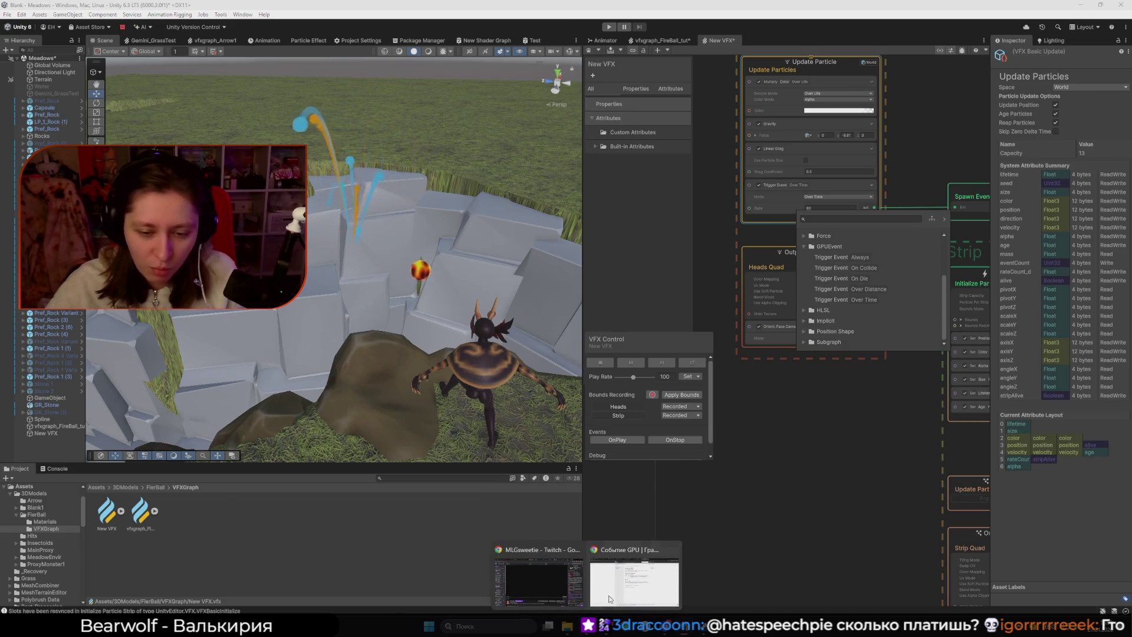
click(628, 582)
- Switch the documentation page back to its original English
click(628, 582)
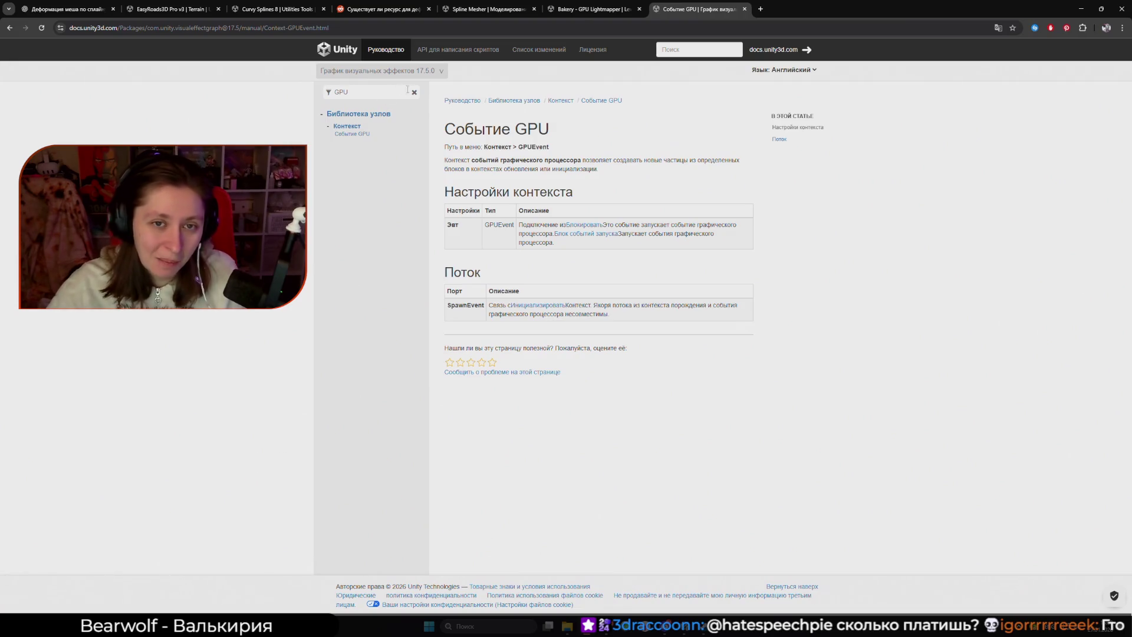
click(998, 28)
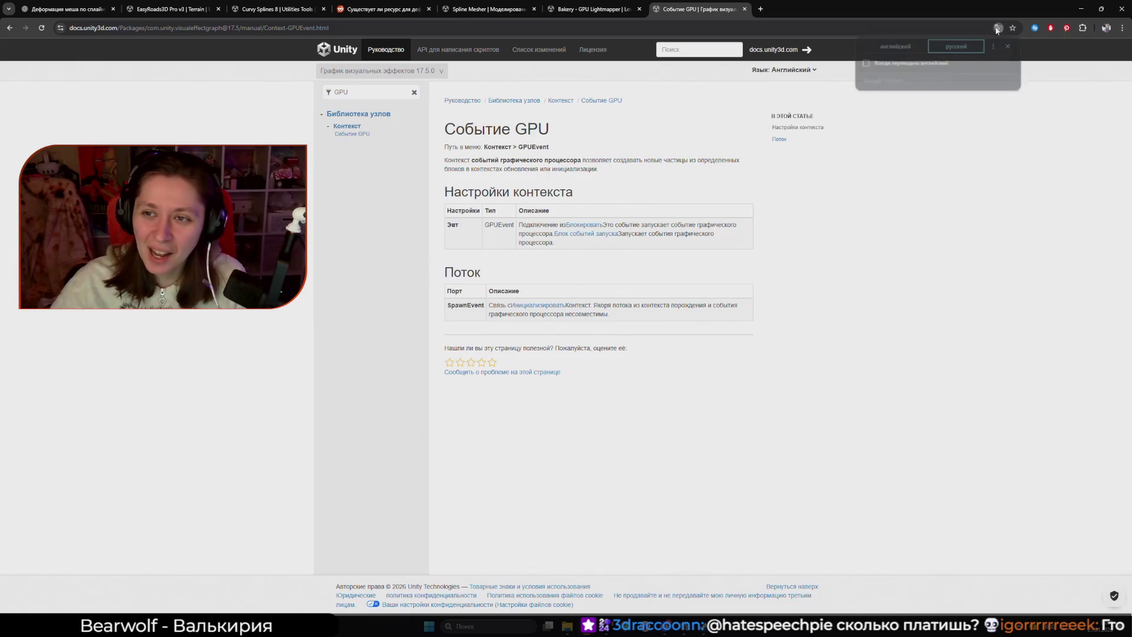
click(909, 46)
- Filter the sidebar with 'Trigg' and browse the Blocks and Operators pages
click(414, 92)
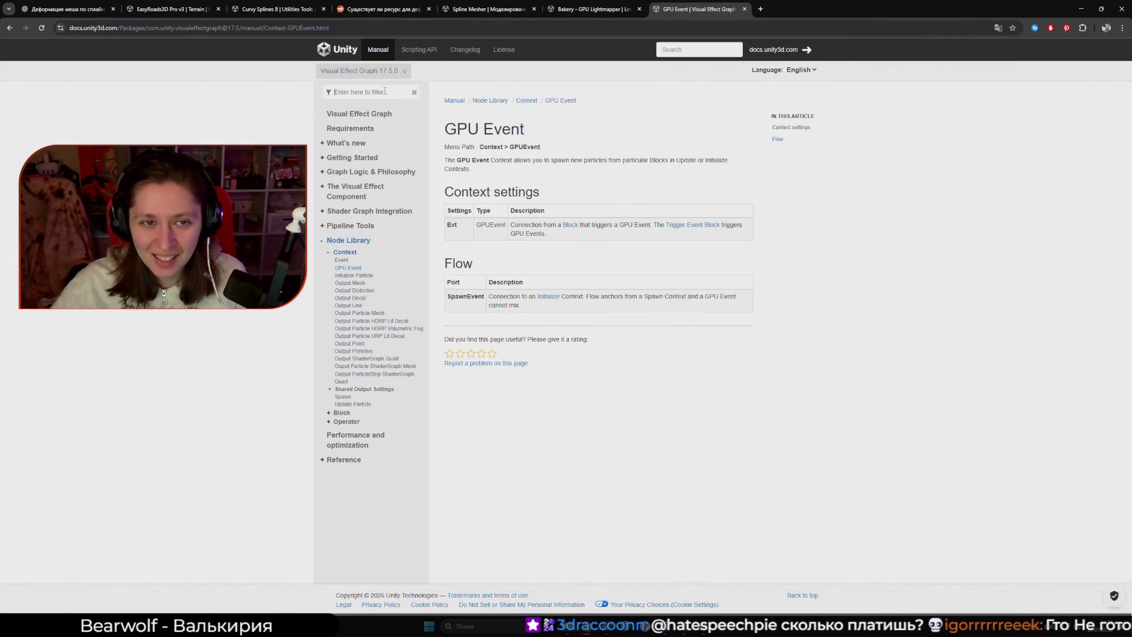
text(Trigg)
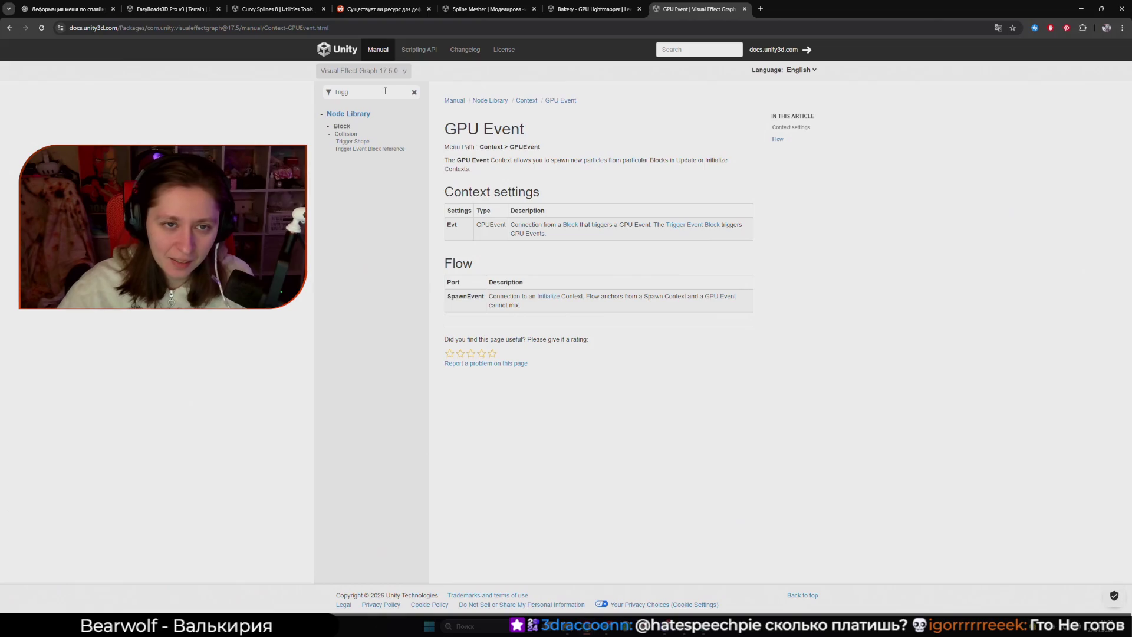
click(345, 130)
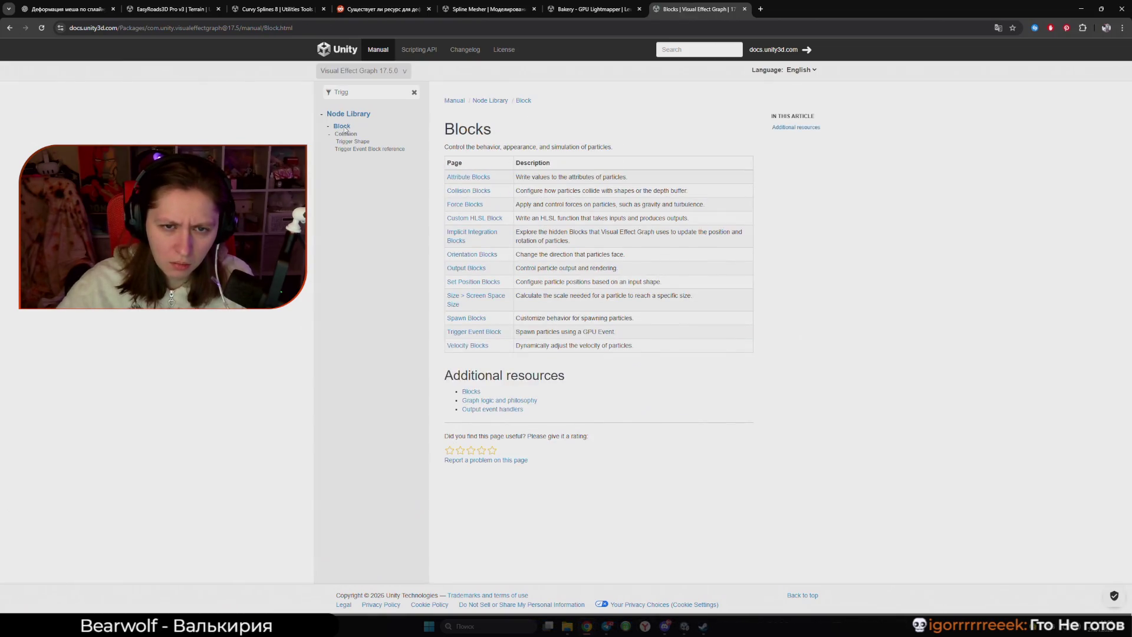
click(414, 92)
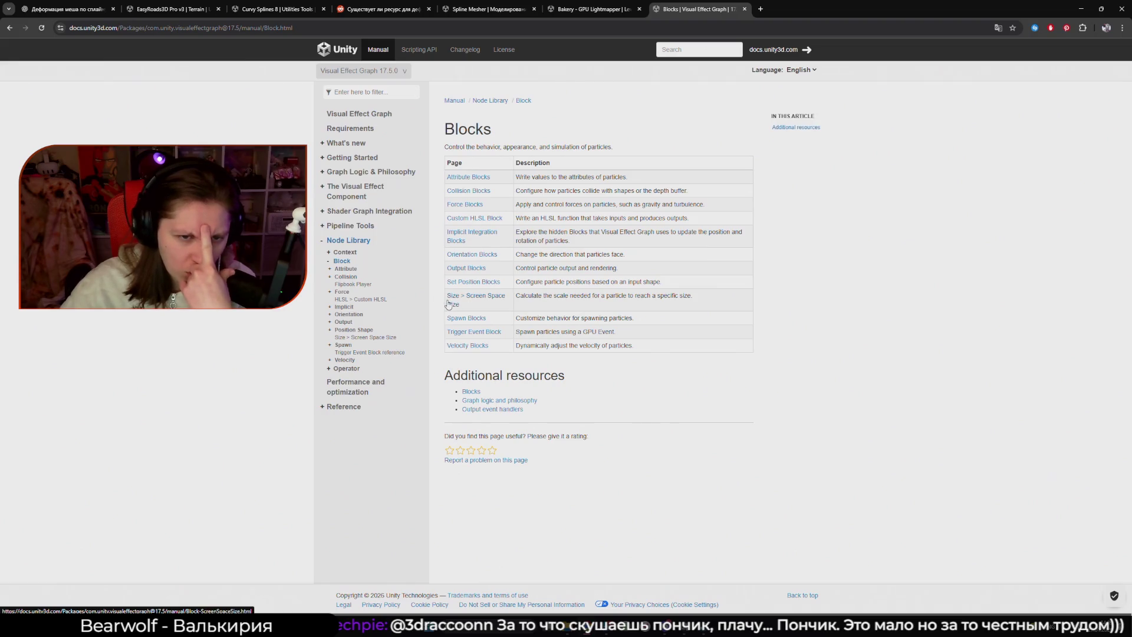
click(336, 369)
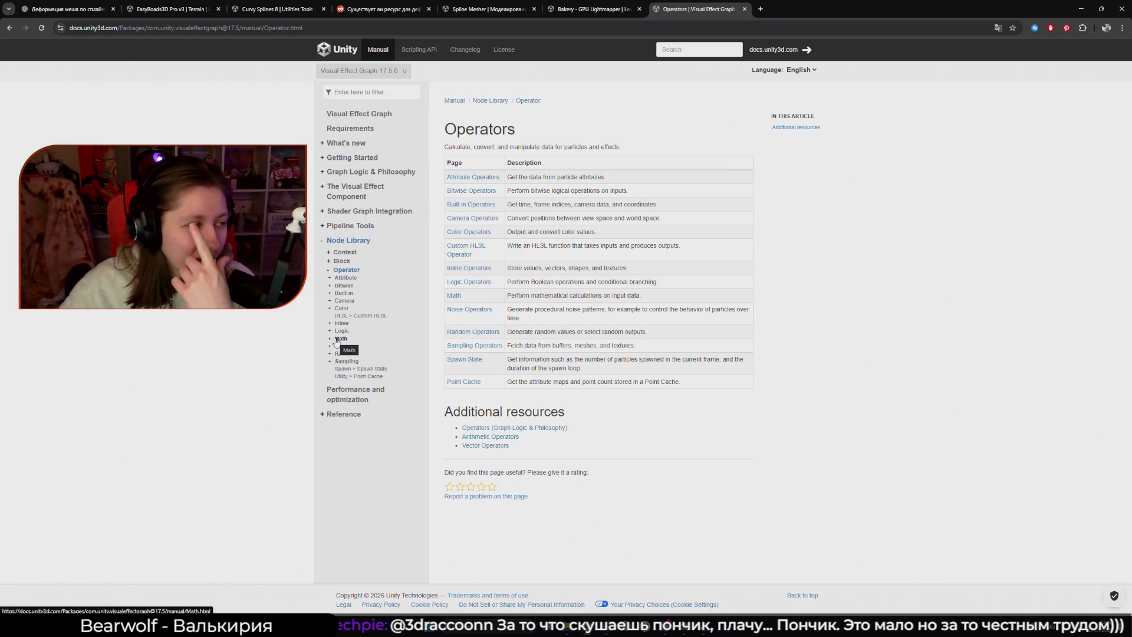
click(340, 262)
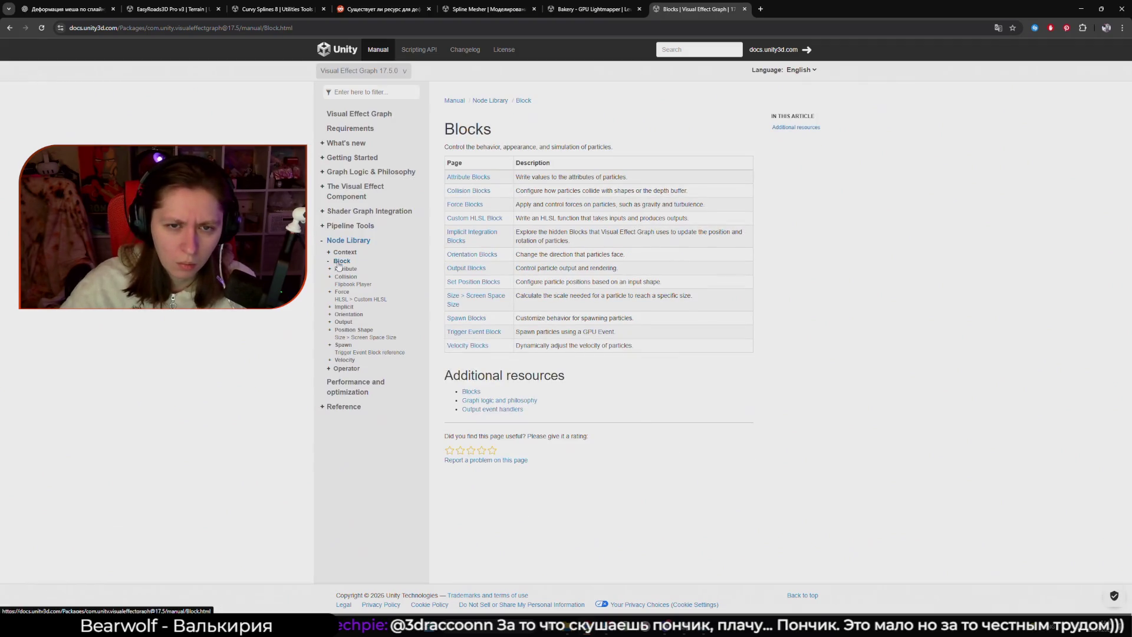
- Open the Trigger Event Block reference, translate it into Russian, and return to Unity
click(481, 332)
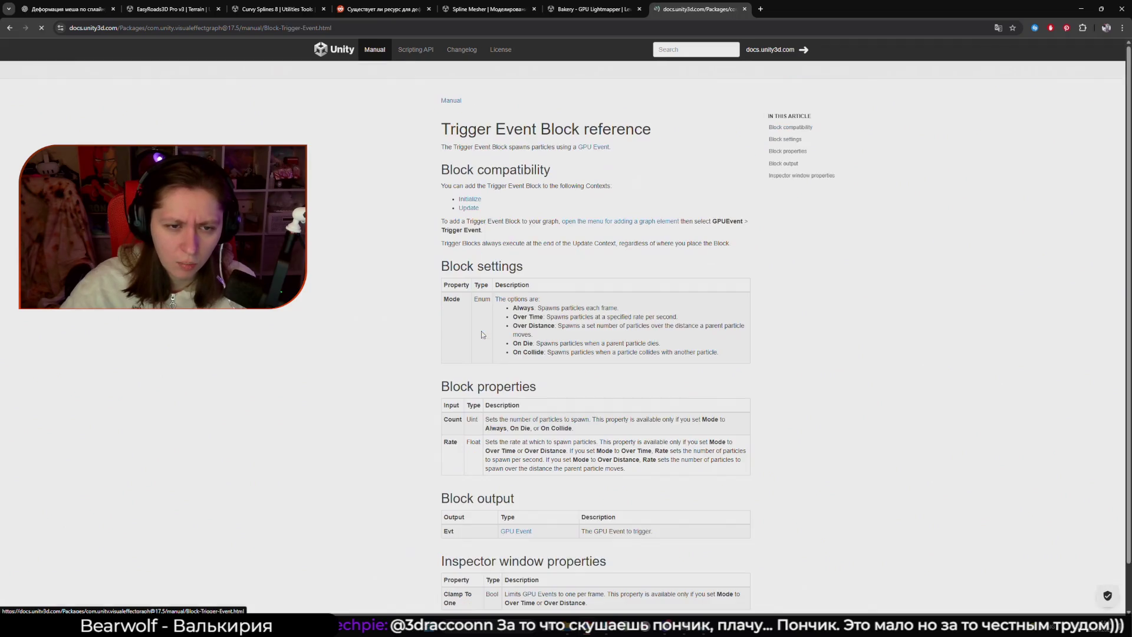
right_click(582, 292)
click(649, 449)
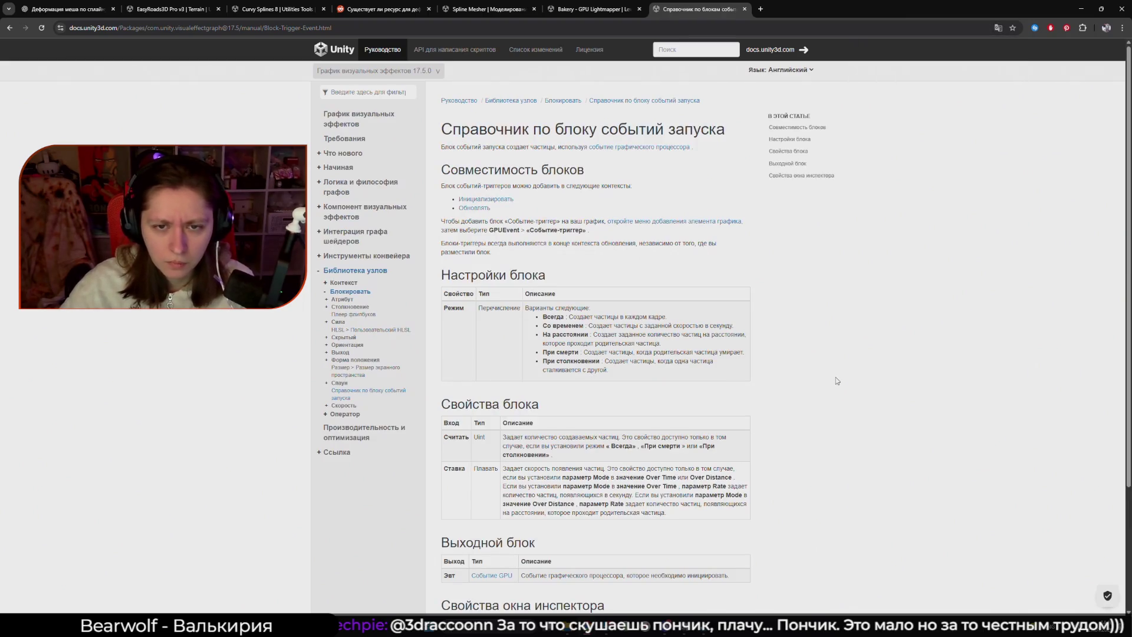
click(684, 629)
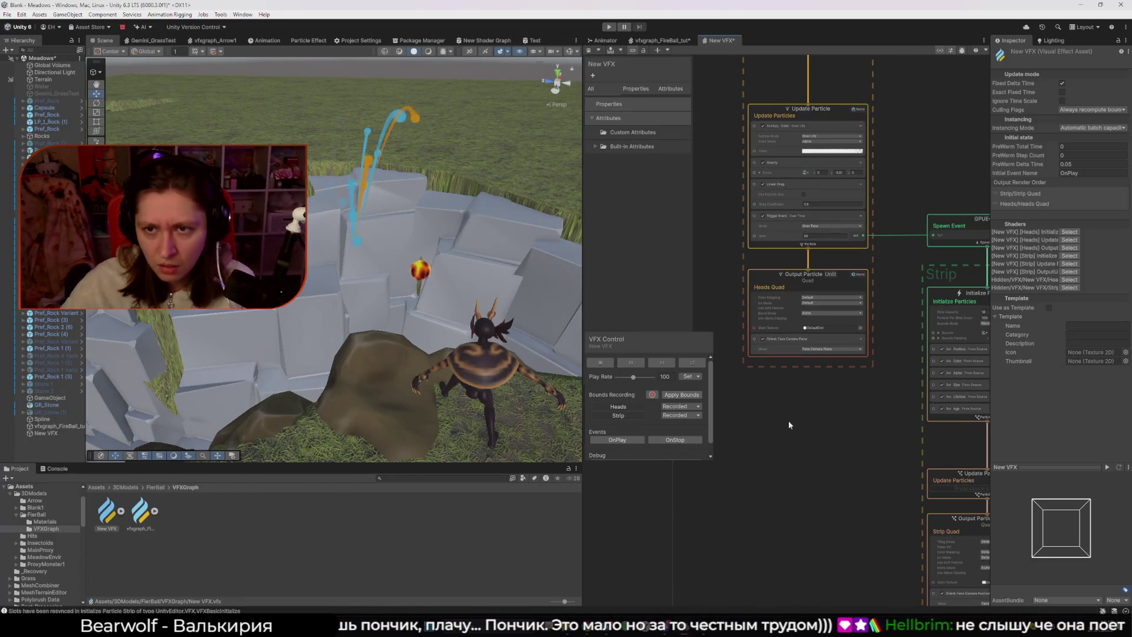
- Pan the graph to bring the Heads system, Update Particle and Strip into view
scroll(736, 117, down, 2)
drag(737, 116, 757, 349)
drag(761, 154, 751, 204)
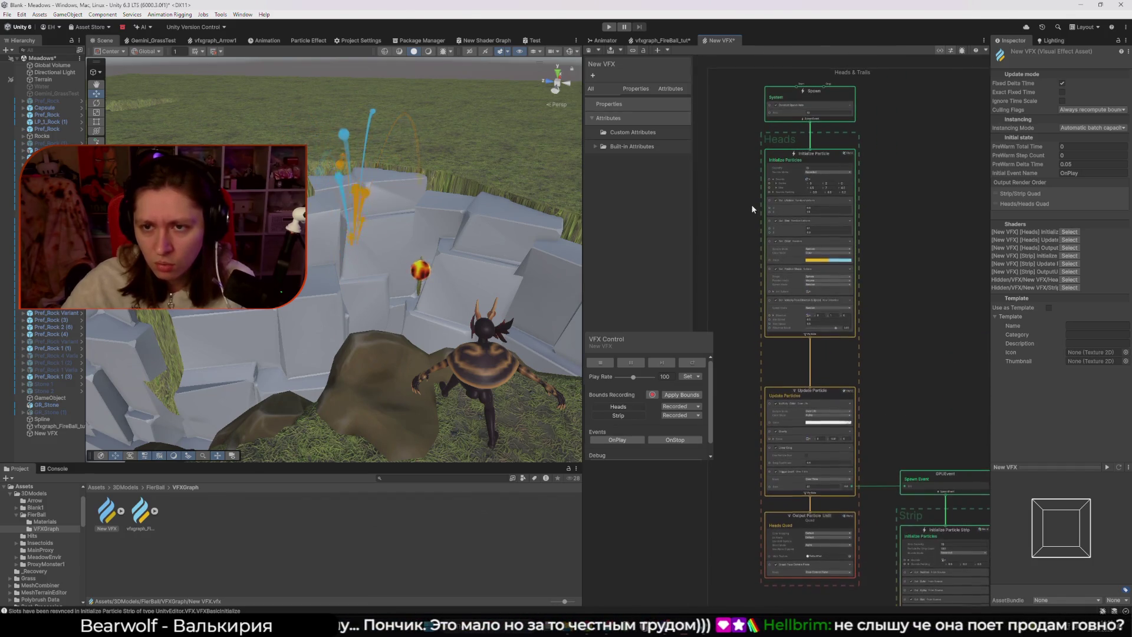
mouse_move(858, 331)
mouse_down()
mouse_move(834, 285)
mouse_move(822, 208)
mouse_up()
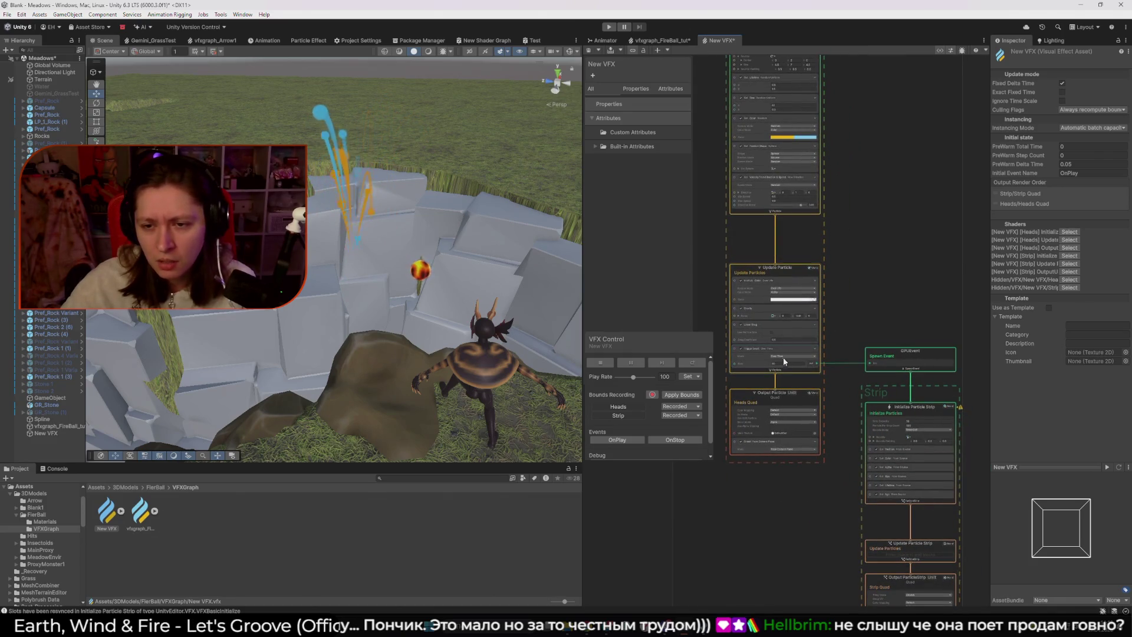
mouse_move(769, 349)
mouse_down()
mouse_move(774, 209)
mouse_move(766, 342)
mouse_up()
scroll(766, 246, up, 2)
- Check the GPUEvent block list, then drag the Over Time Trigger Event block into Initialize
right_click(769, 194)
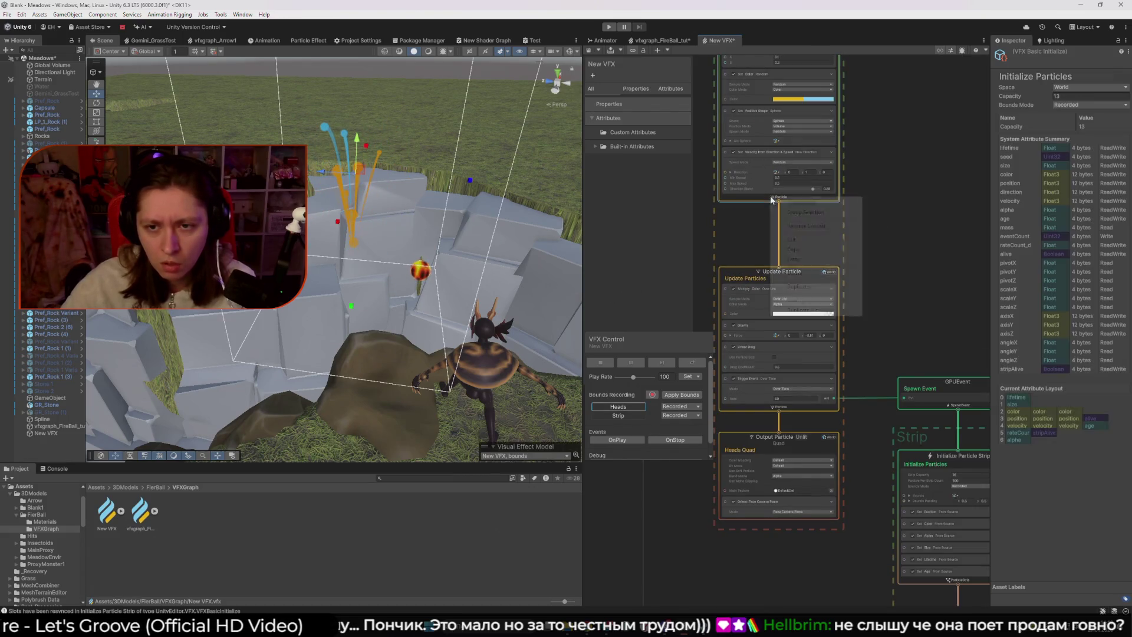
click(801, 202)
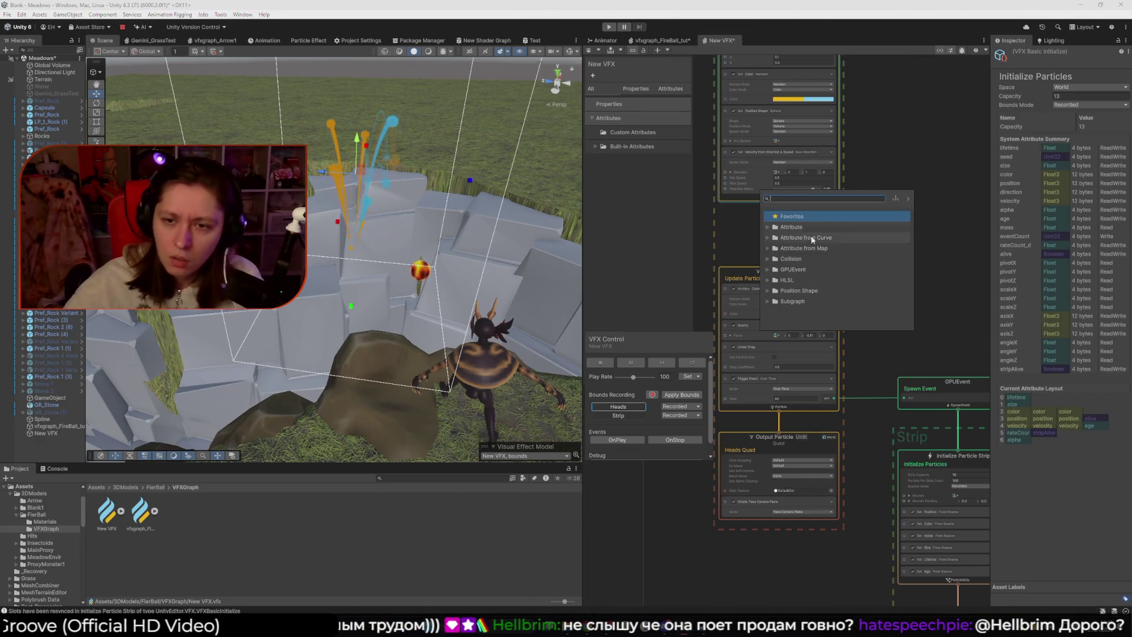
click(768, 270)
scroll(808, 282, down, 2)
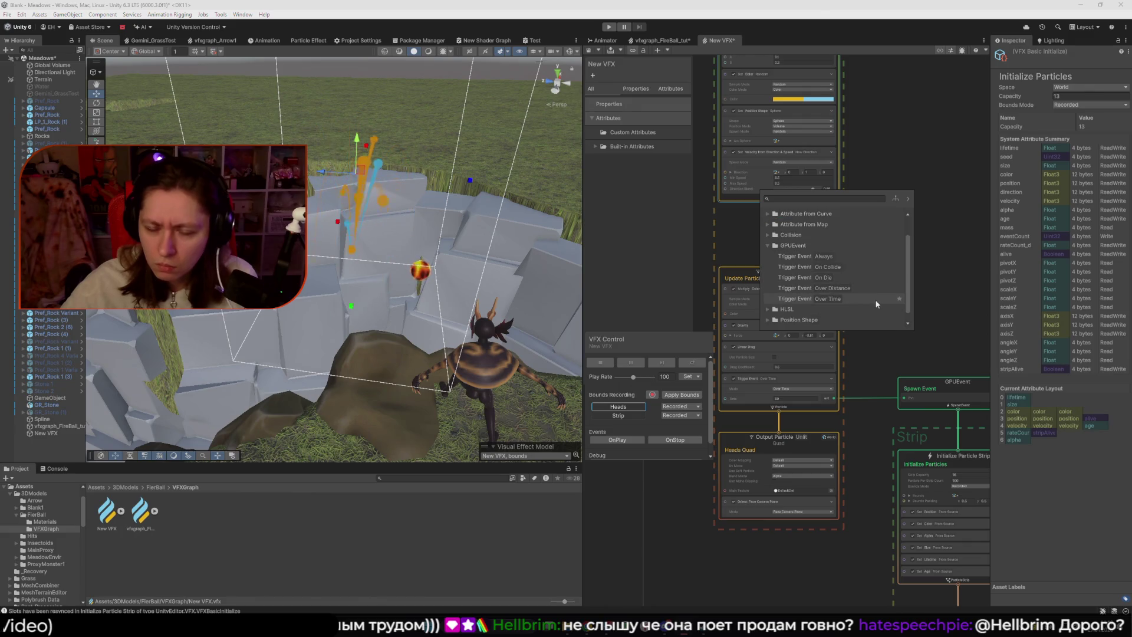
click(784, 378)
drag(784, 378, 842, 201)
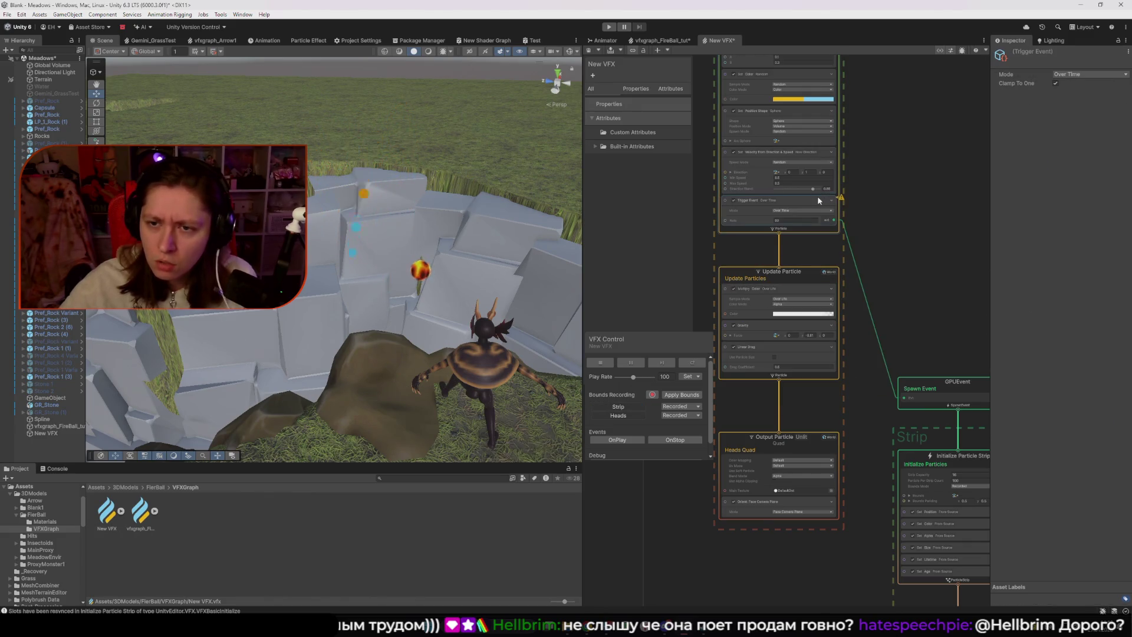
mouse_move(842, 199)
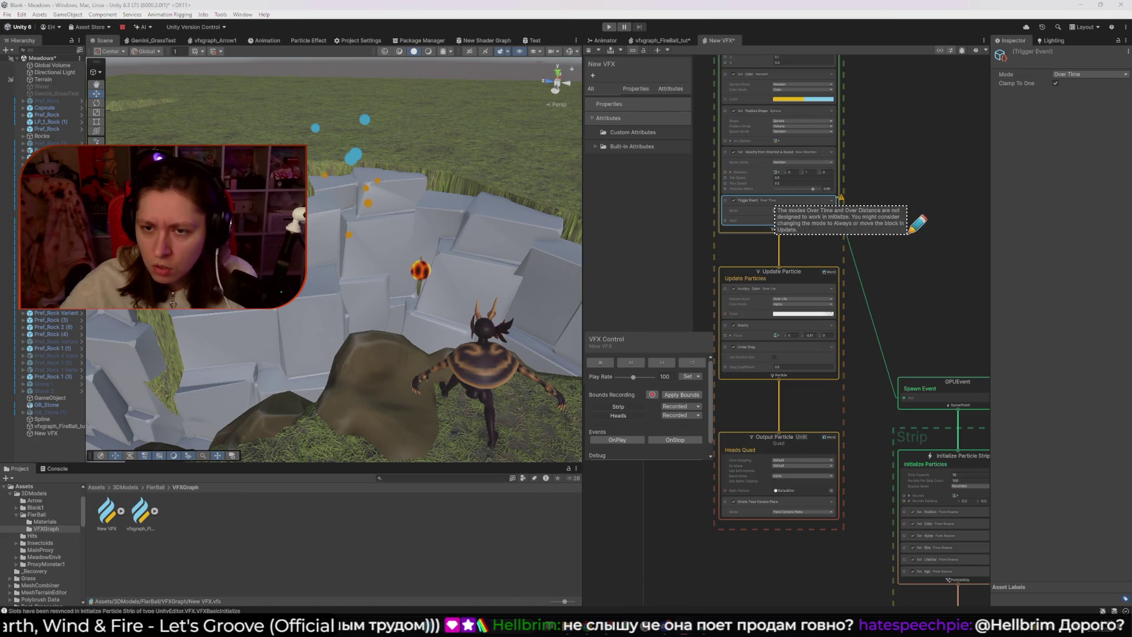
- Move the Trigger Event block from Initialize back into Update Particles
click(960, 279)
click(760, 201)
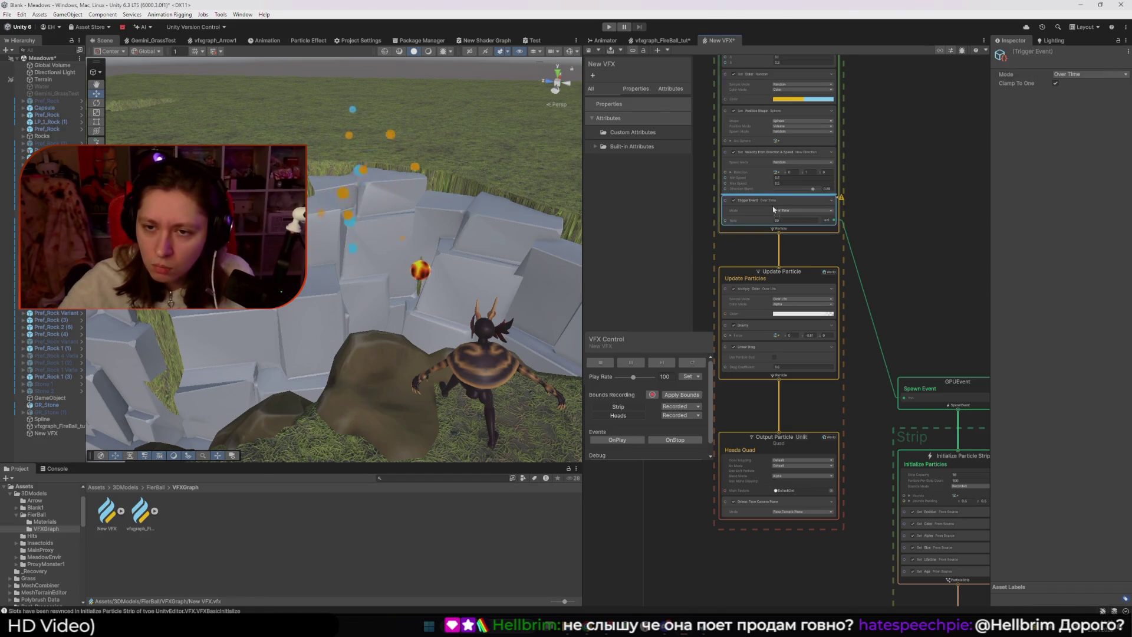
drag(764, 350, 775, 380)
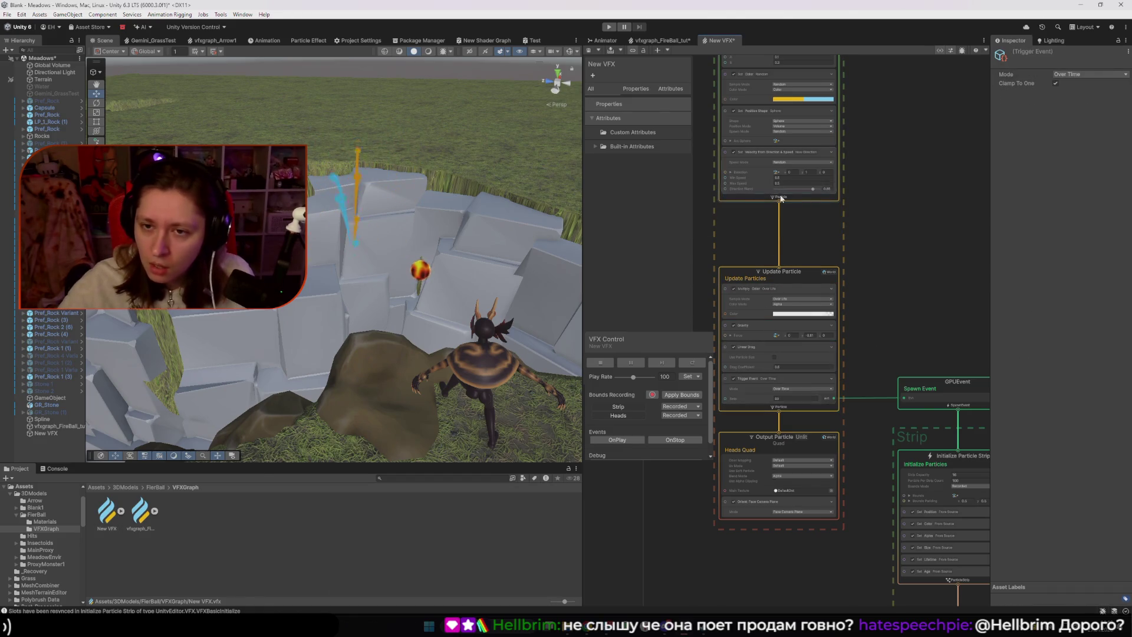
- Add an Over Time Trigger Event block to Initialize, delete it, and return to the Chrome docs
right_click(803, 206)
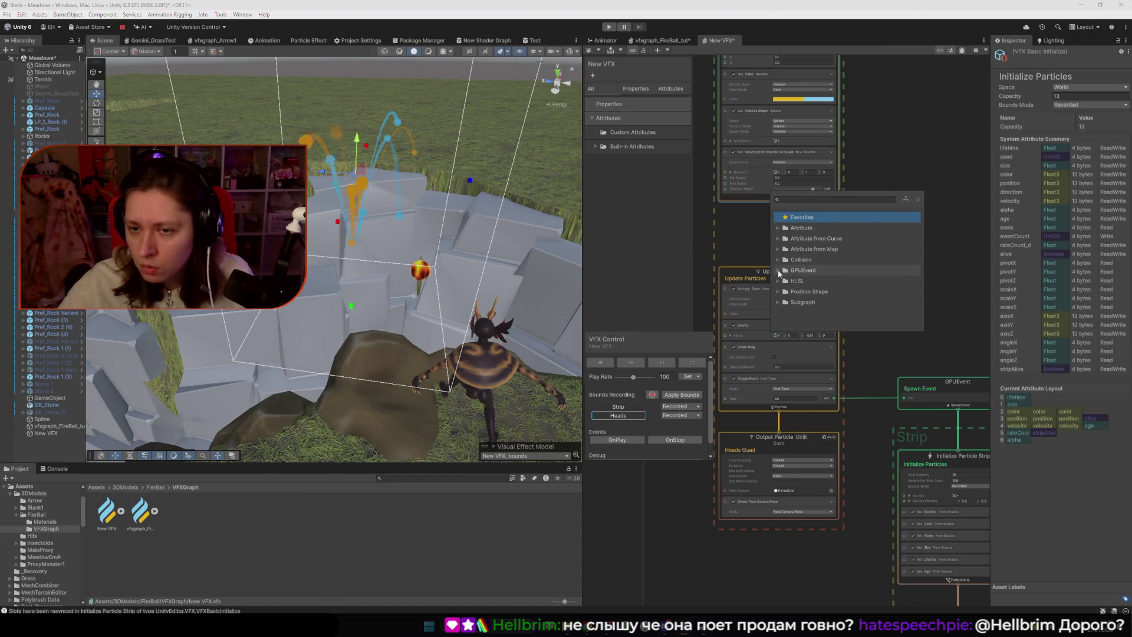
click(796, 270)
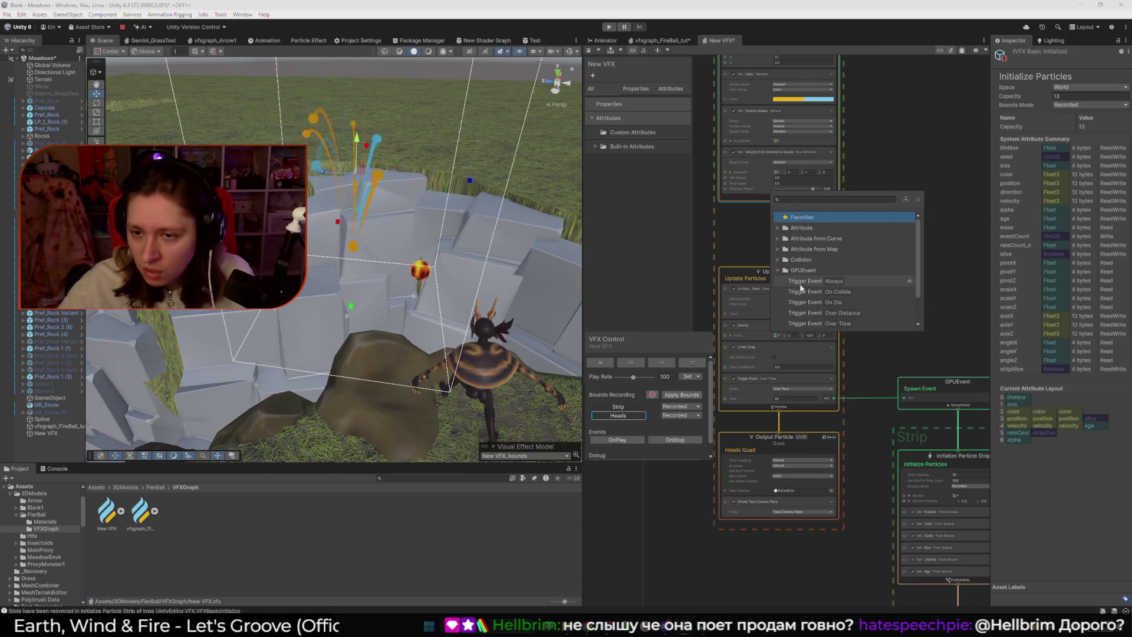
scroll(865, 314, down, 1)
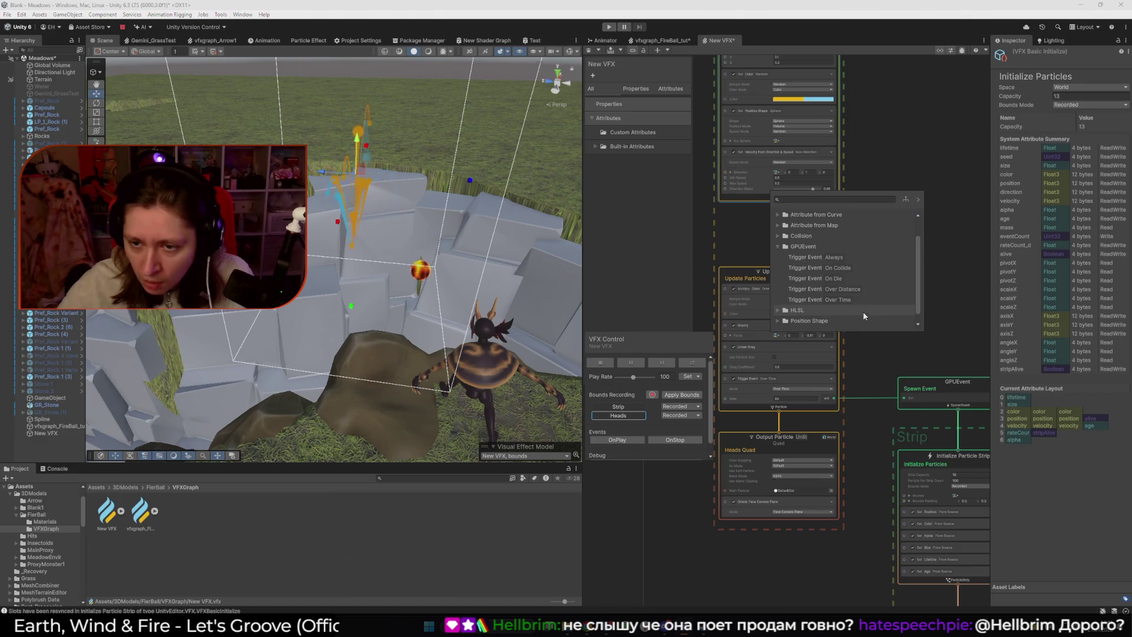
click(862, 299)
double_click(817, 301)
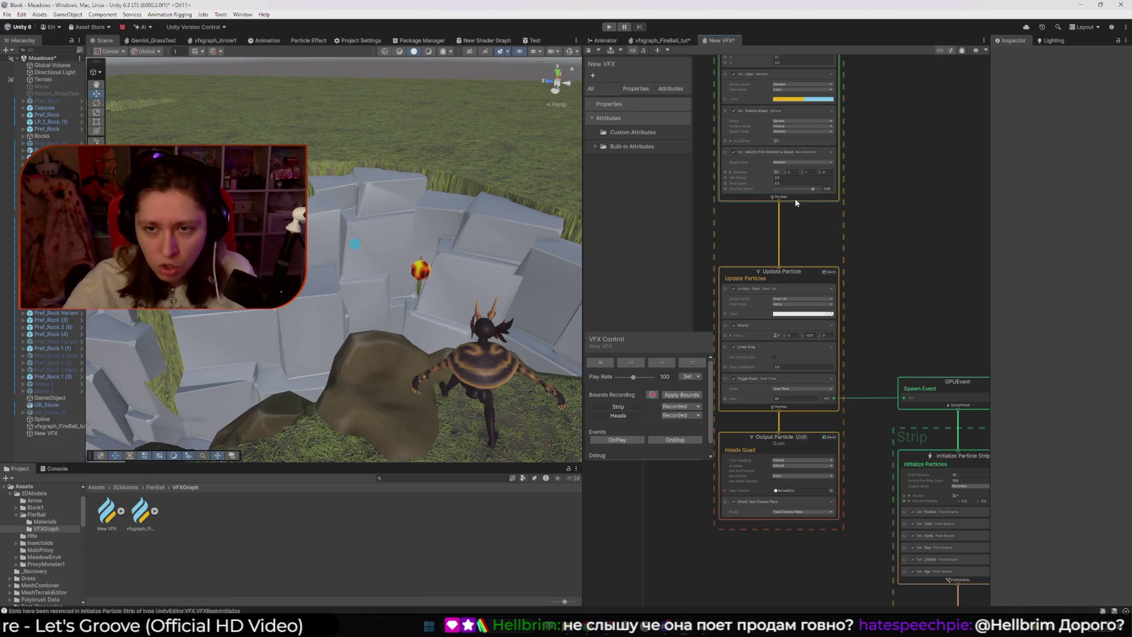
key(Delete)
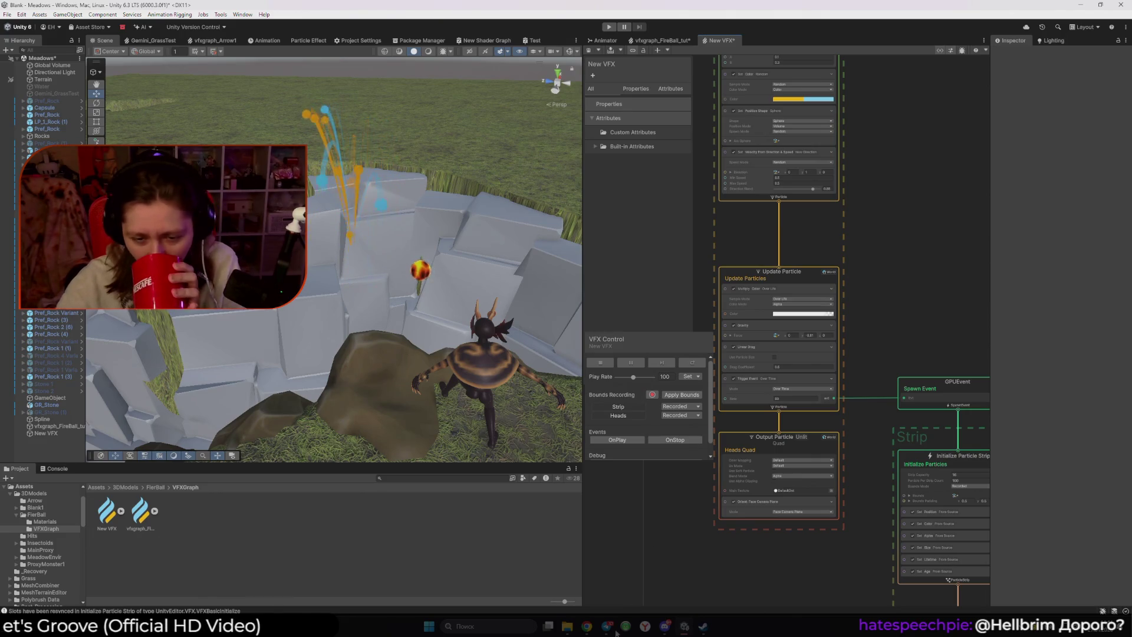
mouse_move(587, 626)
click(618, 592)
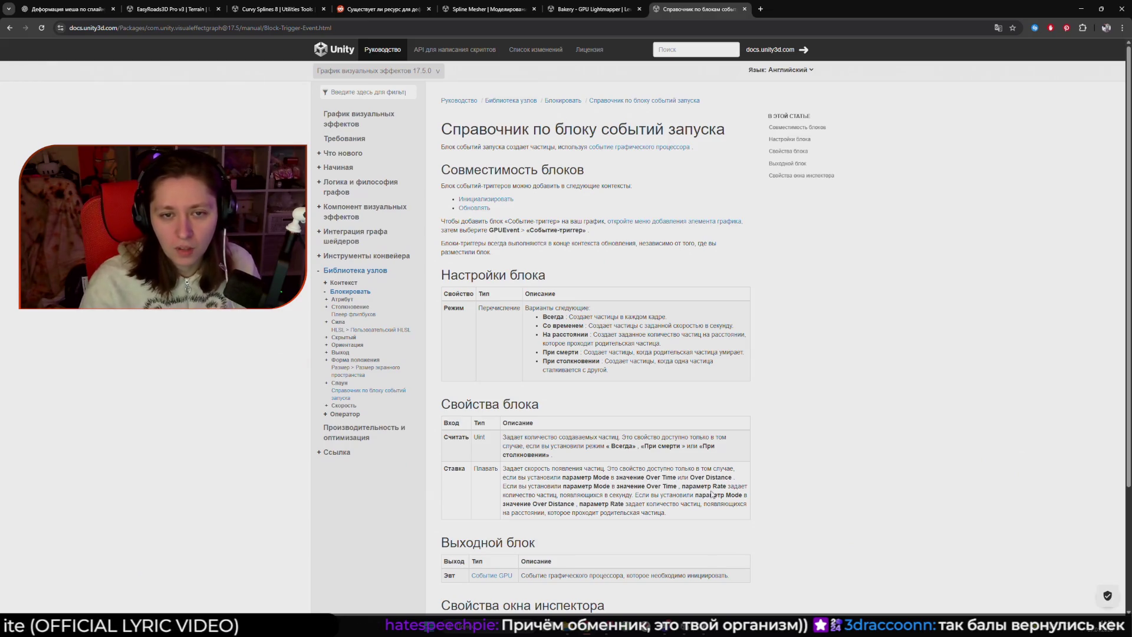
scroll(578, 398, down, 3)
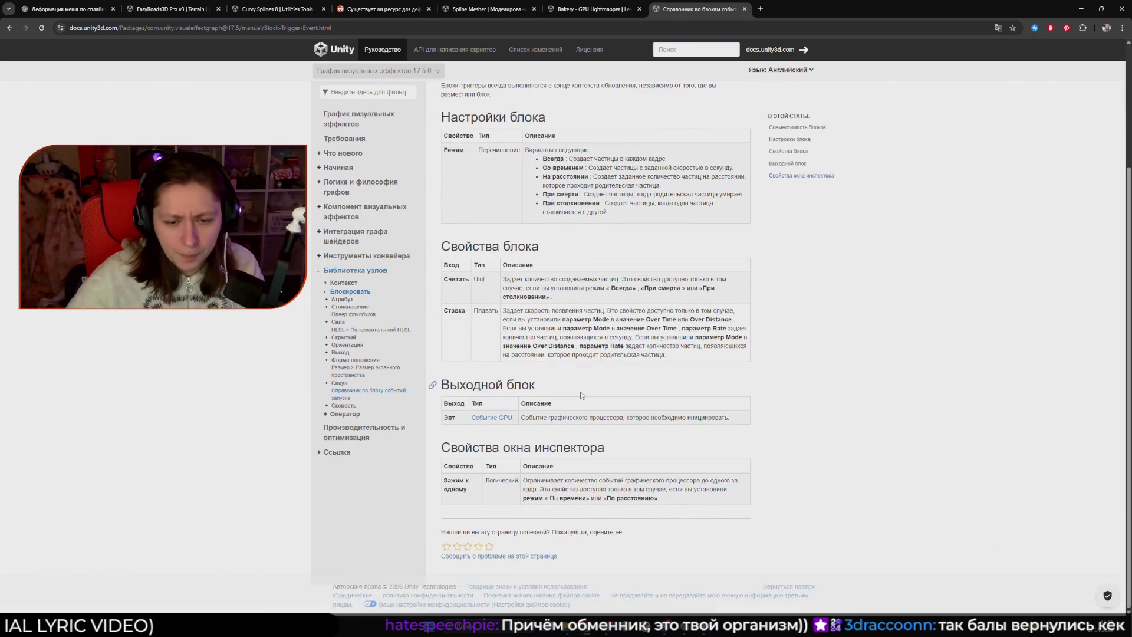
scroll(641, 313, up, 1)
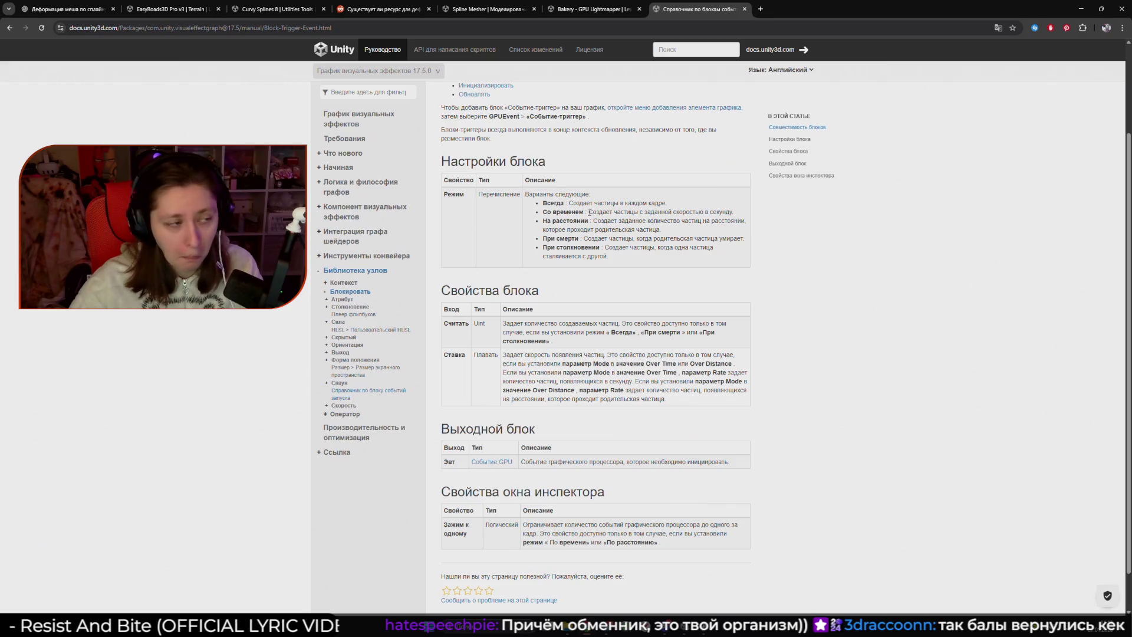
mouse_move(604, 247)
mouse_down()
mouse_move(666, 257)
mouse_move(524, 262)
mouse_up()
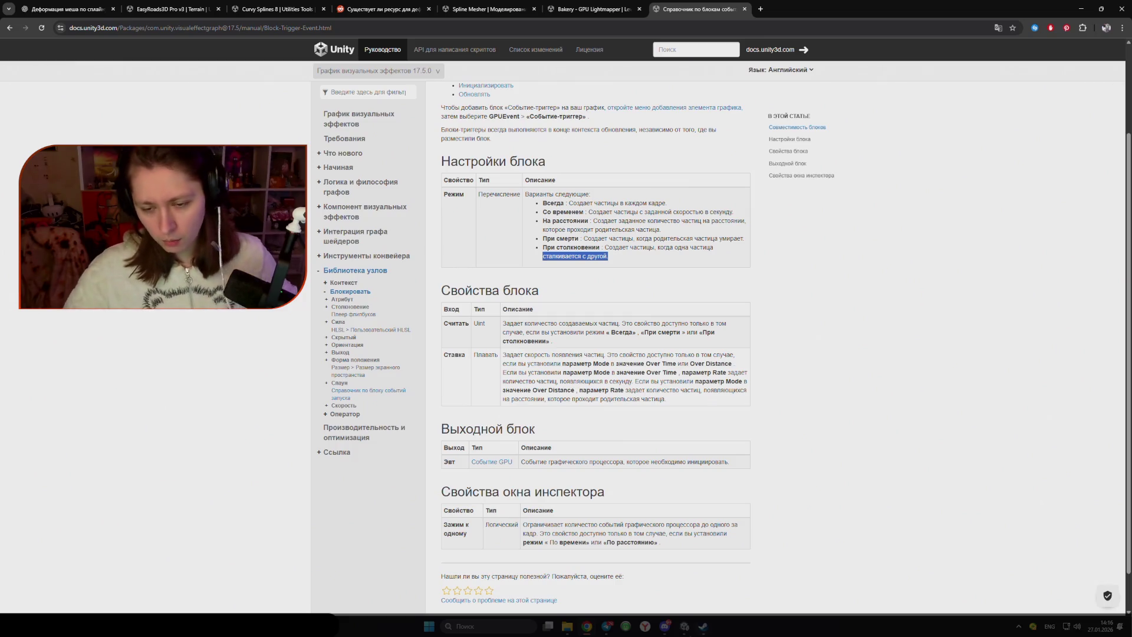
- Return to Unity and pan the New VFX graph to show its Strip system
click(703, 626)
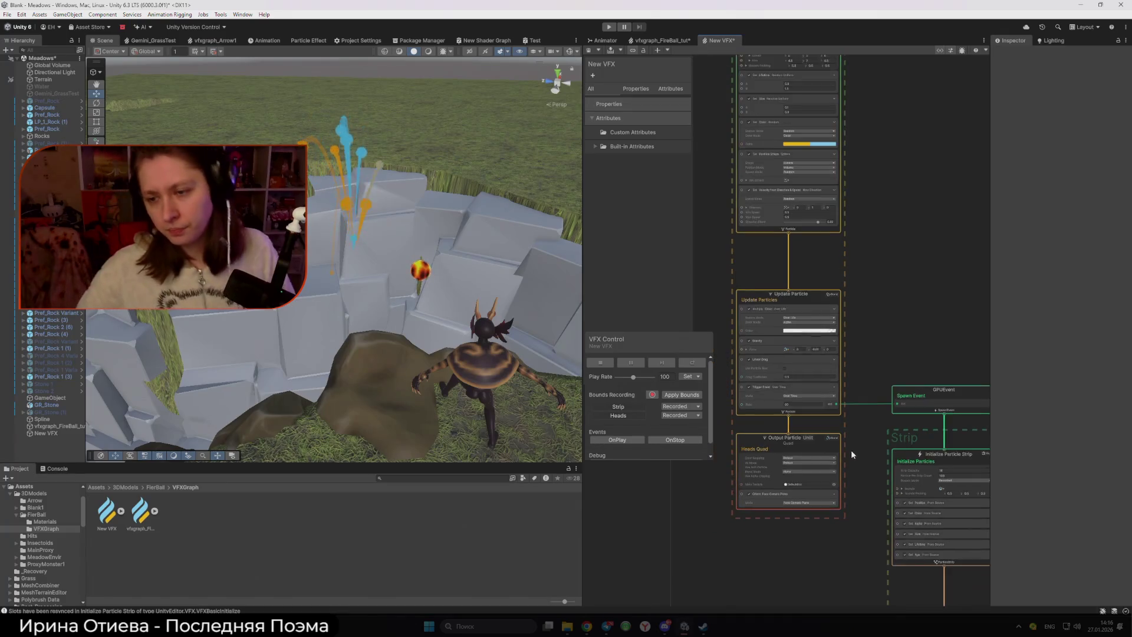
scroll(850, 450, down, 5)
scroll(855, 526, up, 6)
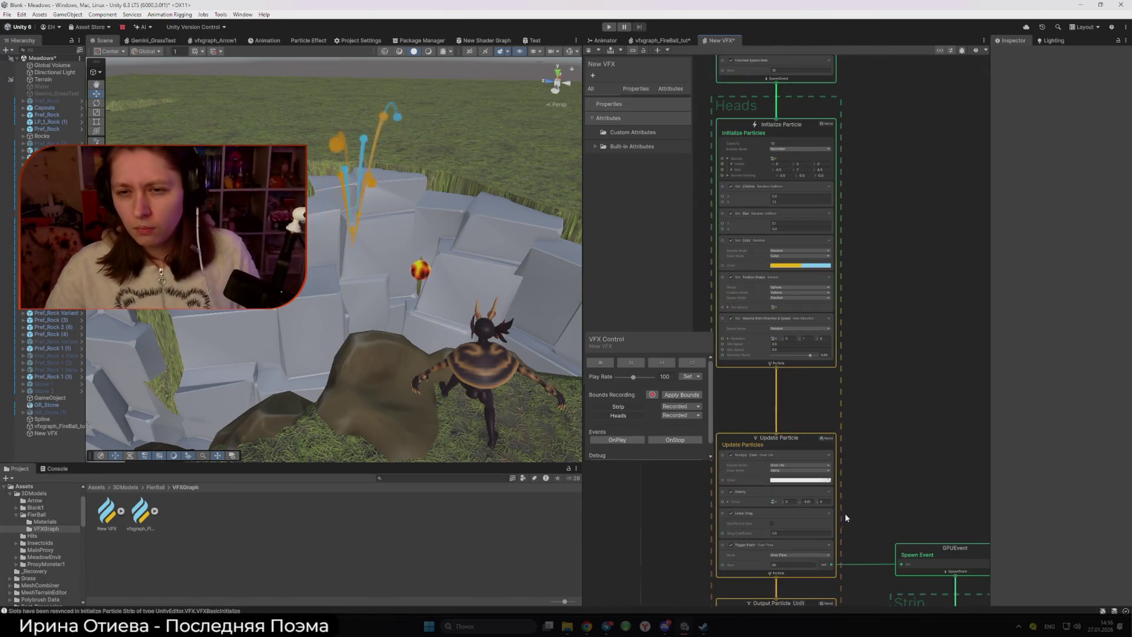
scroll(860, 476, down, 1)
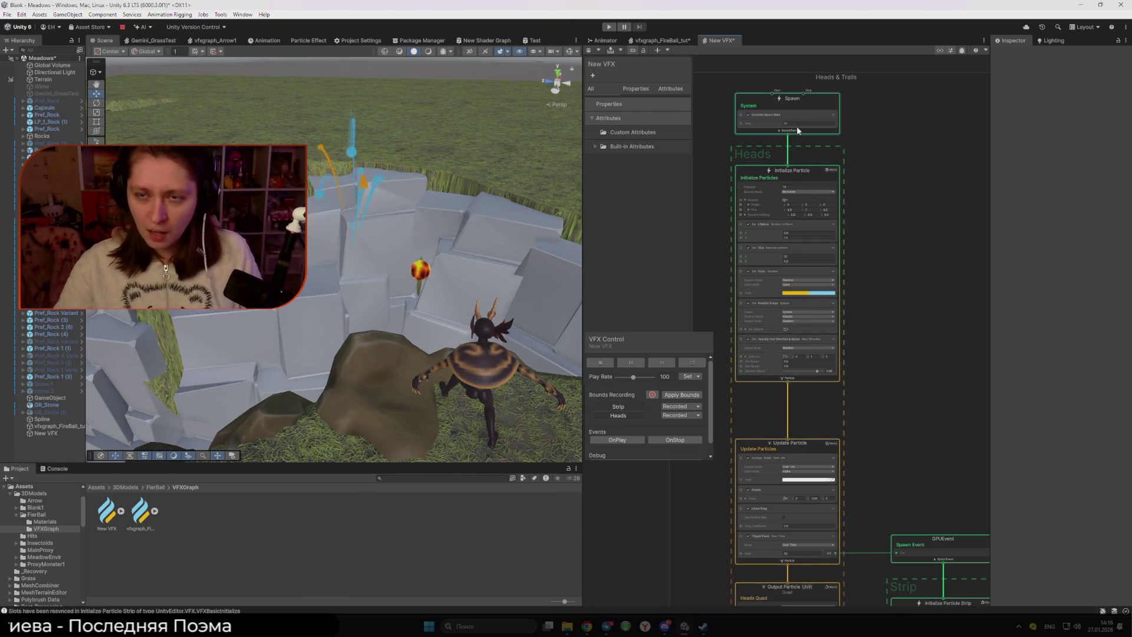
drag(910, 448, 861, 247)
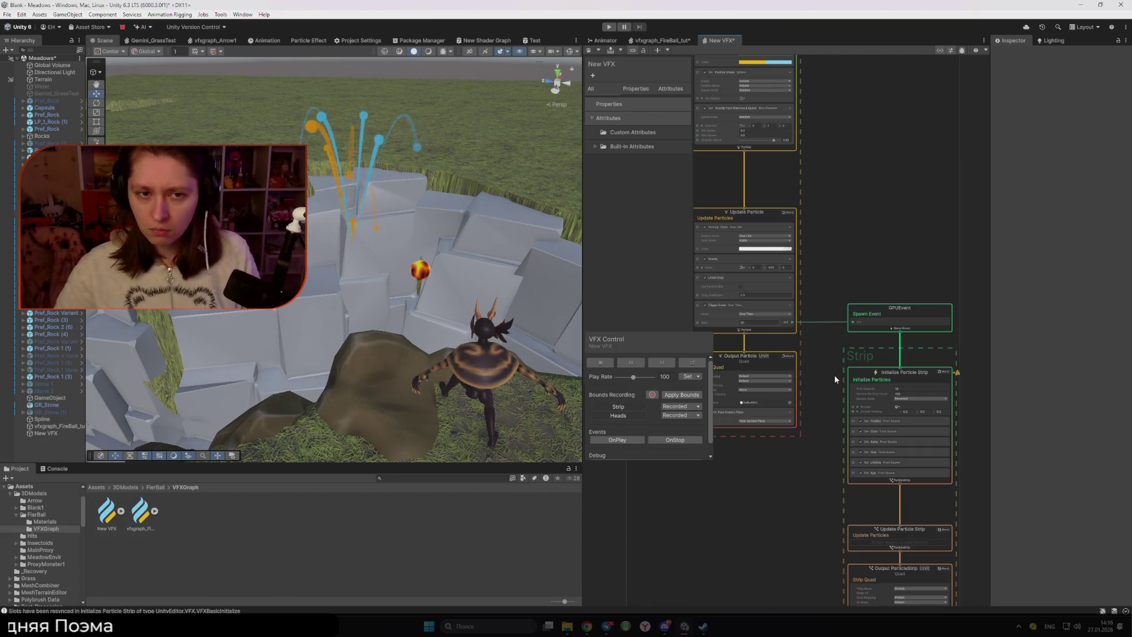
drag(809, 351, 872, 337)
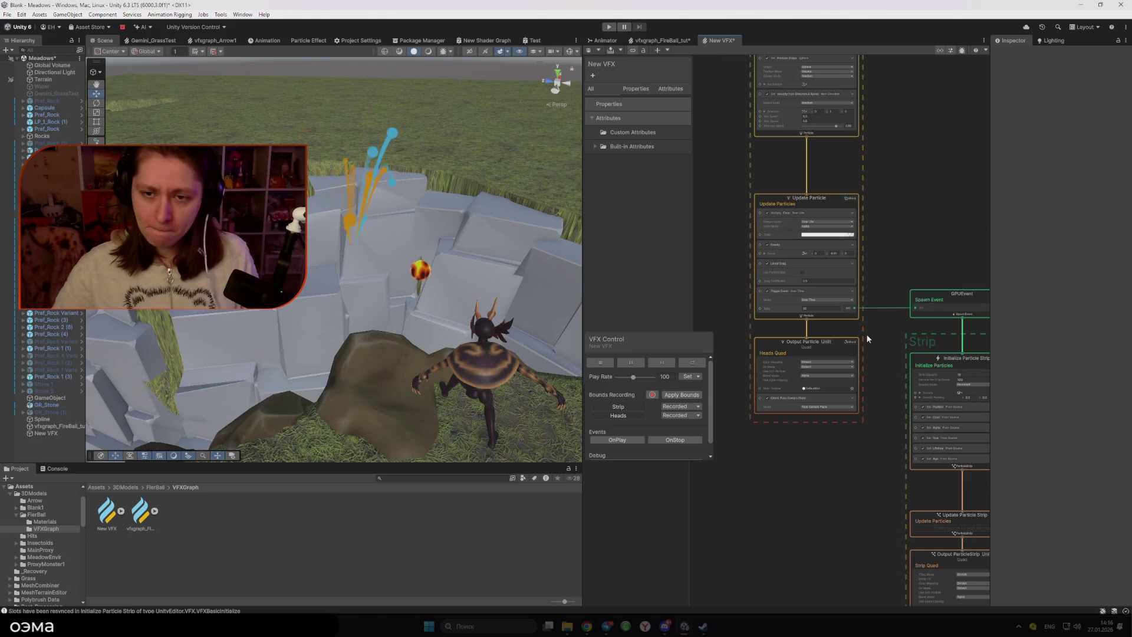
scroll(854, 324, up, 1)
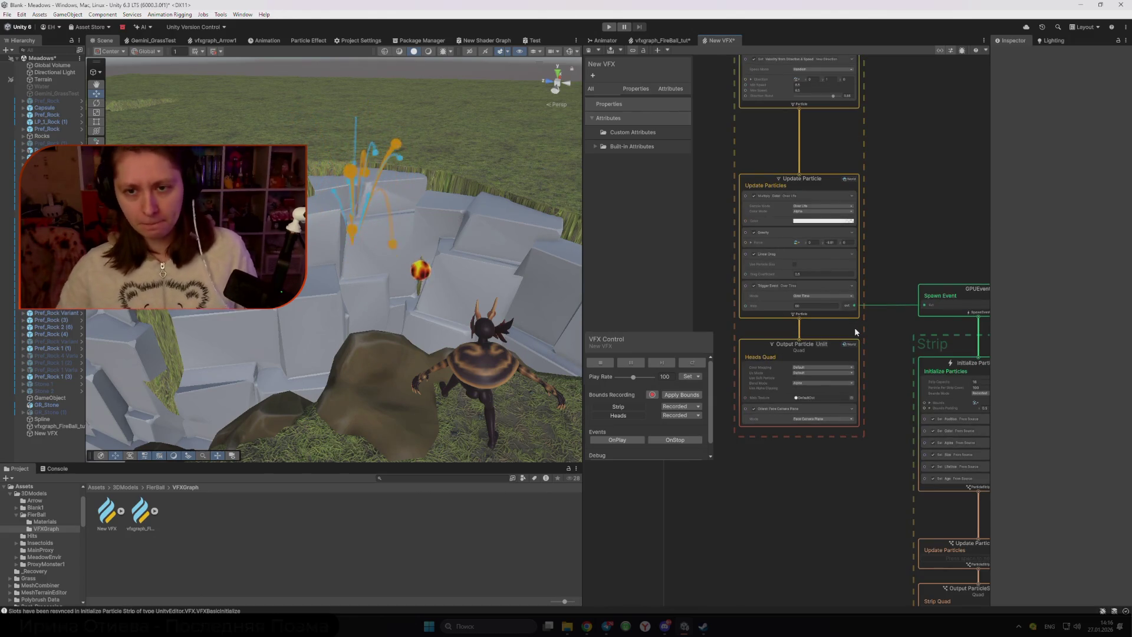
- Bring up the vfxgraph_FireBall_tut graph and open its Update Particle context menu
click(663, 41)
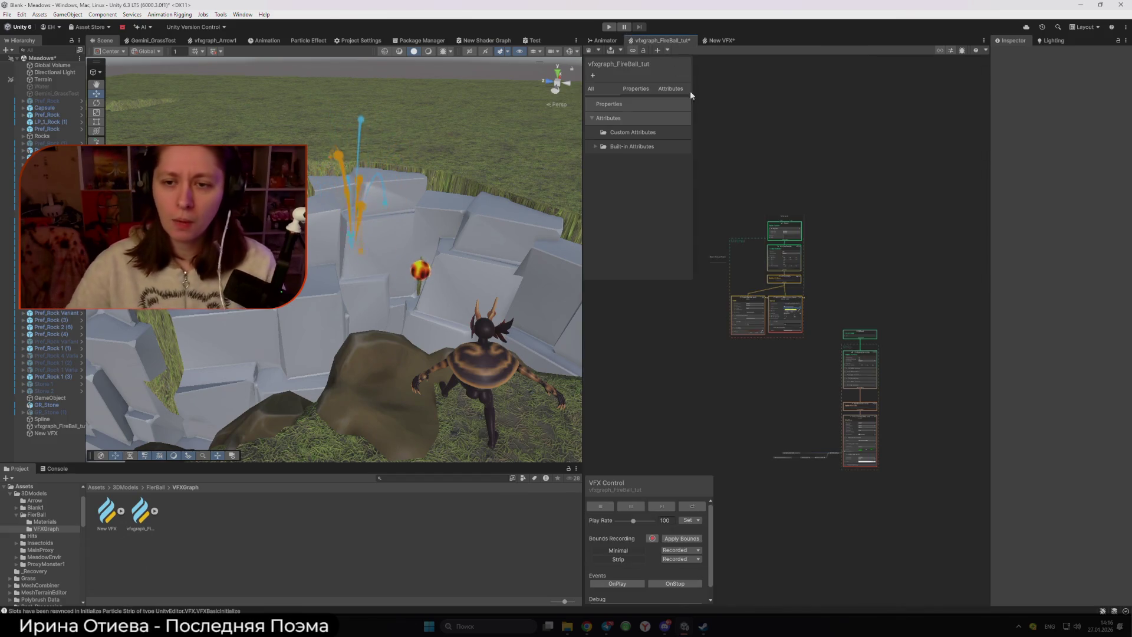
click(709, 41)
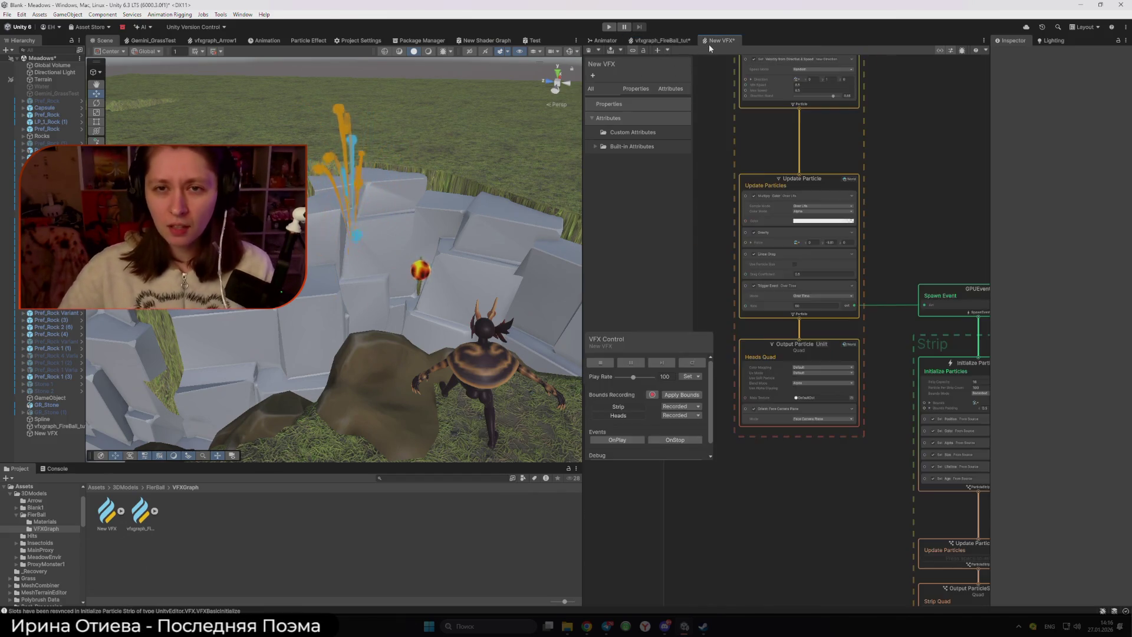
click(600, 42)
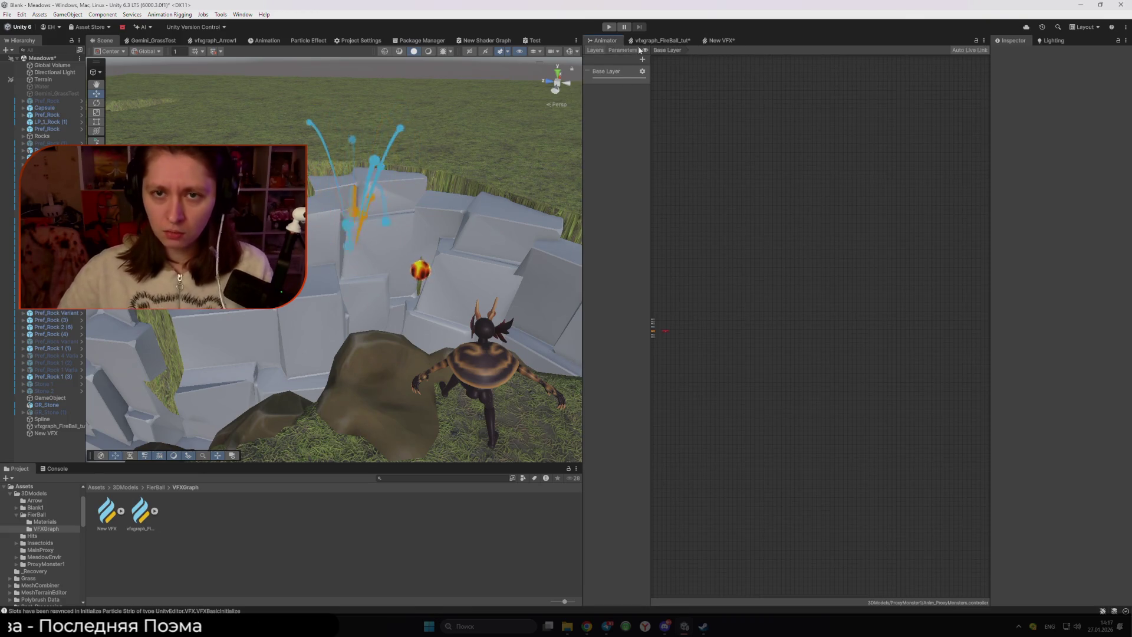
click(661, 41)
right_click(829, 256)
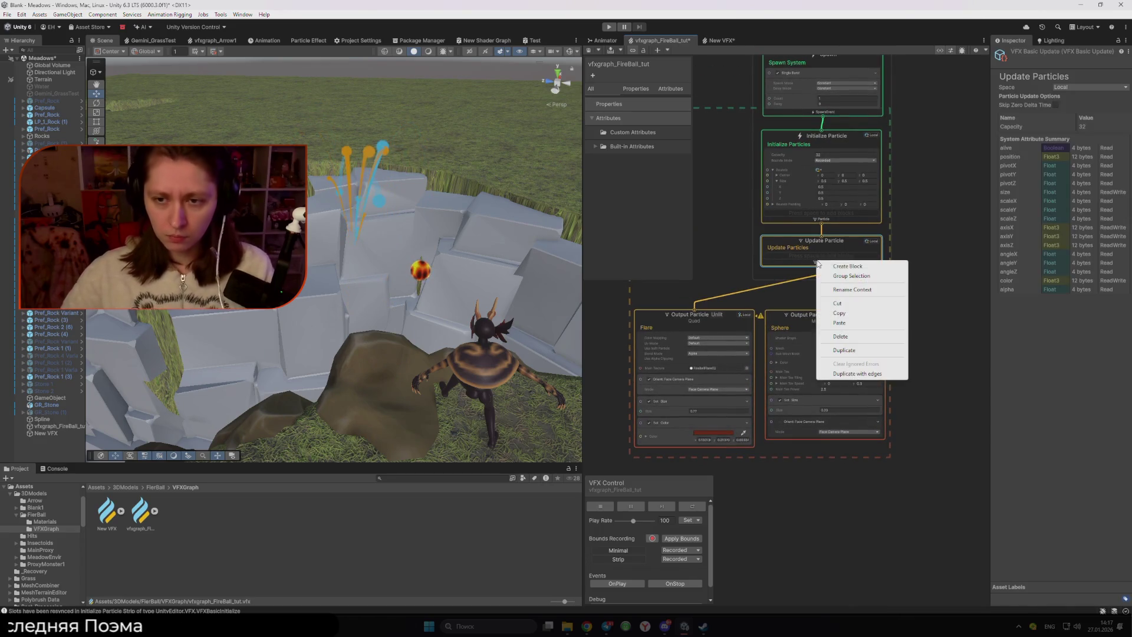
- Search Create Block for 'Trigger' blocks in Update Particle, then return to the Chrome docs
click(837, 264)
text(Tr)
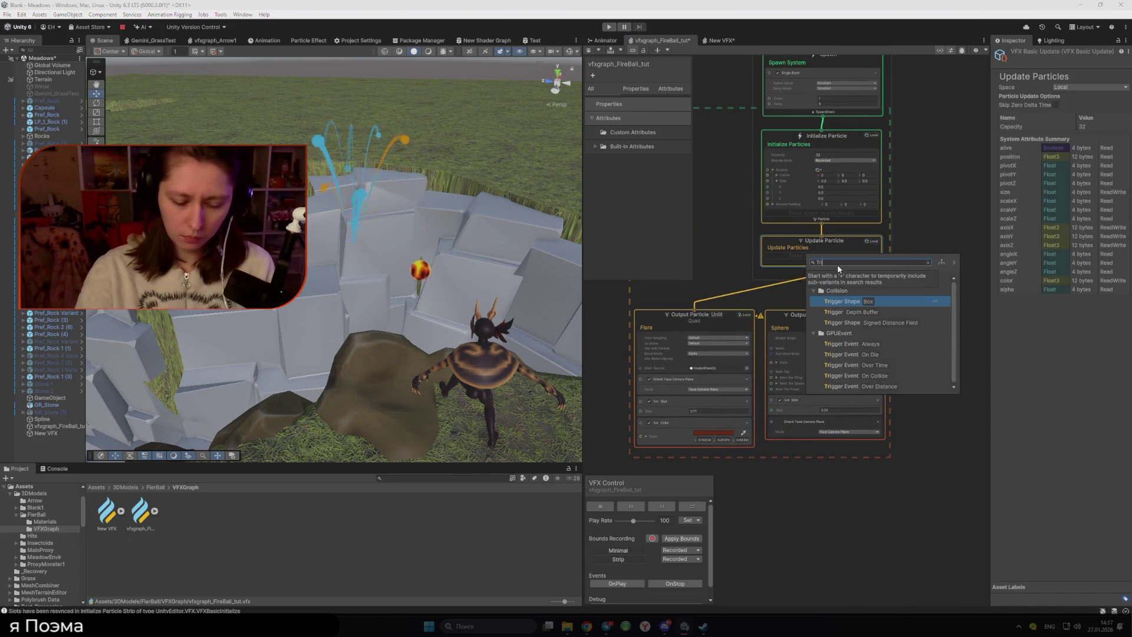
text(igger)
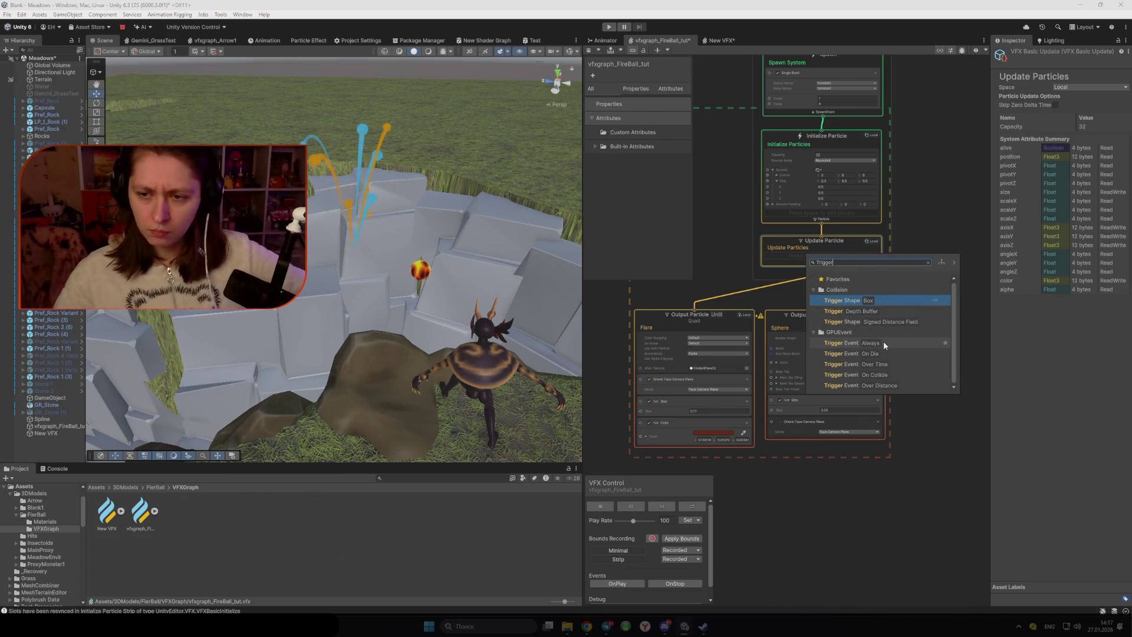
mouse_move(586, 626)
click(607, 592)
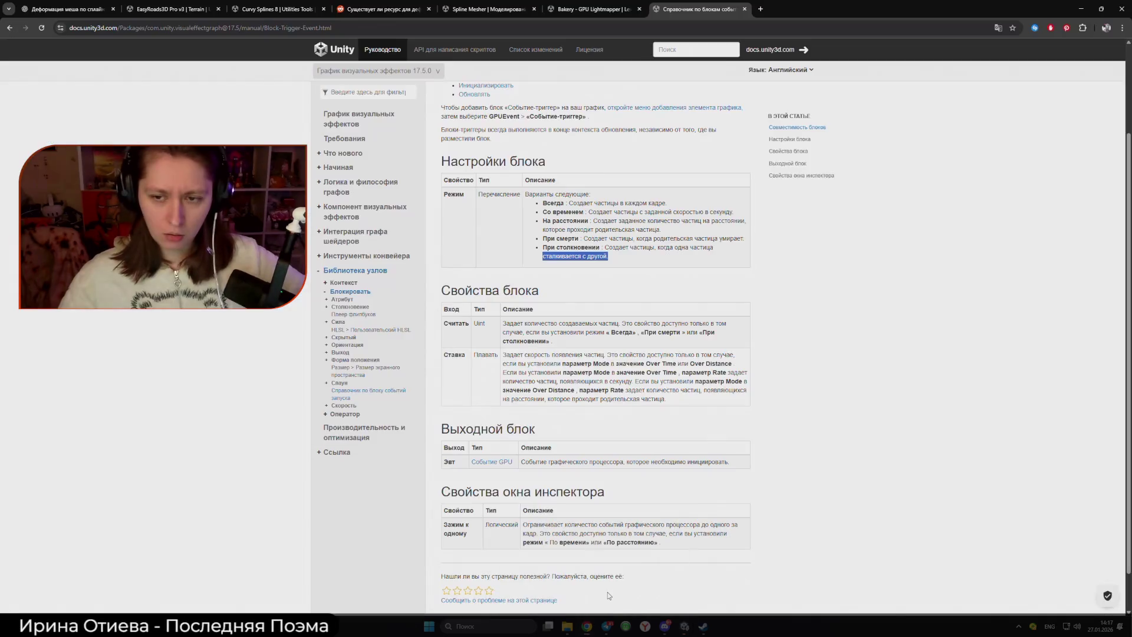
- Deselect the highlighted text on the Trigger Event page and go back to Unity
click(786, 496)
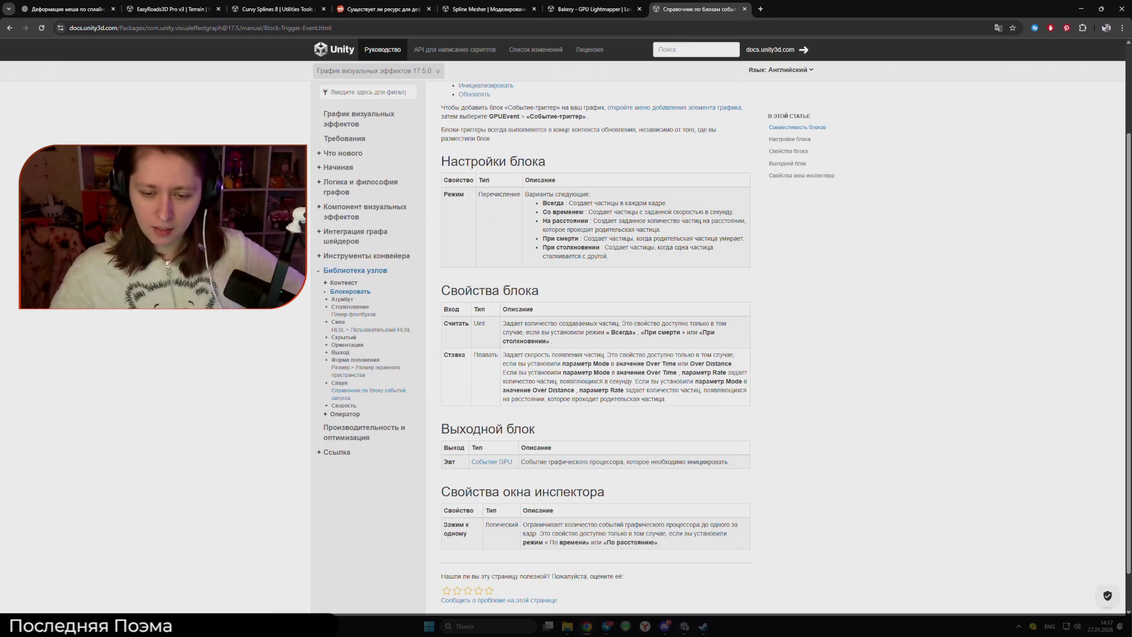
click(683, 626)
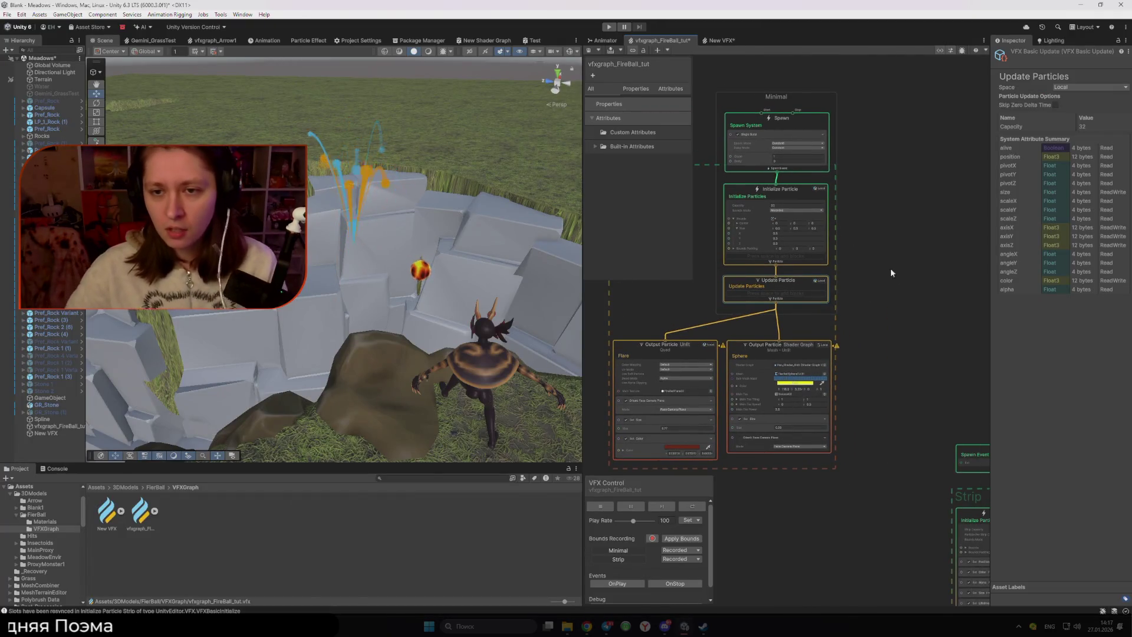
scroll(736, 149, up, 3)
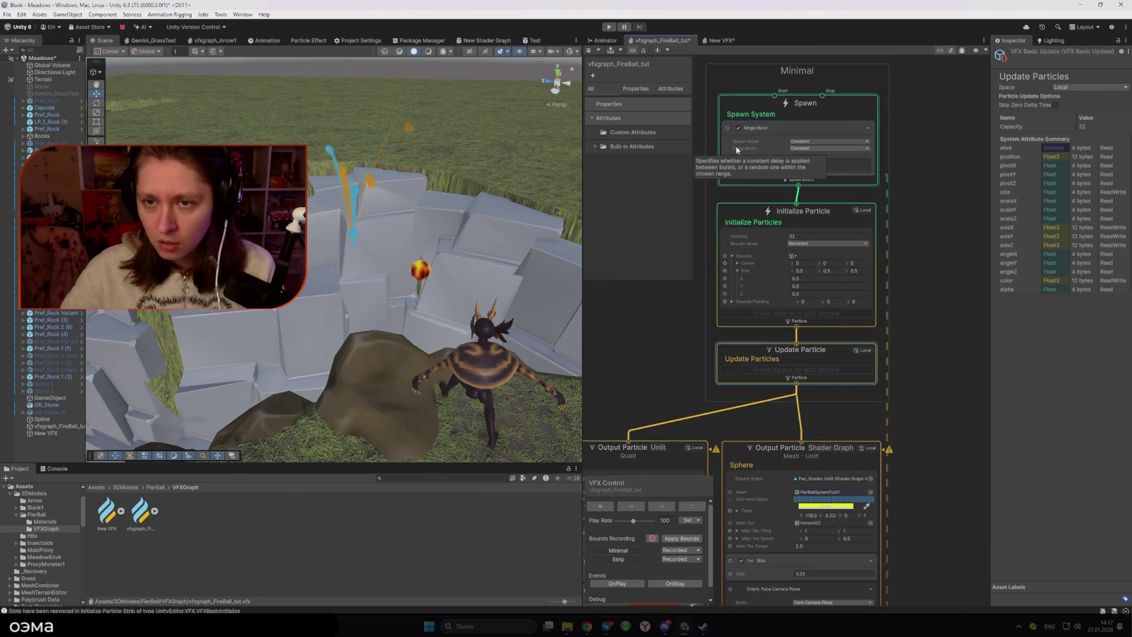
- Switch to the New VFX graph and pan to centre its Strip system
scroll(733, 146, down, 2)
click(723, 40)
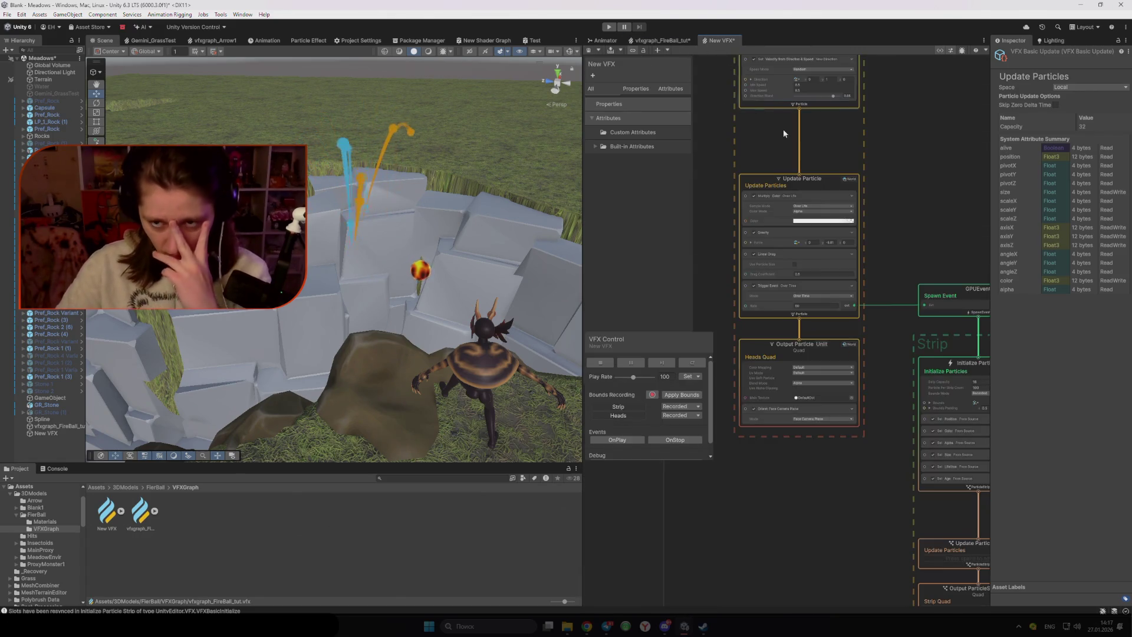
scroll(905, 259, down, 1)
drag(904, 259, 723, 278)
scroll(741, 270, up, 2)
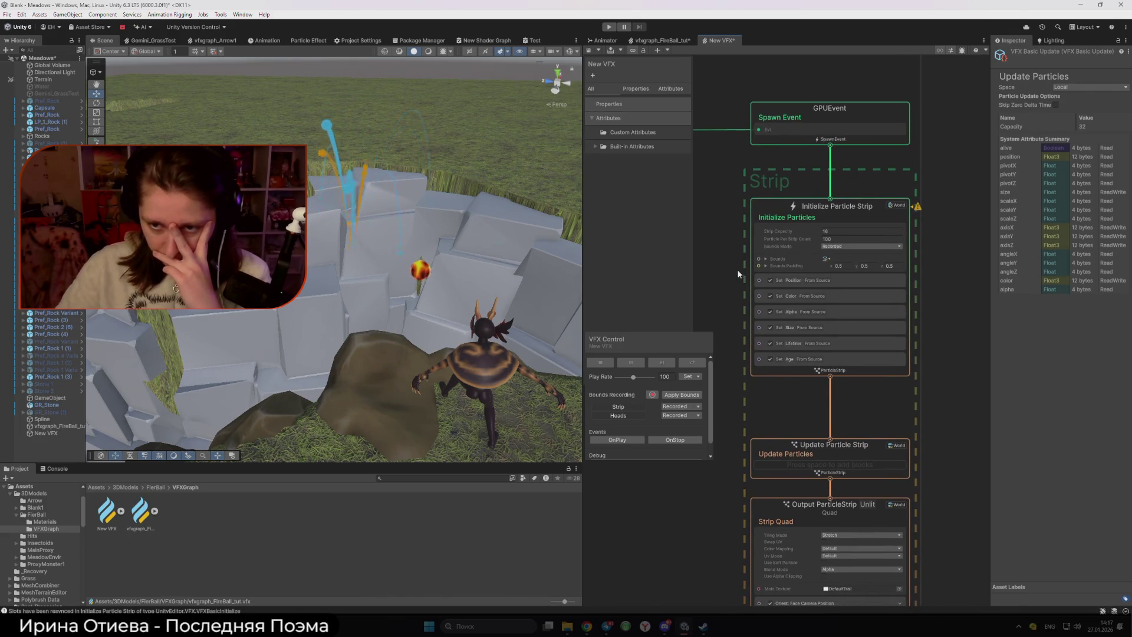
- Create a Simple Trail Visual Effect Graph named Trail in VFXGraph and open it
right_click(365, 508)
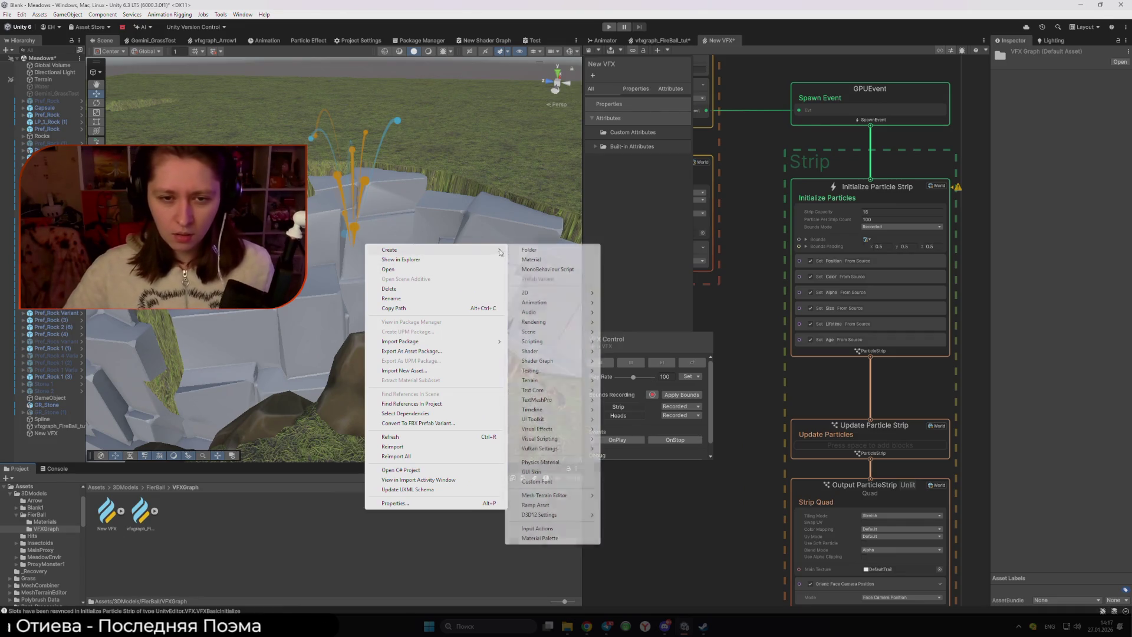
mouse_move(566, 430)
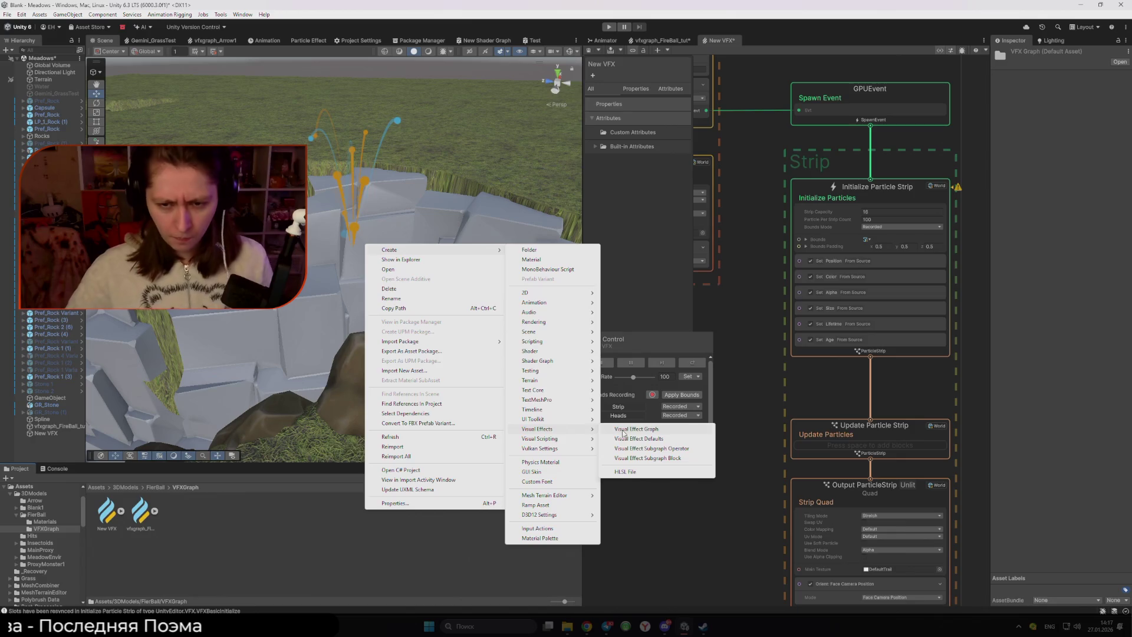
click(623, 431)
click(544, 277)
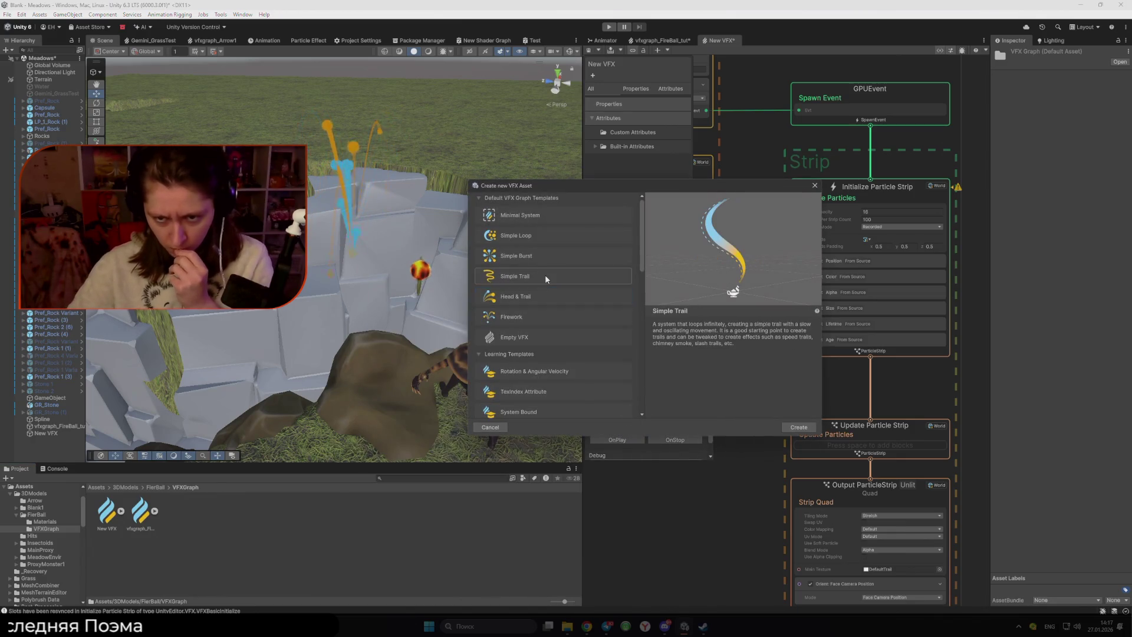
click(798, 427)
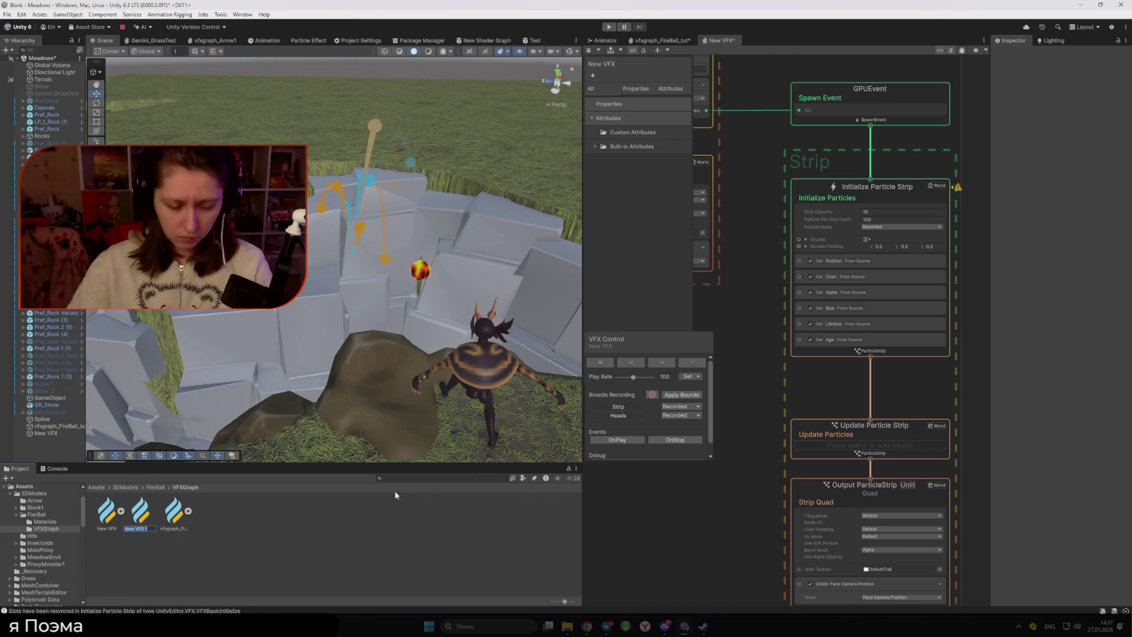
text(Trail)
key(Return)
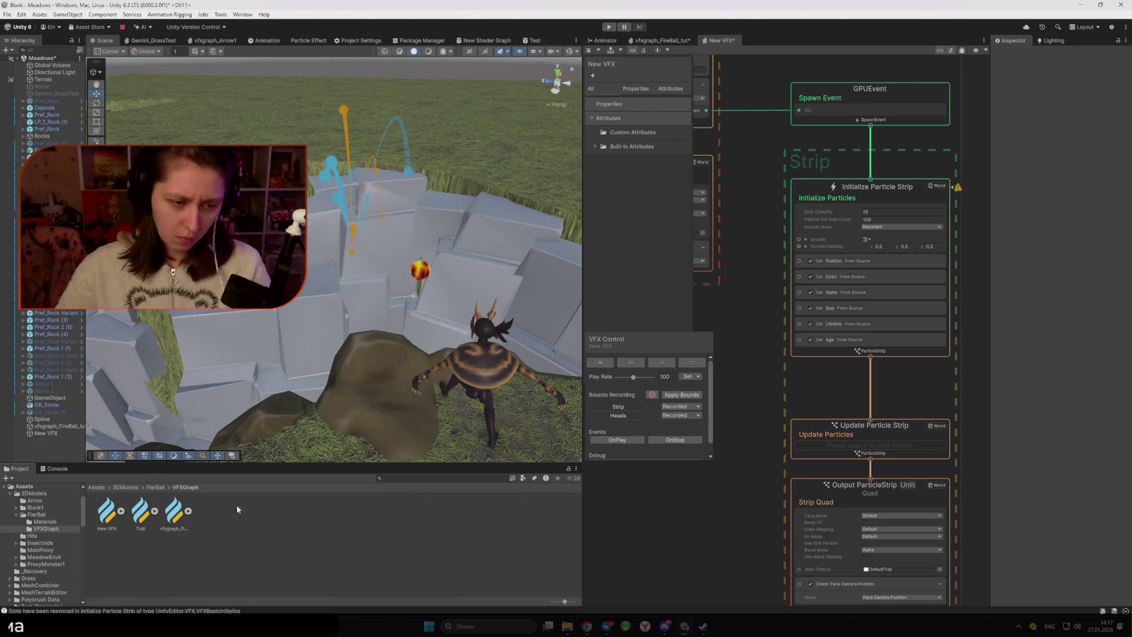
double_click(138, 511)
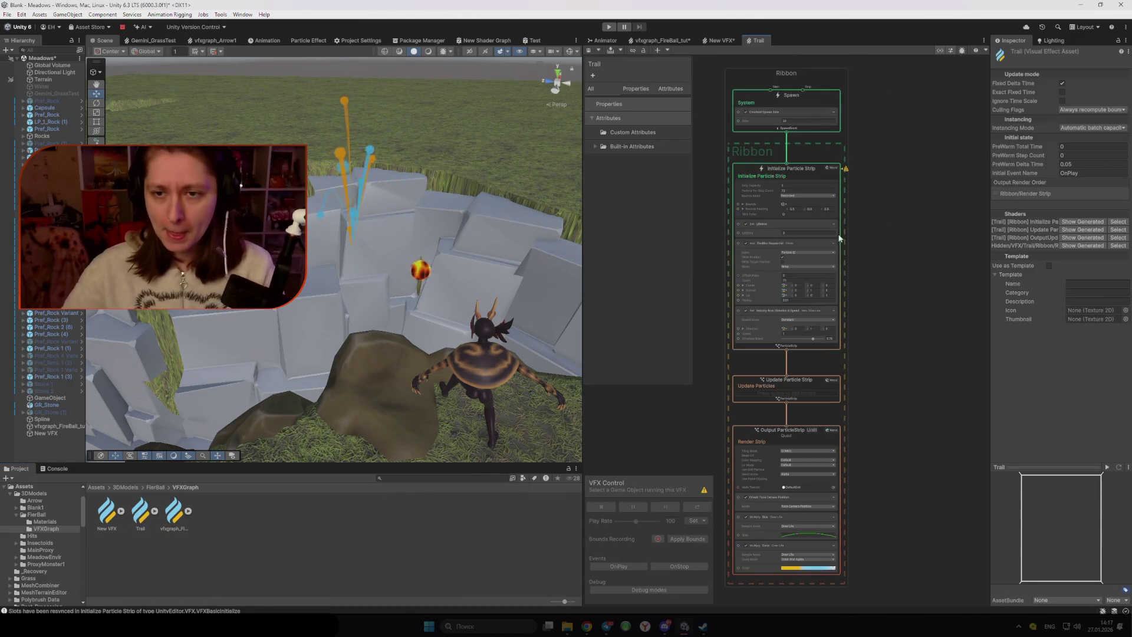
- Drag the Trail asset into the Scene view, placing the effect beside the rock
scroll(726, 214, up, 3)
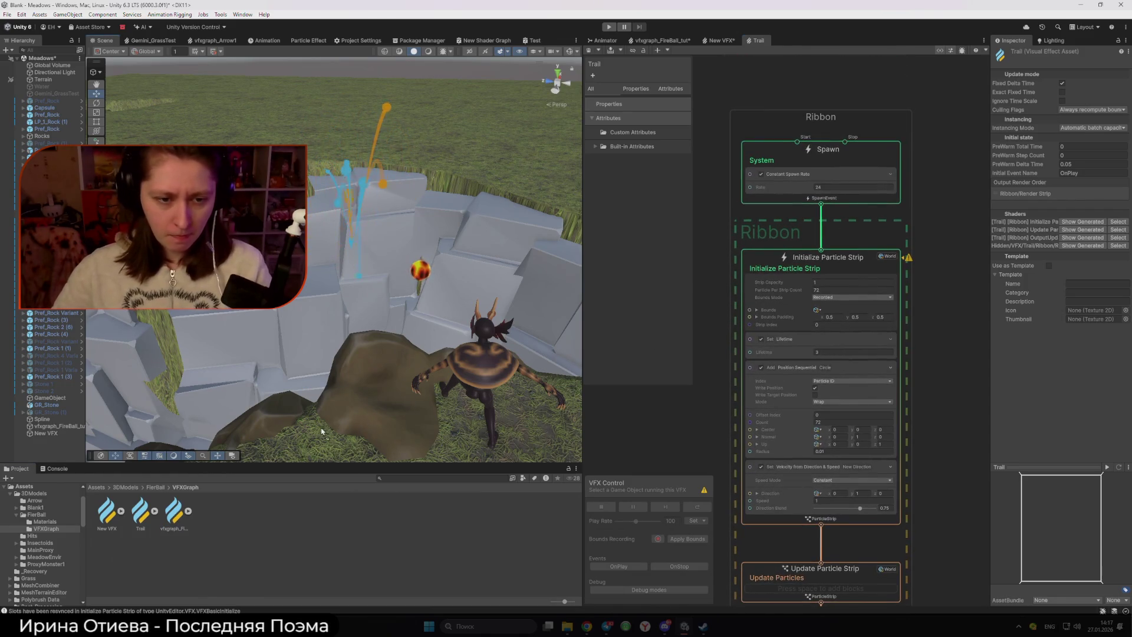
mouse_move(141, 511)
mouse_down()
mouse_move(263, 455)
mouse_move(322, 389)
mouse_up()
mouse_move(391, 259)
mouse_down()
mouse_move(383, 306)
mouse_move(354, 297)
mouse_move(337, 307)
mouse_move(407, 324)
mouse_move(380, 306)
mouse_move(360, 313)
mouse_move(408, 337)
mouse_move(415, 354)
mouse_up()
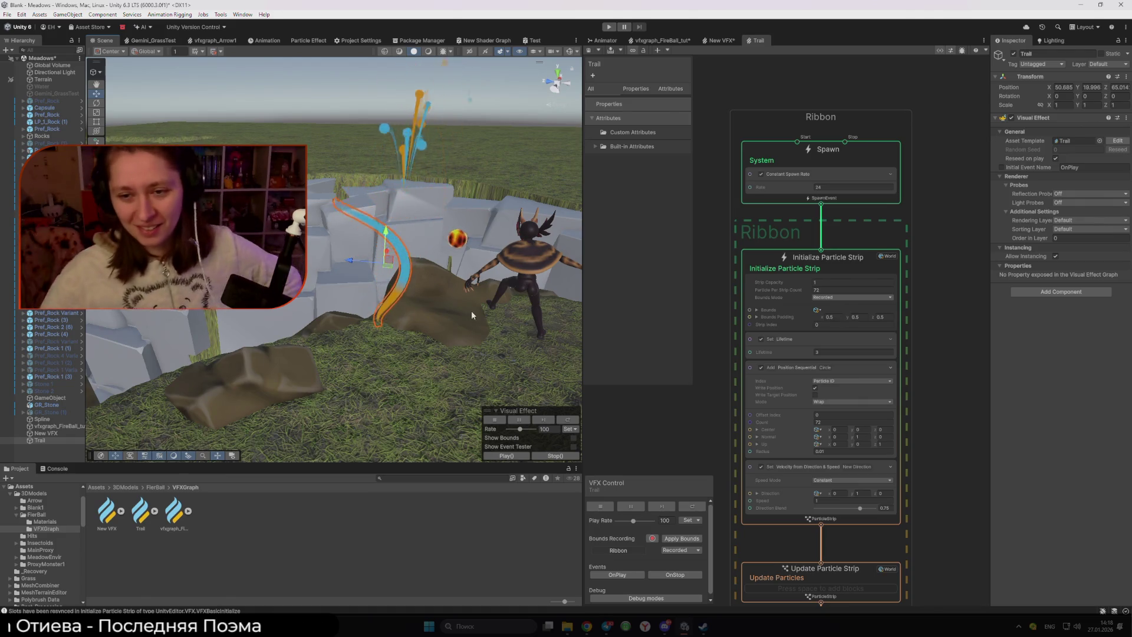
- Toggle the Constant Spawn Rate and Set Velocity blocks off and back on to compare
click(762, 176)
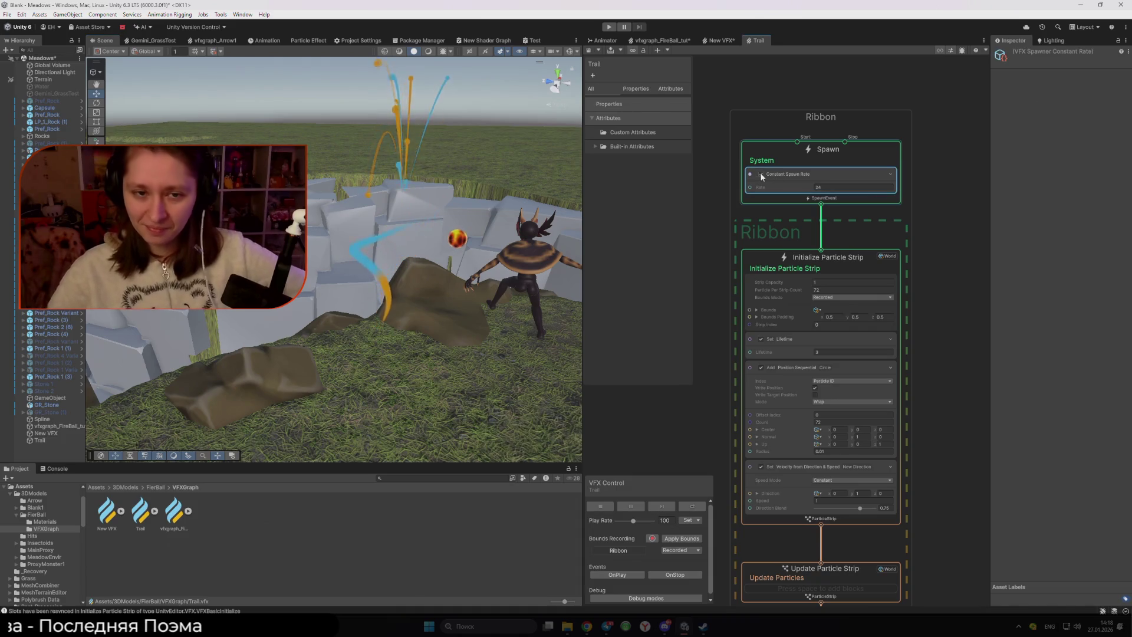
click(761, 175)
click(761, 174)
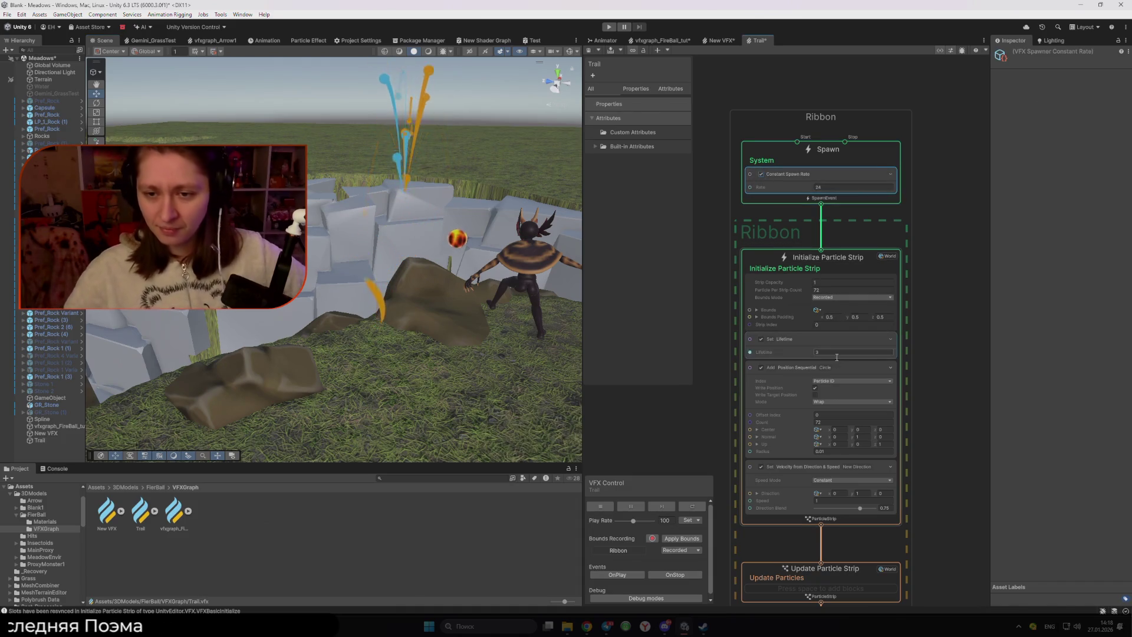
click(761, 368)
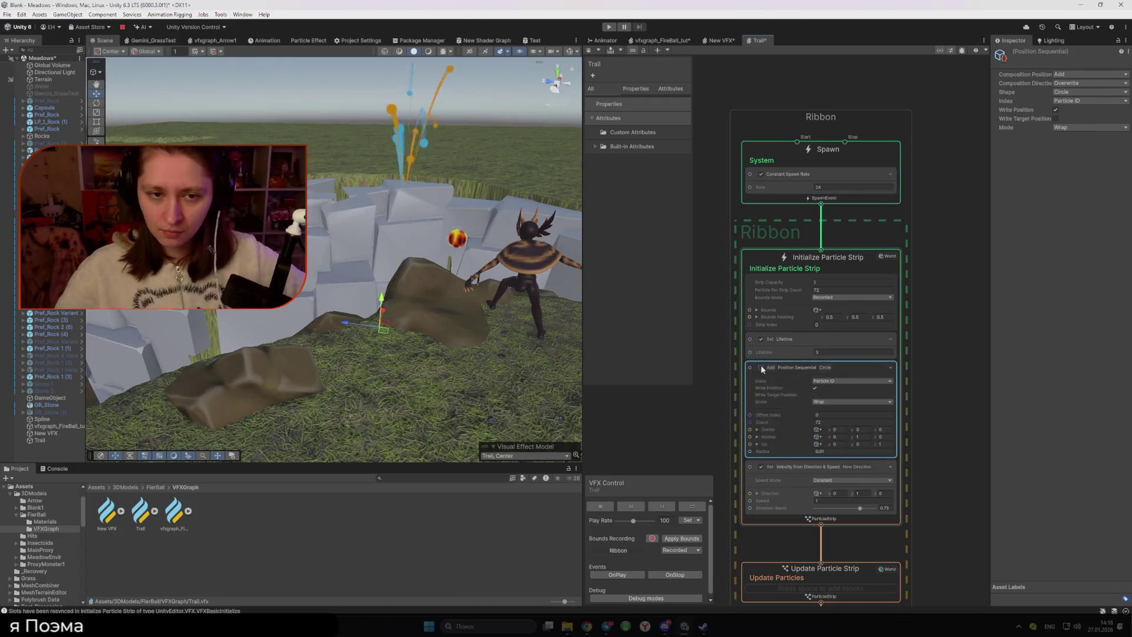
click(761, 367)
click(762, 466)
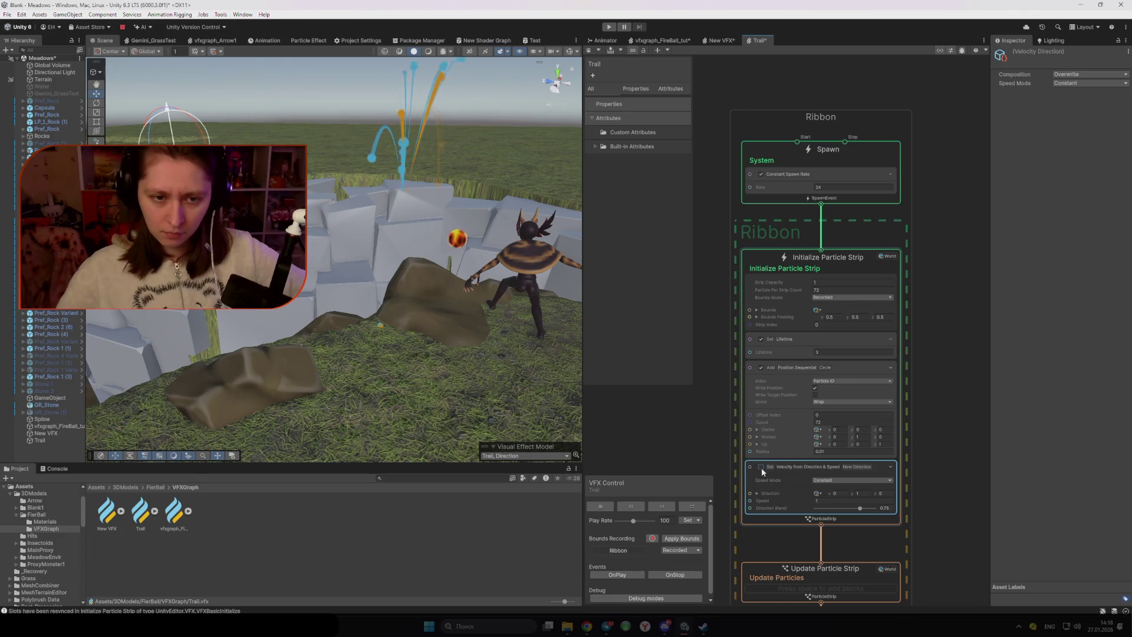
click(761, 468)
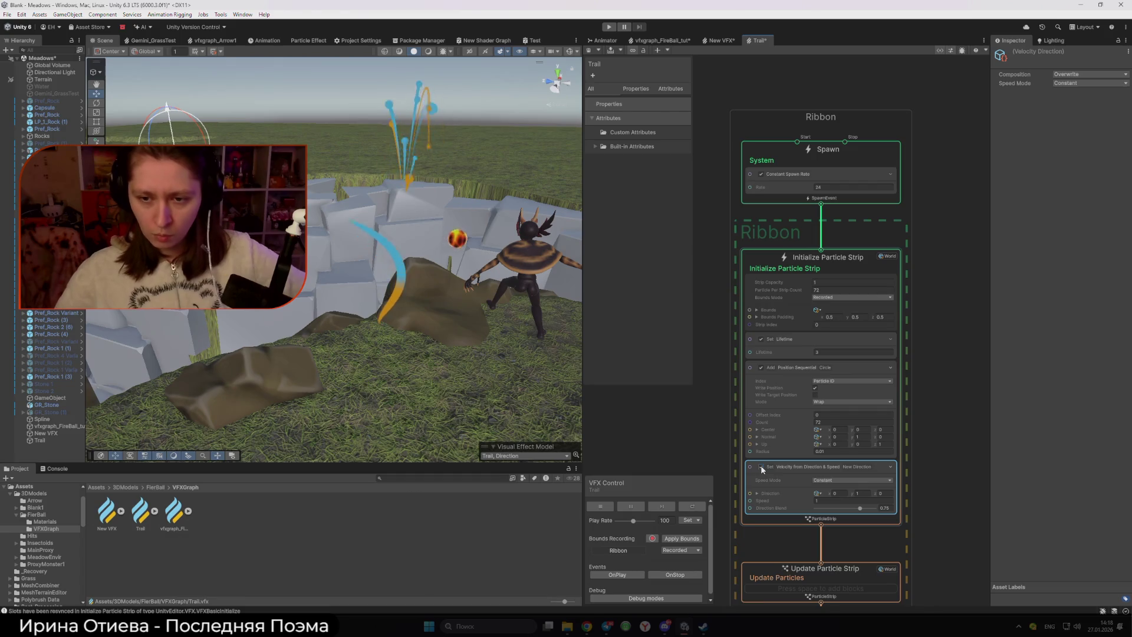
- Change the Position Sequential block's Shape from Circle to Line
click(781, 372)
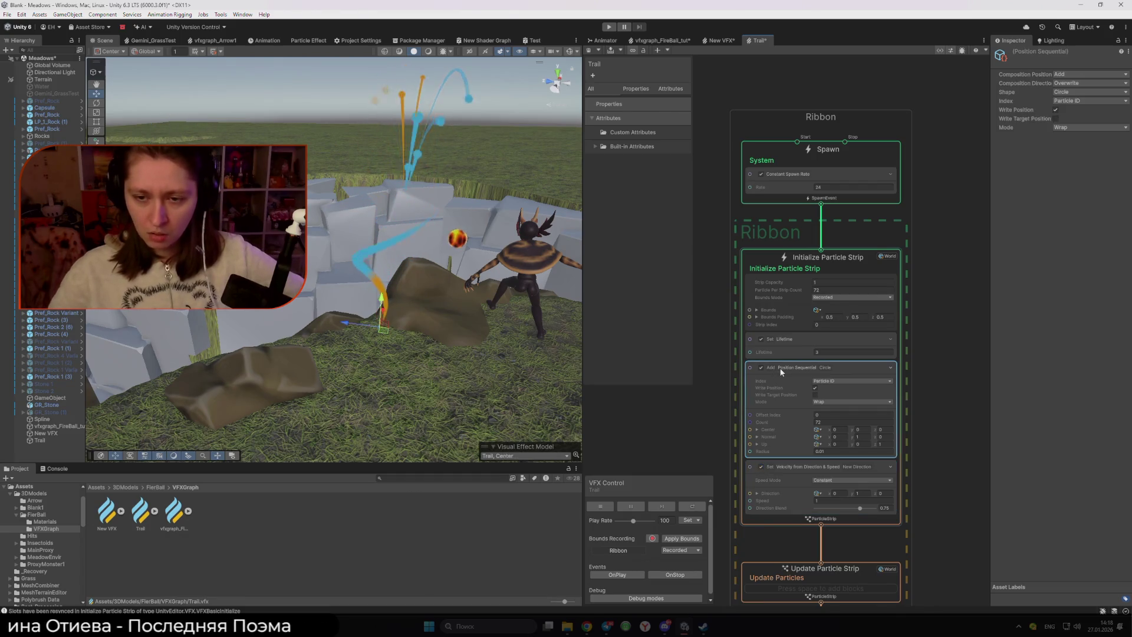
click(1082, 92)
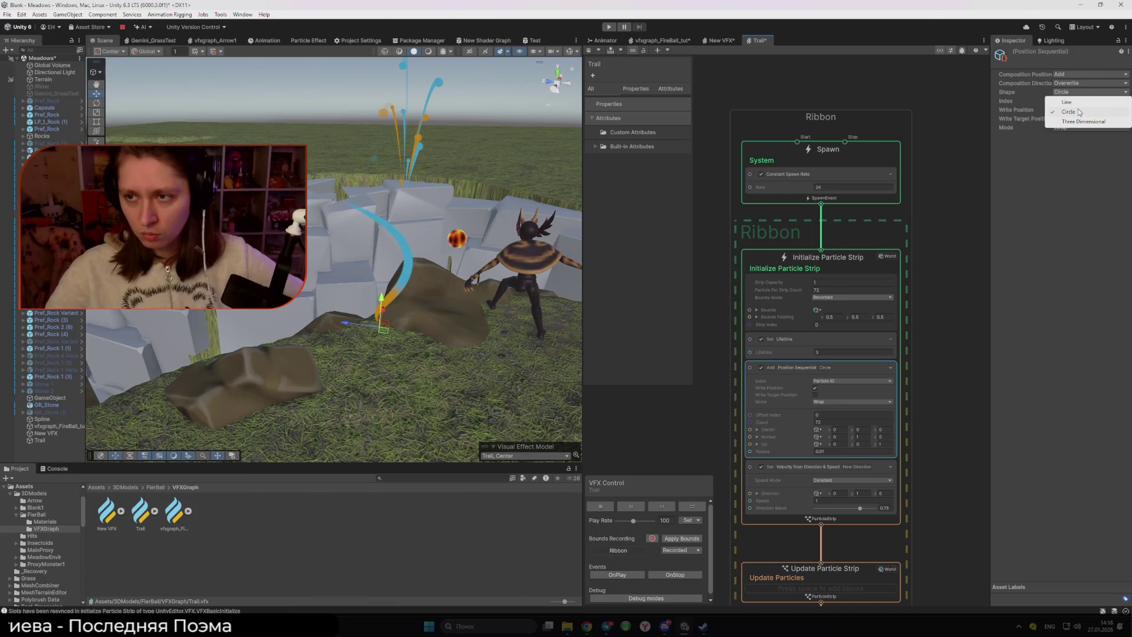
click(1079, 99)
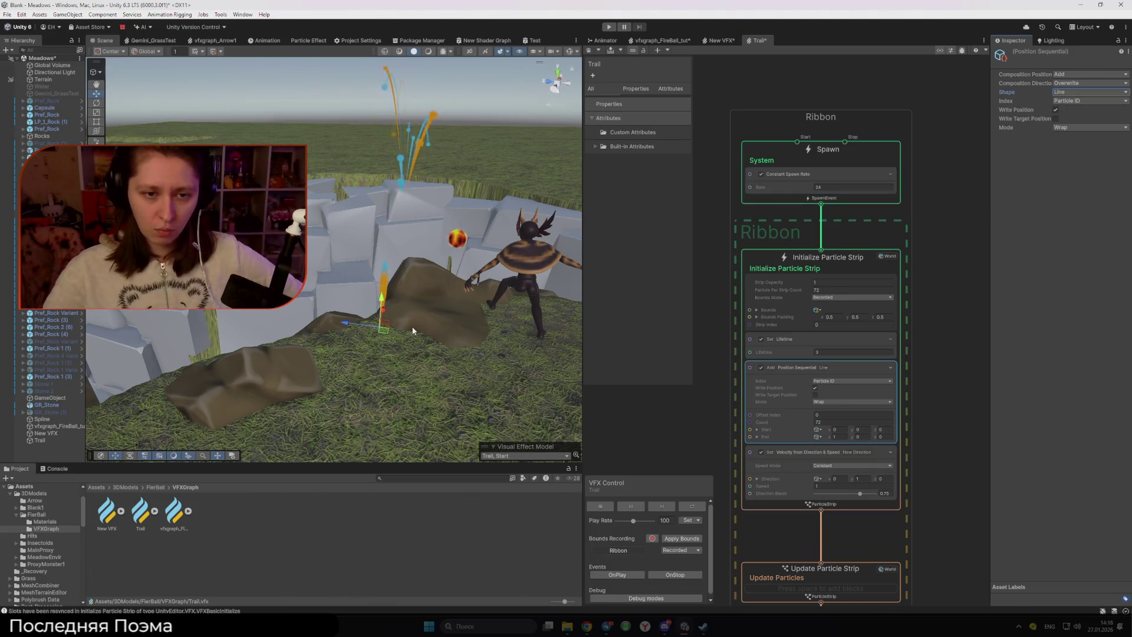
- Move the line's Start point, briefly try the Circle shape, and undo its centre move
drag(389, 334, 364, 330)
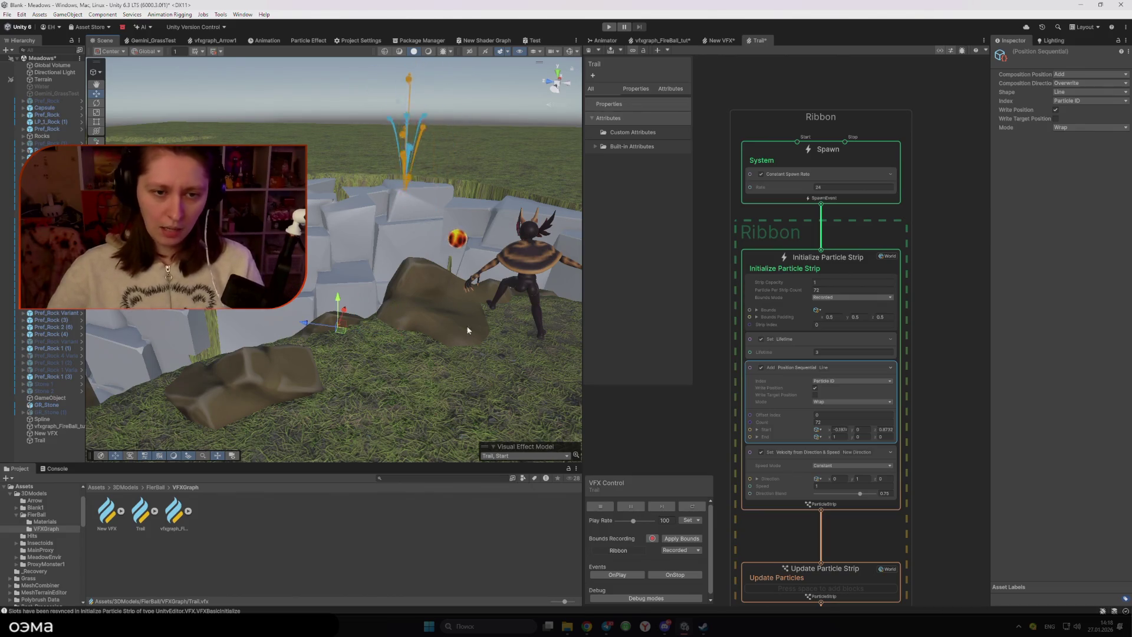
click(1069, 83)
click(1058, 116)
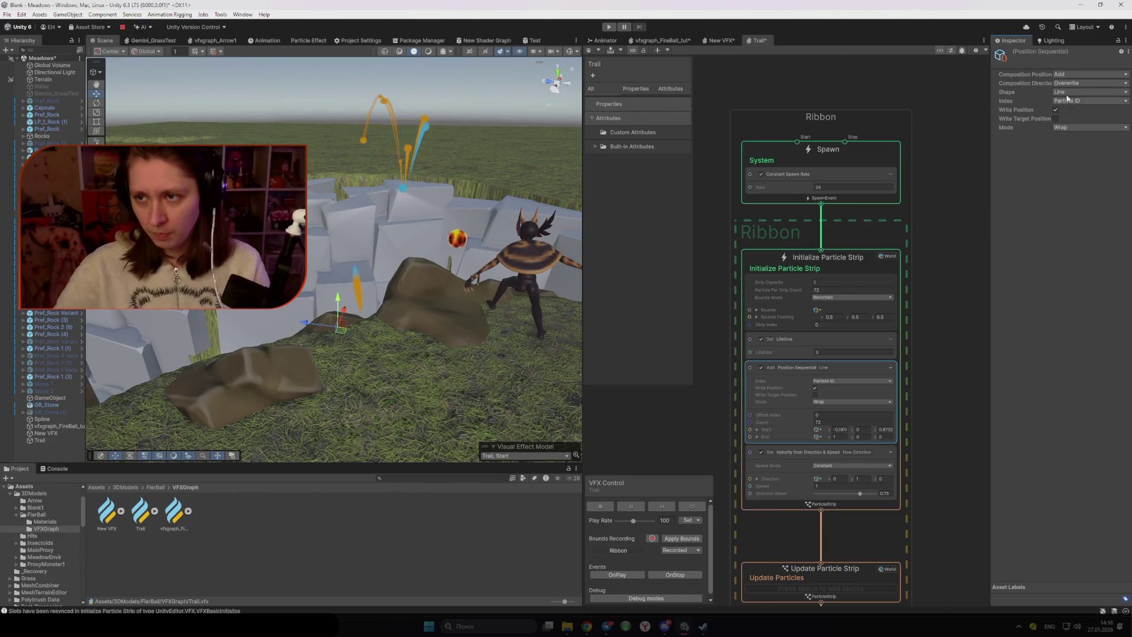
click(1067, 92)
click(1068, 112)
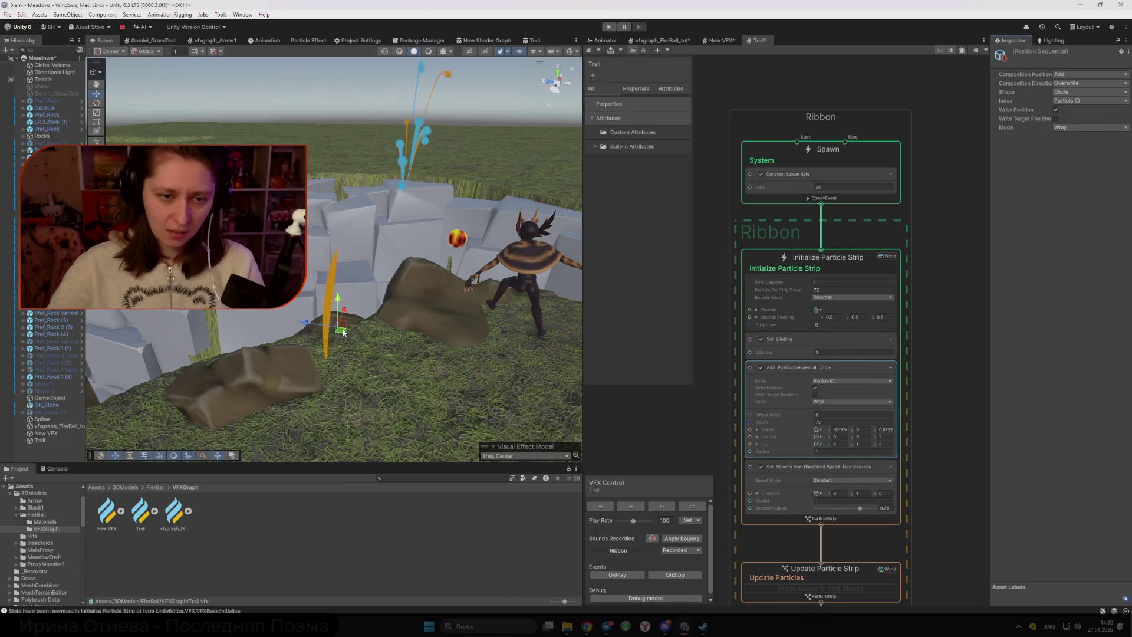
drag(344, 333, 397, 340)
key(ctrl+z)
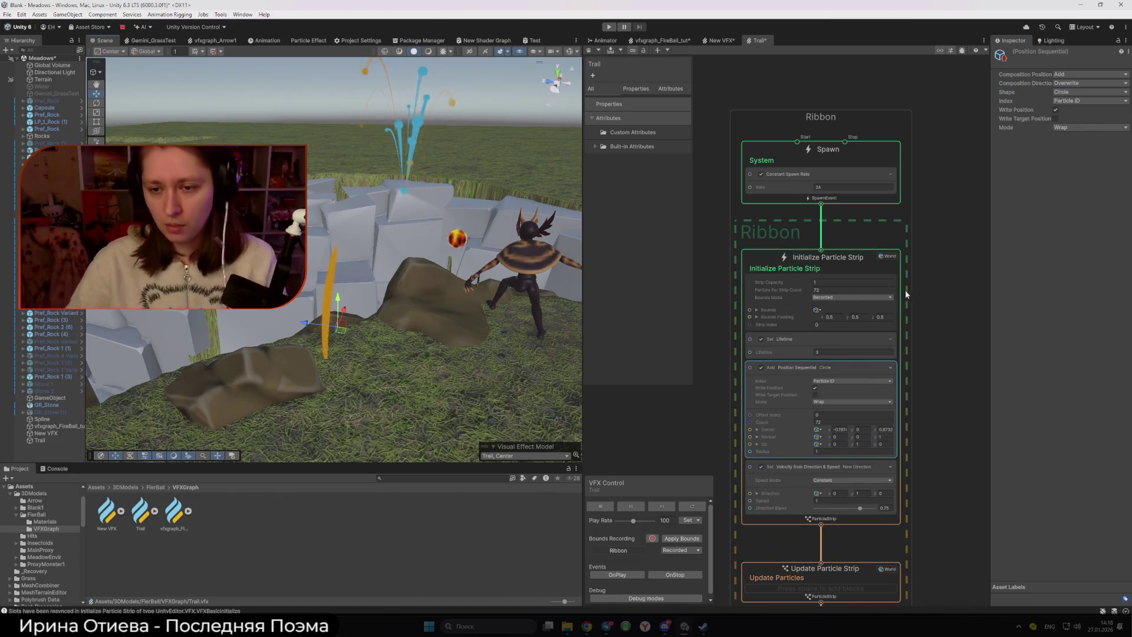
- Set the shape back to Line, shift its Start point, and compile and save the graph
click(1068, 93)
click(1067, 103)
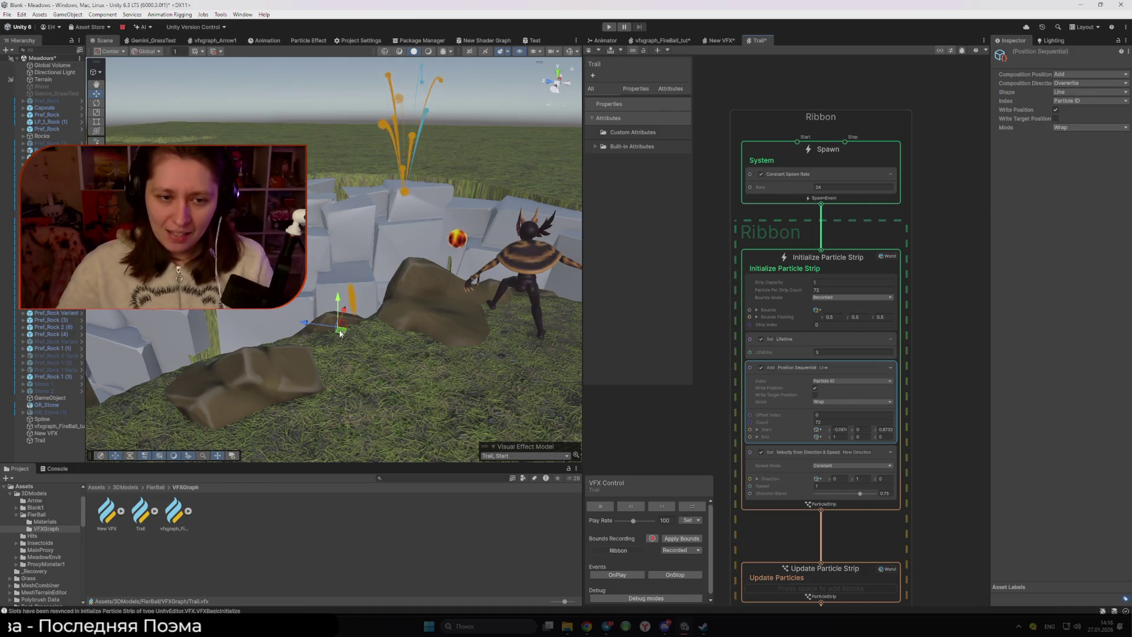
mouse_move(340, 329)
mouse_down()
mouse_move(384, 342)
mouse_move(325, 330)
mouse_up()
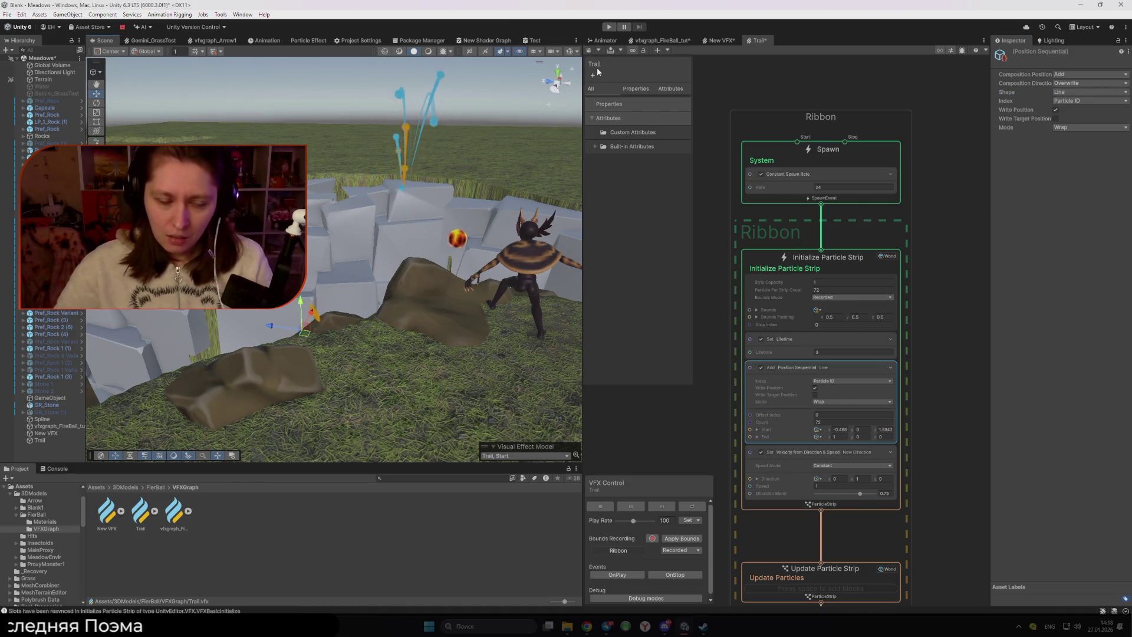
click(617, 53)
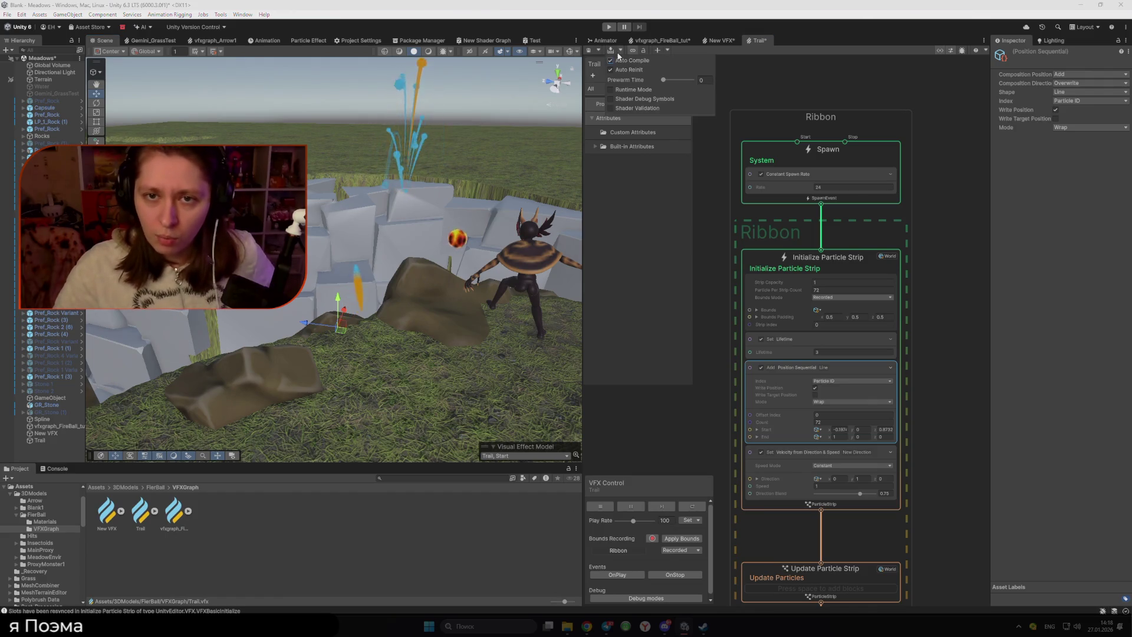
click(782, 73)
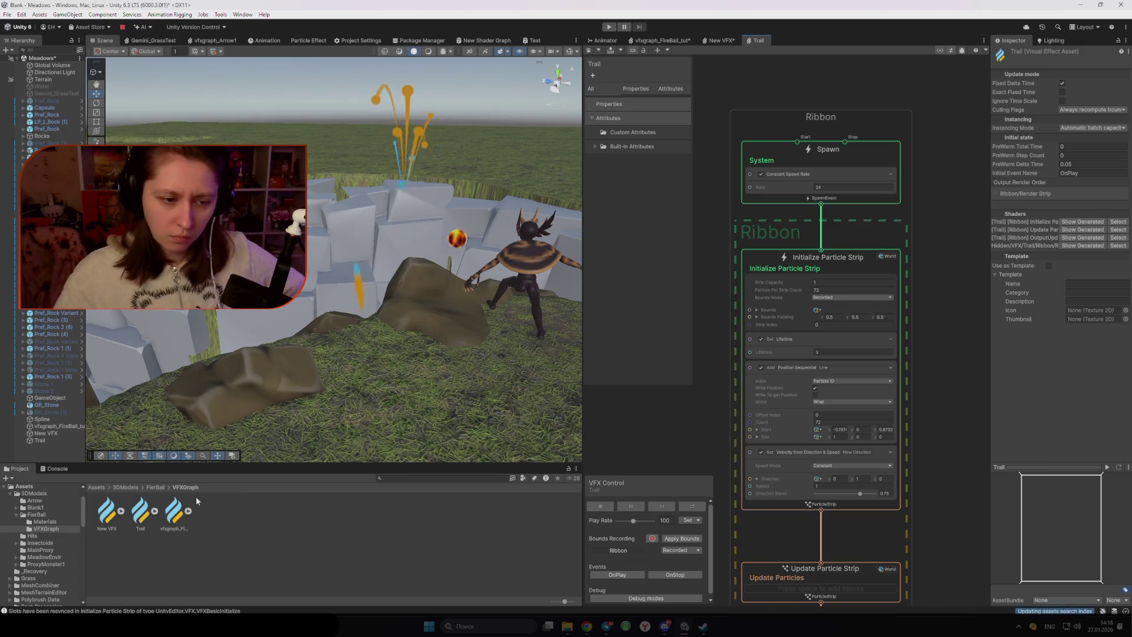
click(40, 440)
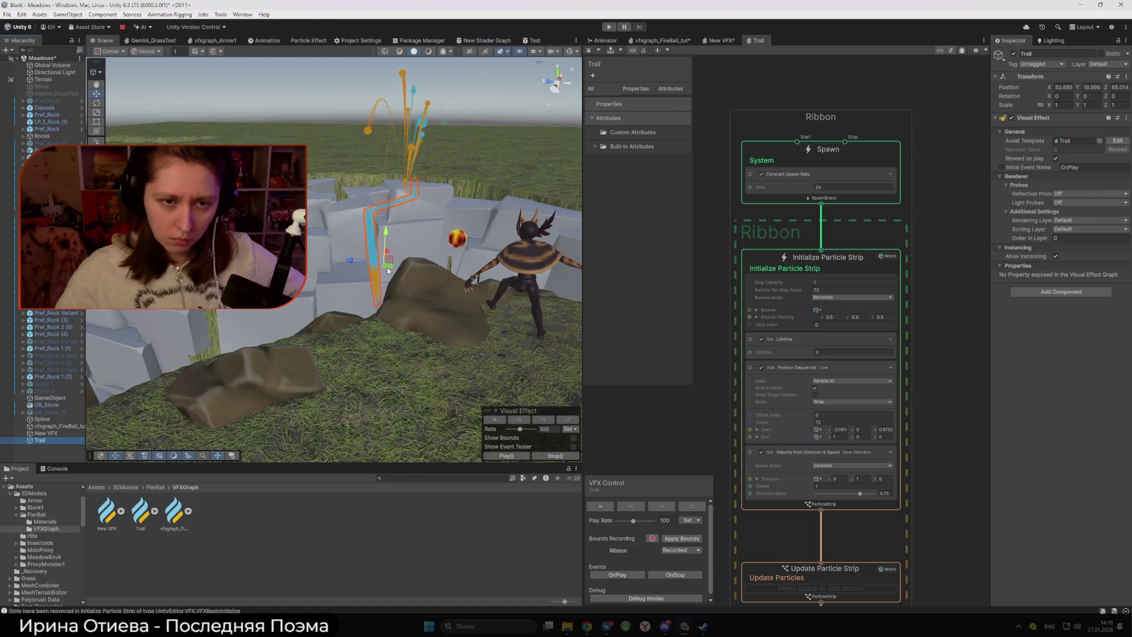
- Set the line's Start to about X -0.070, Z 1.814 and preview by moving Trail
mouse_move(388, 270)
mouse_down()
mouse_move(346, 318)
mouse_move(325, 251)
mouse_move(332, 282)
mouse_move(407, 177)
mouse_move(371, 235)
mouse_move(401, 221)
mouse_up()
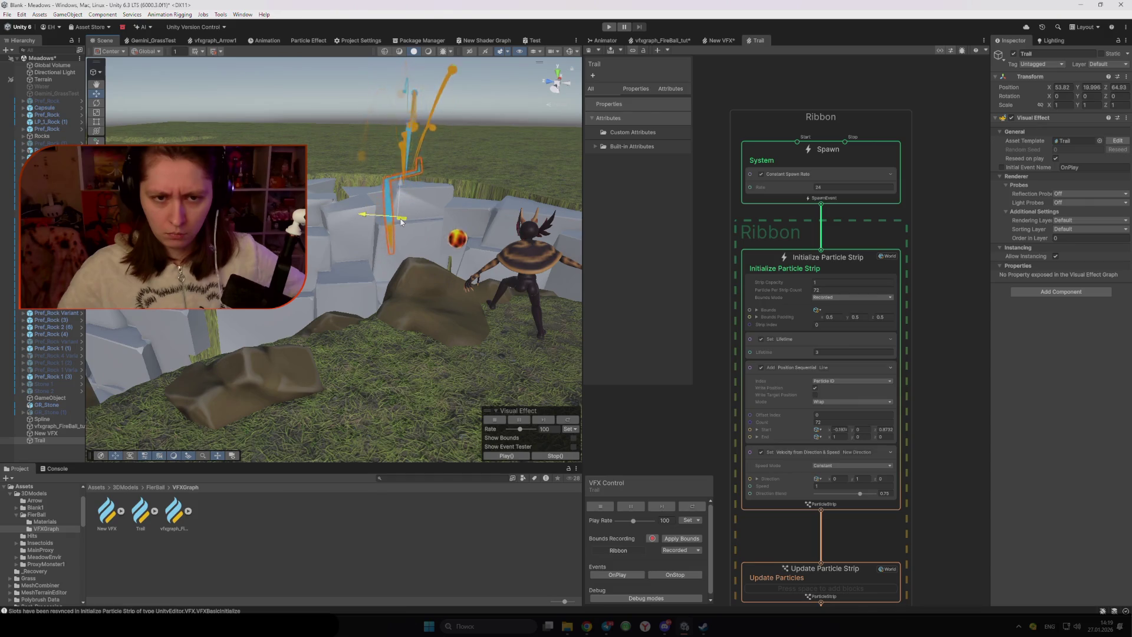
click(842, 428)
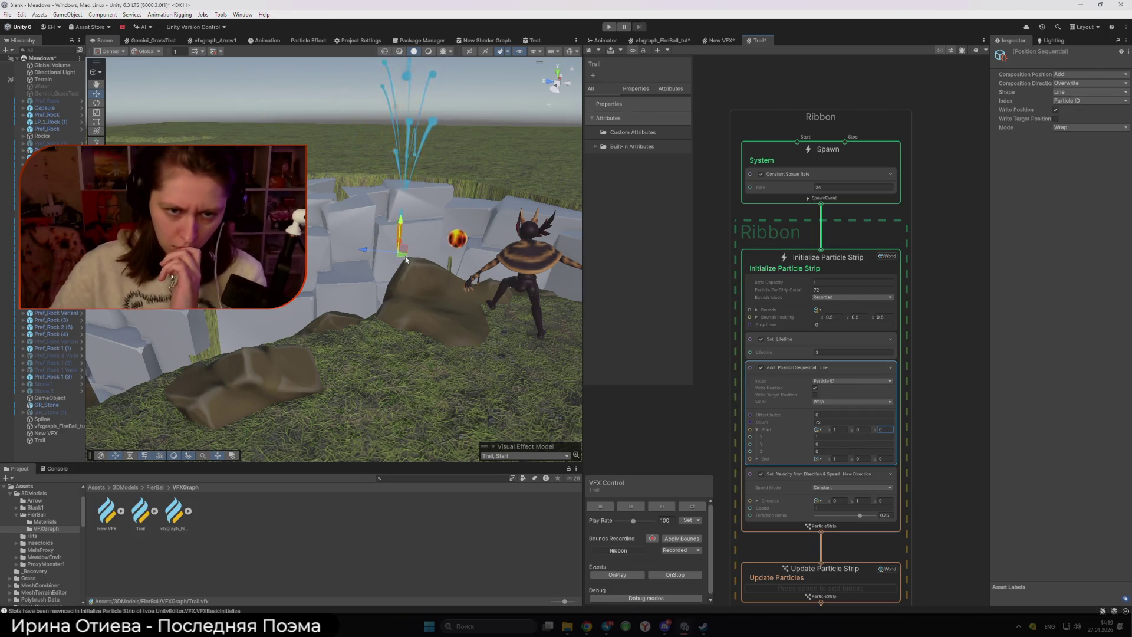
click(831, 270)
click(761, 173)
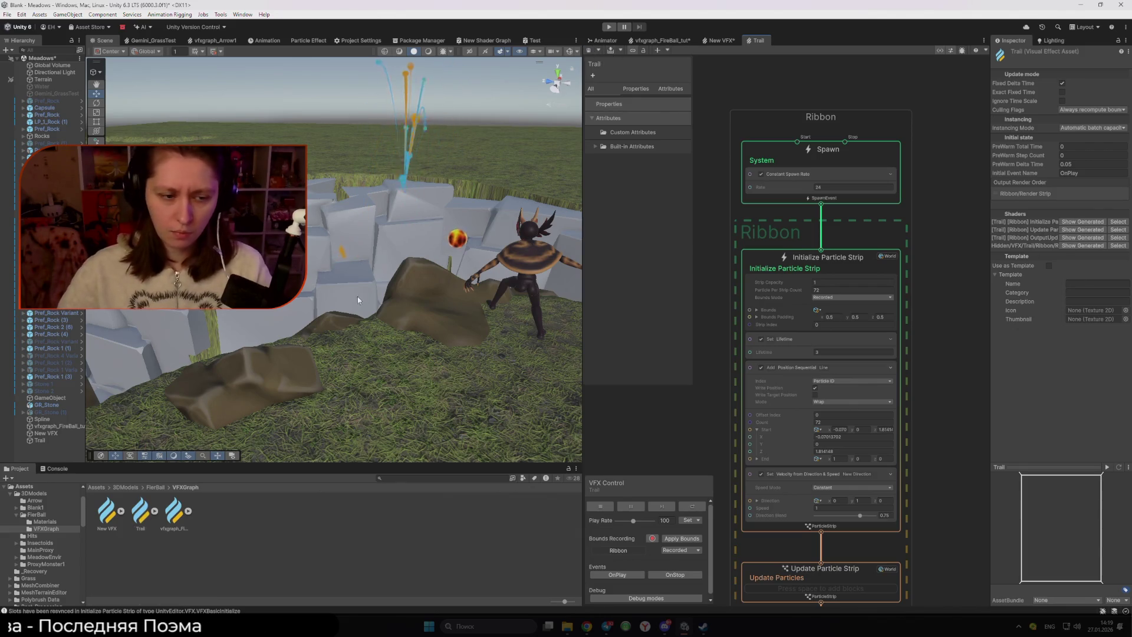
click(39, 440)
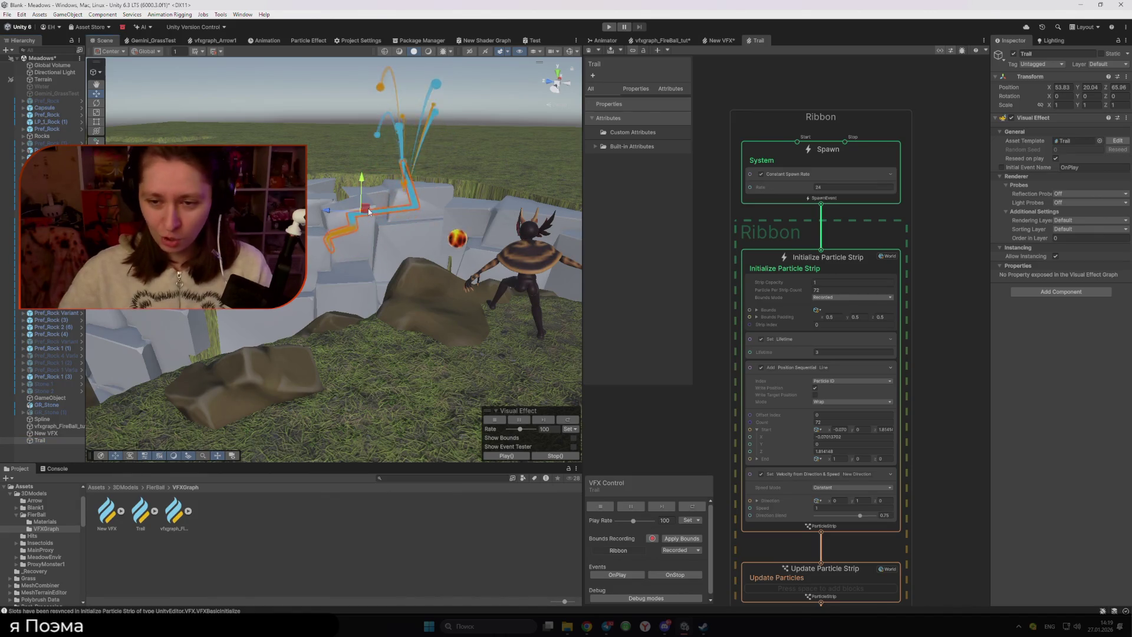
- Reset the line's Start point to 0, 0, 0 and undo the Trail object's test move
drag(368, 211, 407, 214)
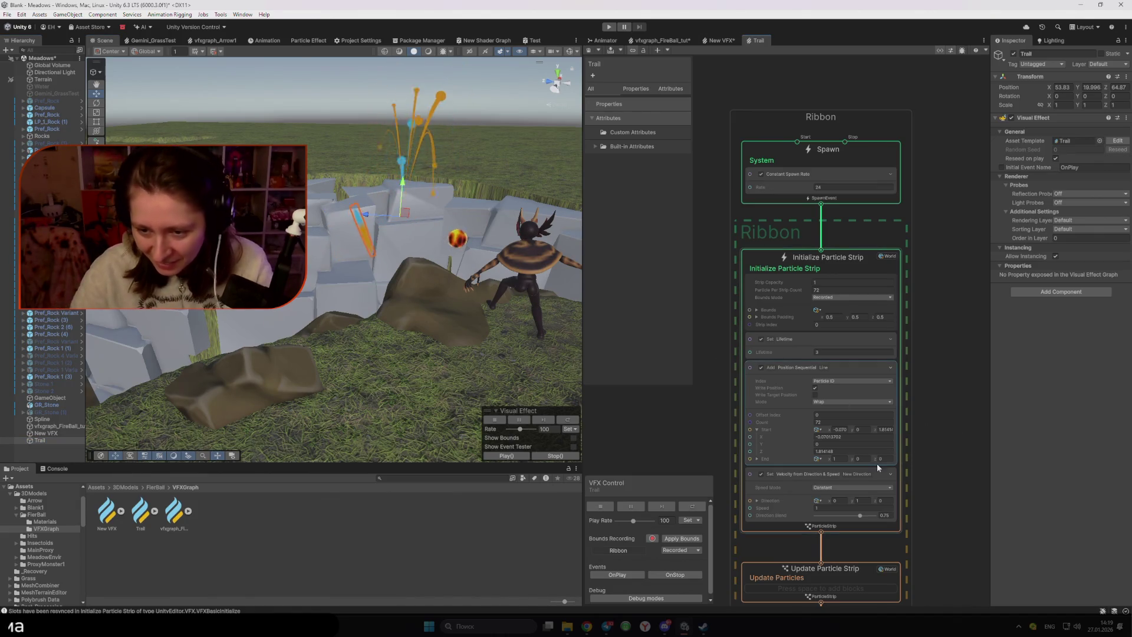
double_click(839, 429)
text(1)
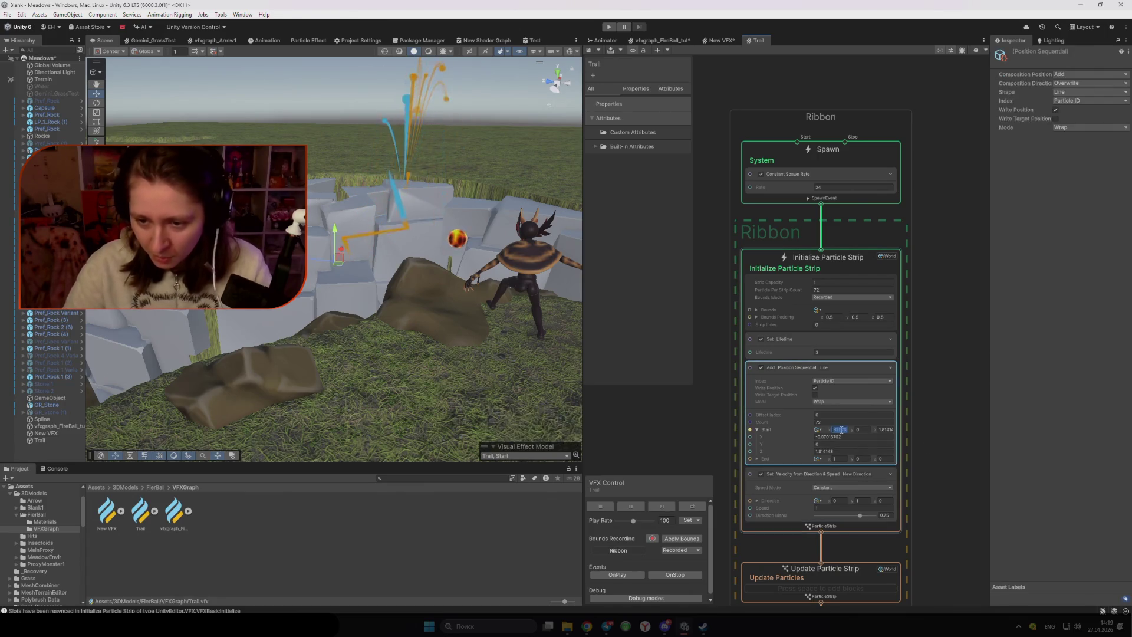
text(0)
click(930, 432)
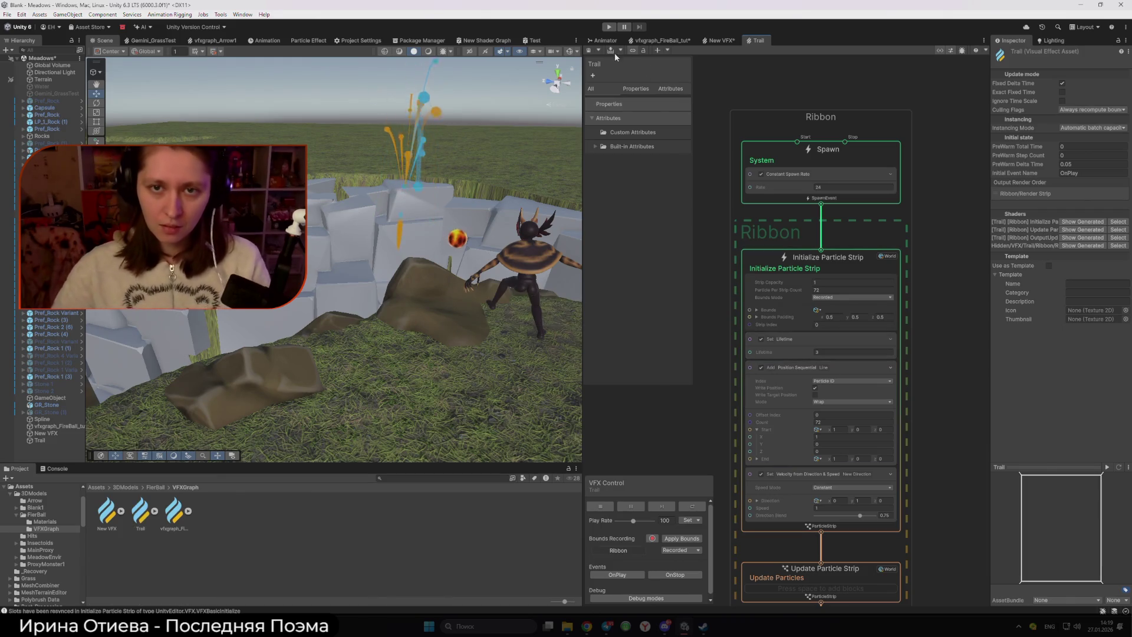
click(140, 513)
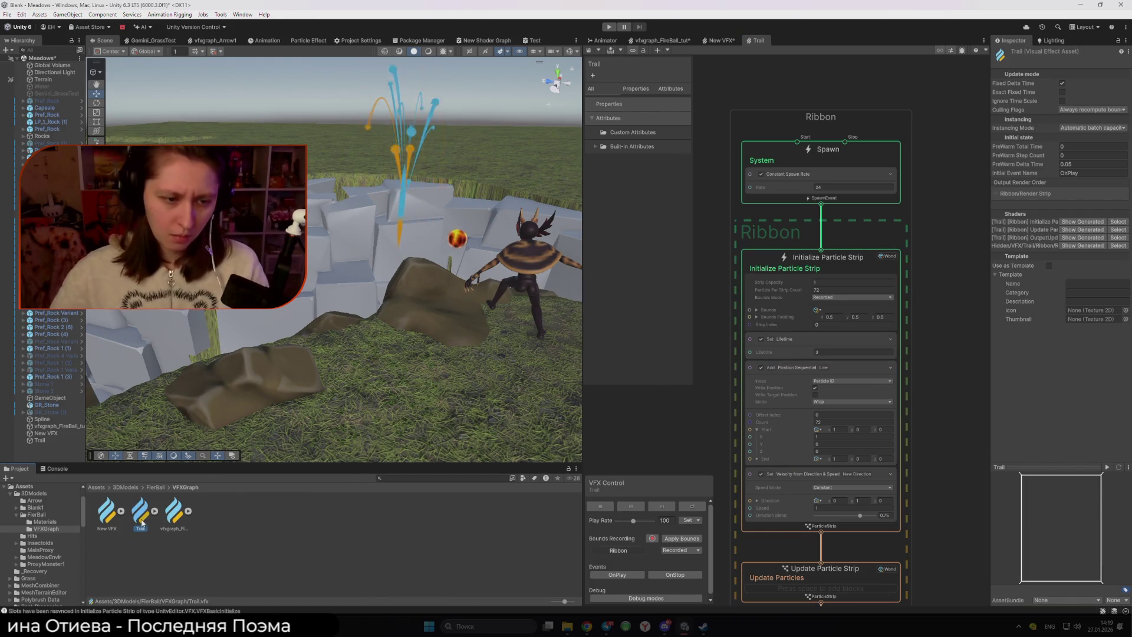
click(39, 439)
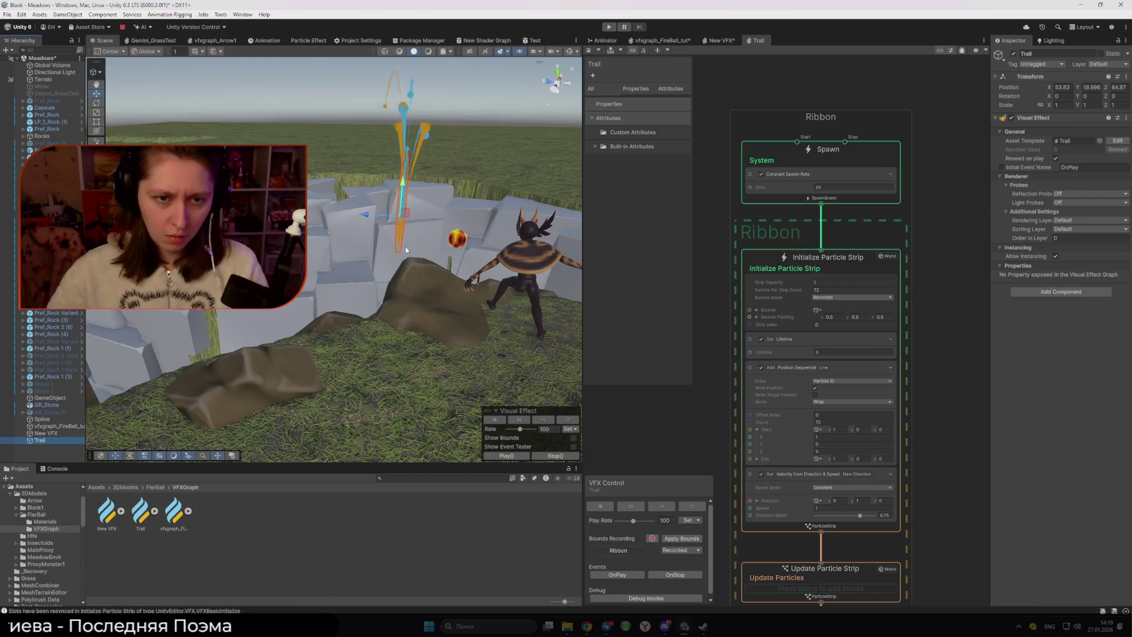
mouse_move(406, 218)
mouse_down()
mouse_move(309, 204)
mouse_move(293, 245)
mouse_up()
key(ctrl+z)
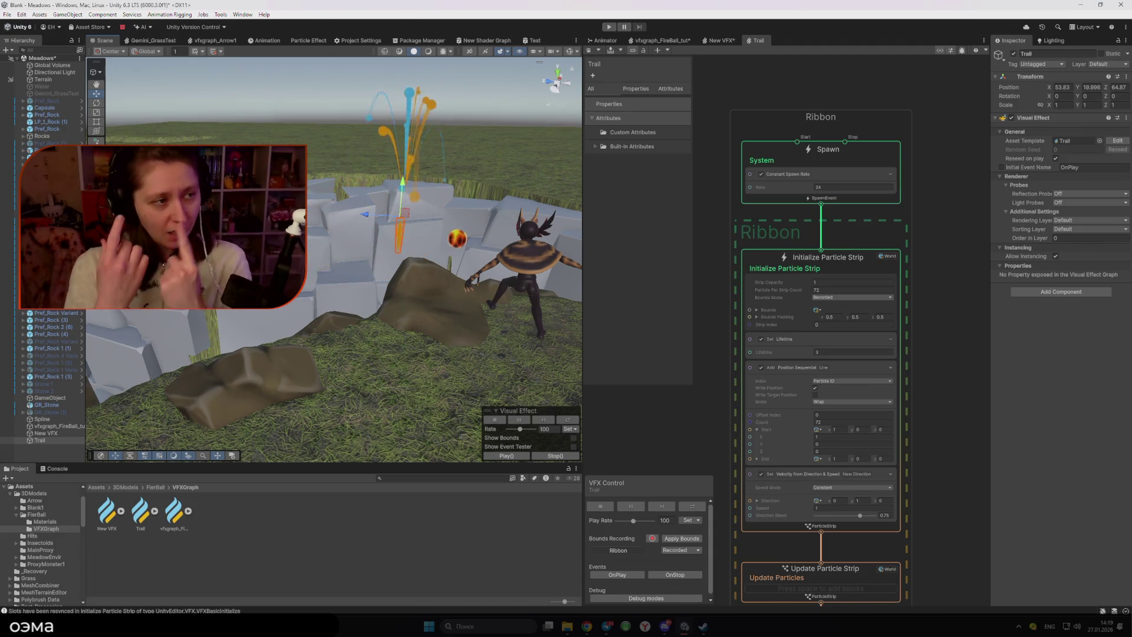
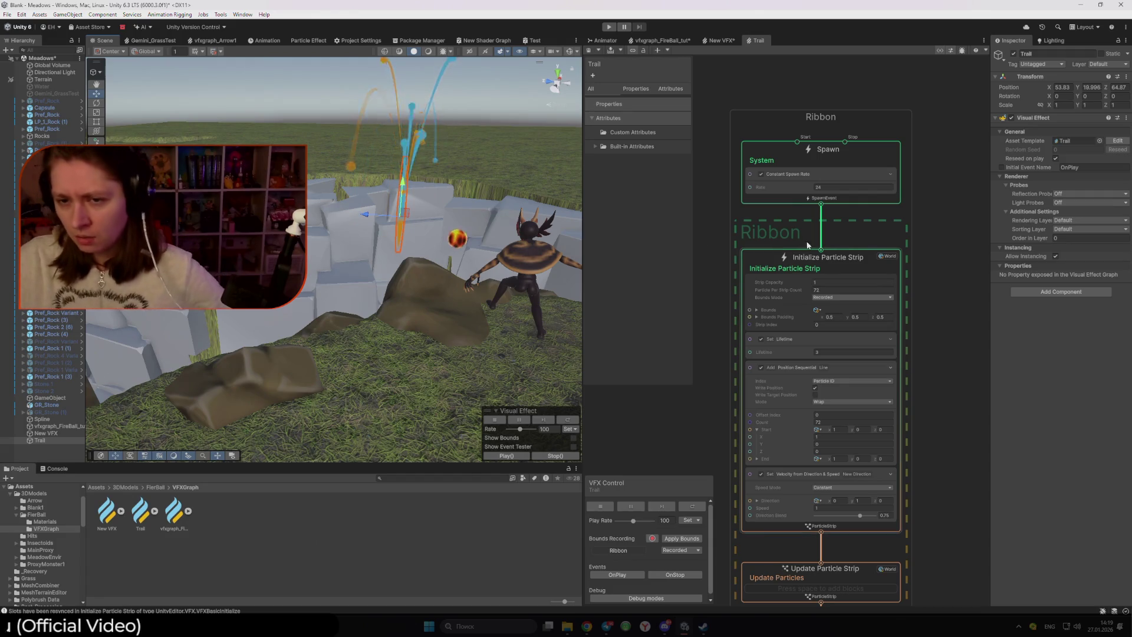
- Keep the Trail strip's Position Sequential shape as Line and switch to the vfxgraph_FireBall_tut graph
click(805, 373)
click(1061, 93)
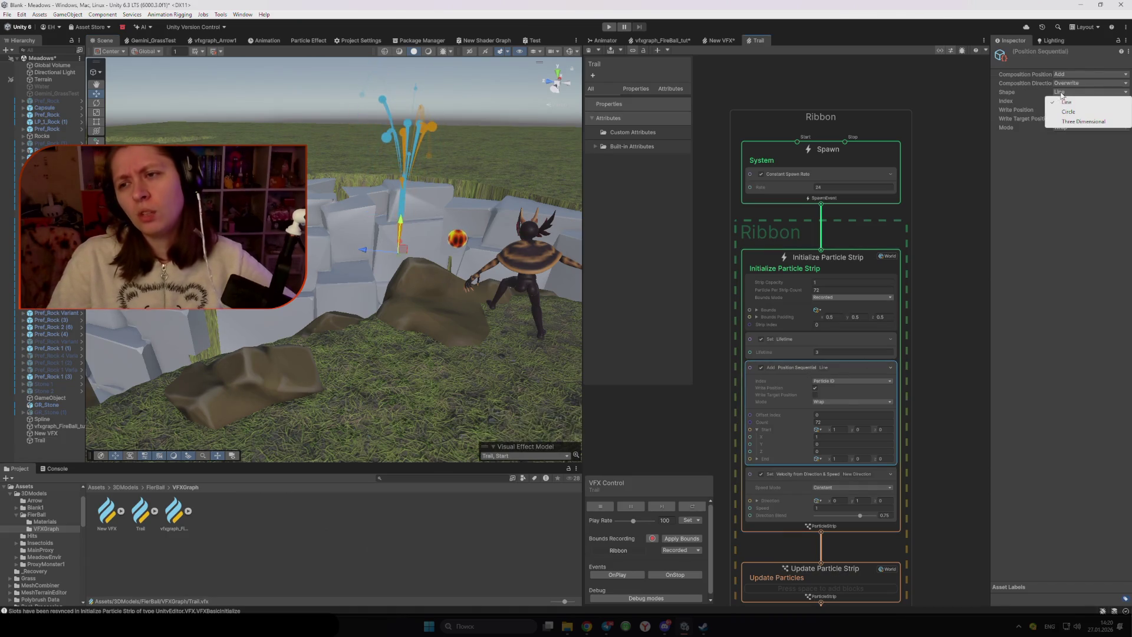
click(1071, 145)
click(659, 40)
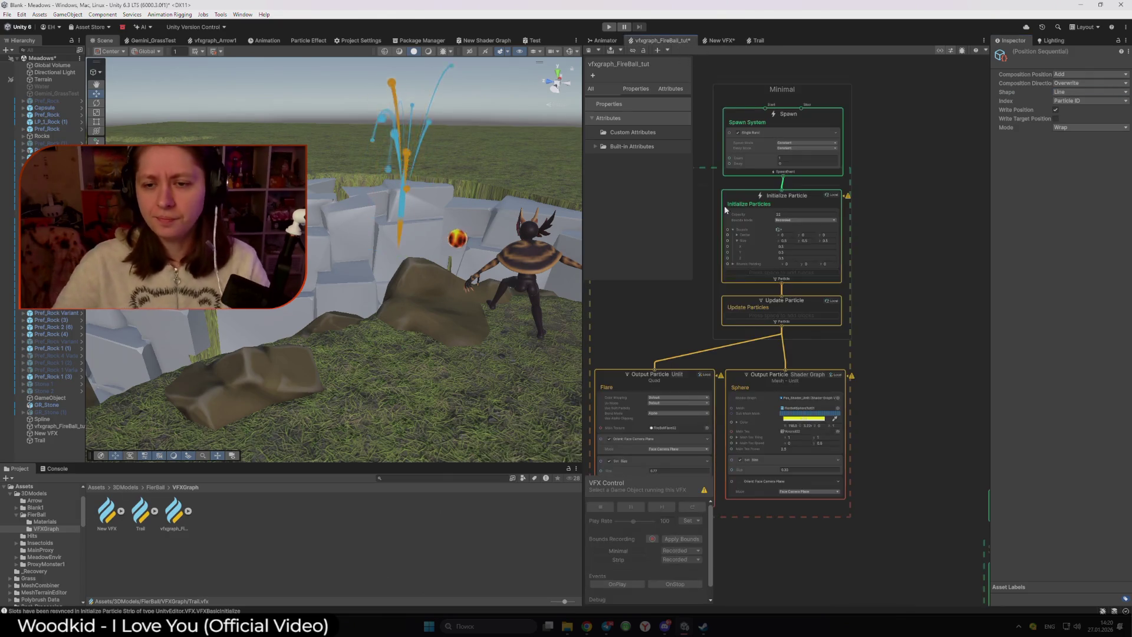
- Open the Update Particles block library, then bring up the Trigger Event docs page in Chrome
right_click(820, 294)
click(843, 300)
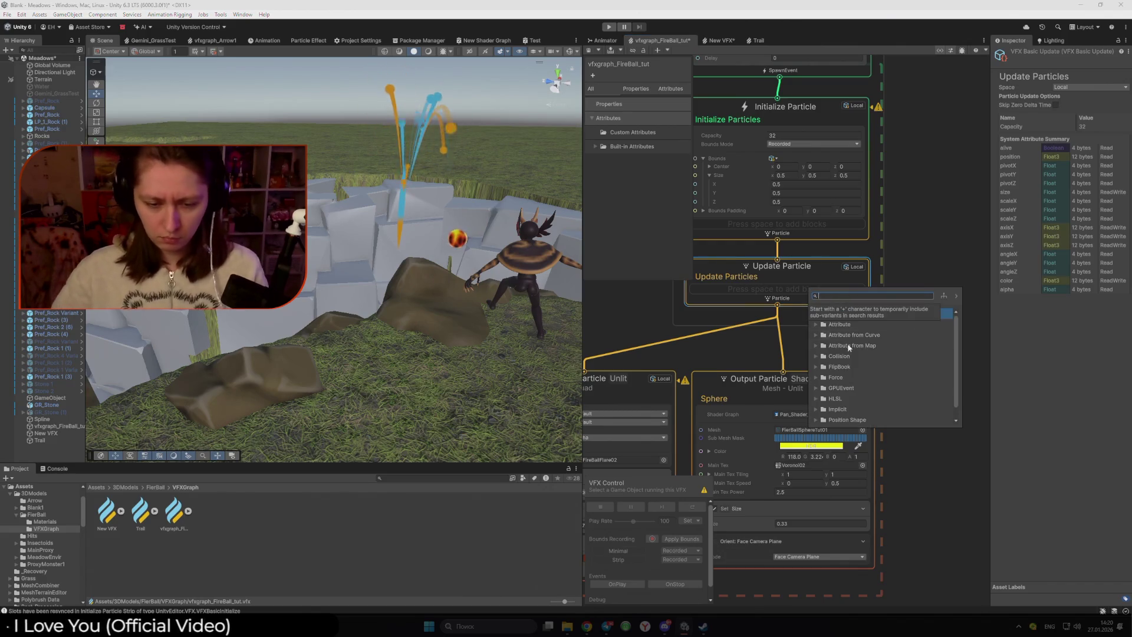
mouse_move(587, 630)
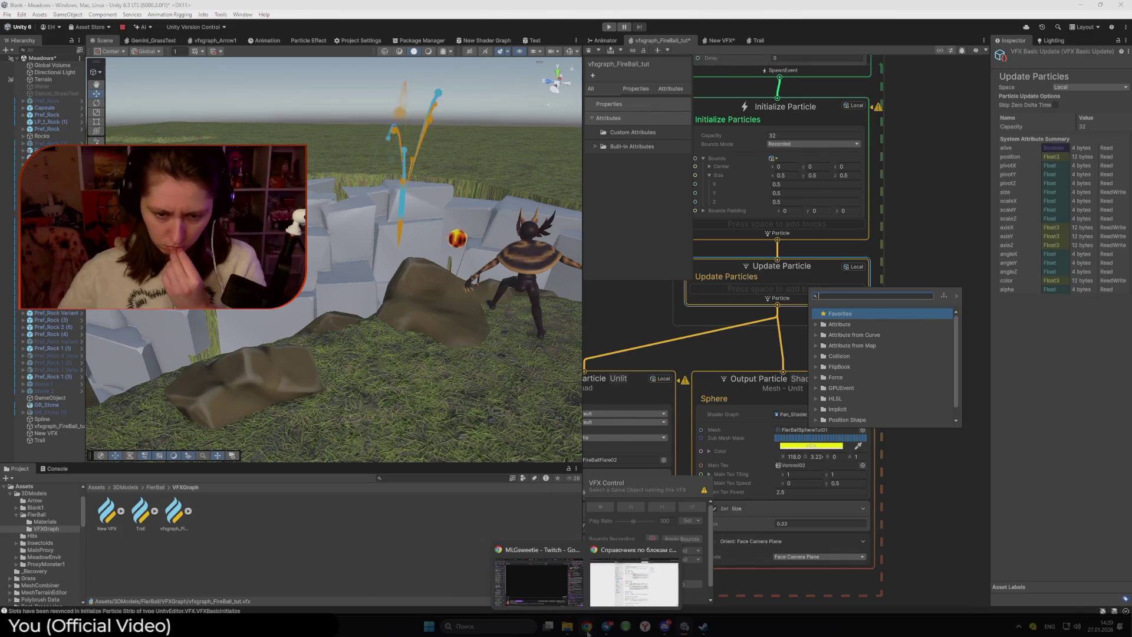
click(634, 581)
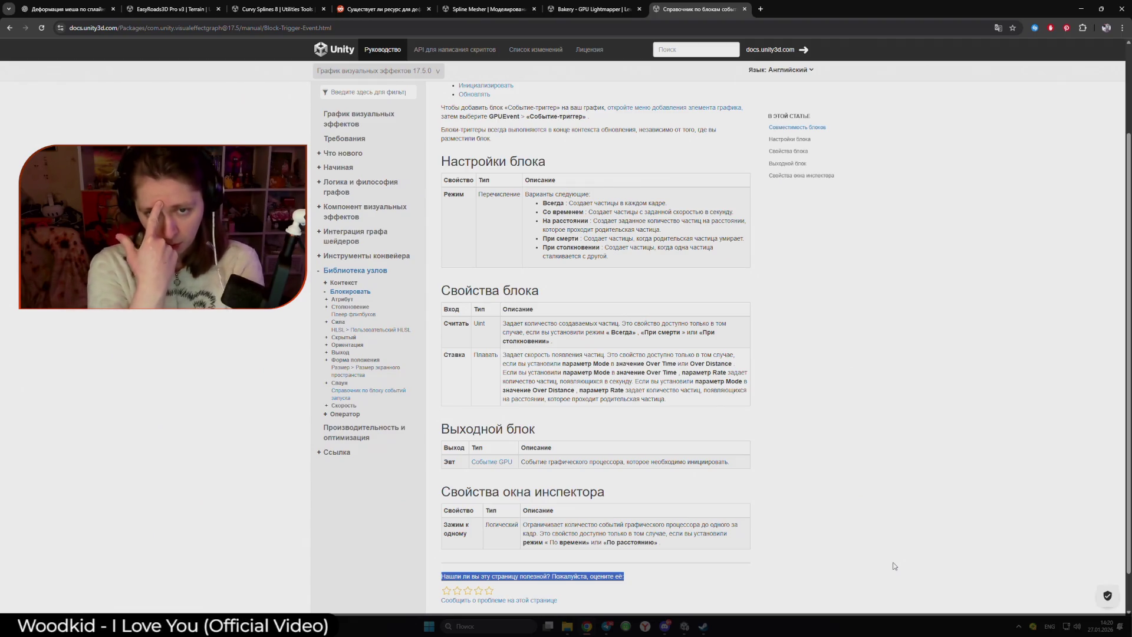
- Return from the Trigger Event docs to Unity, where the block search lists GPUEvent Trigger Event blocks
key(alt+Tab)
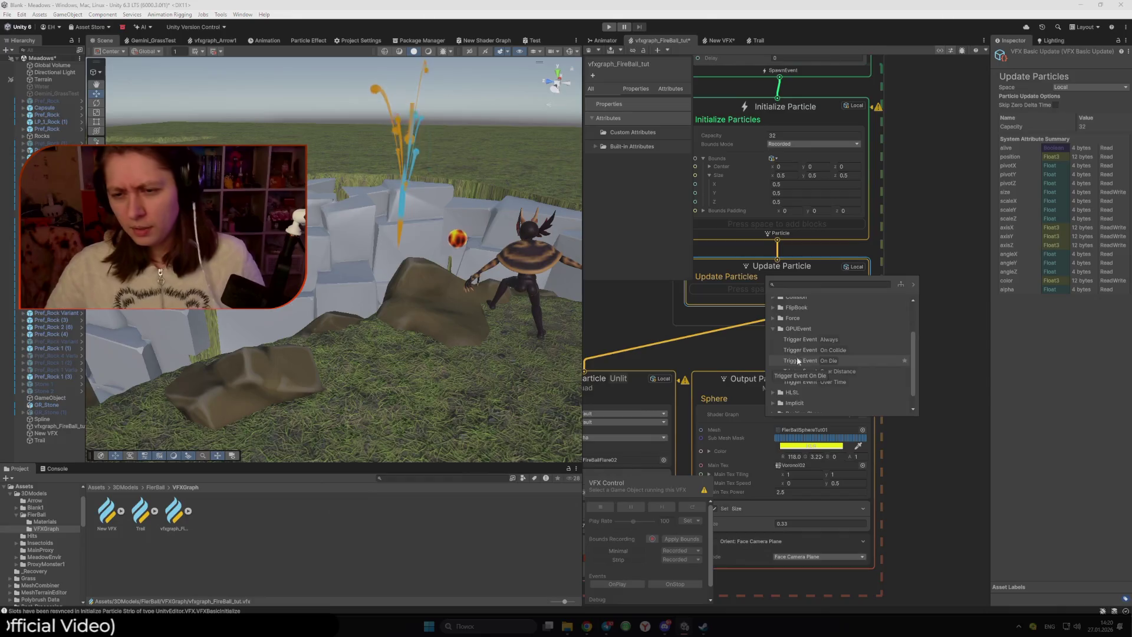
- Add a GPUEvent Trigger Event block in Over Distance mode with Rate 1 to Update Particles
click(847, 372)
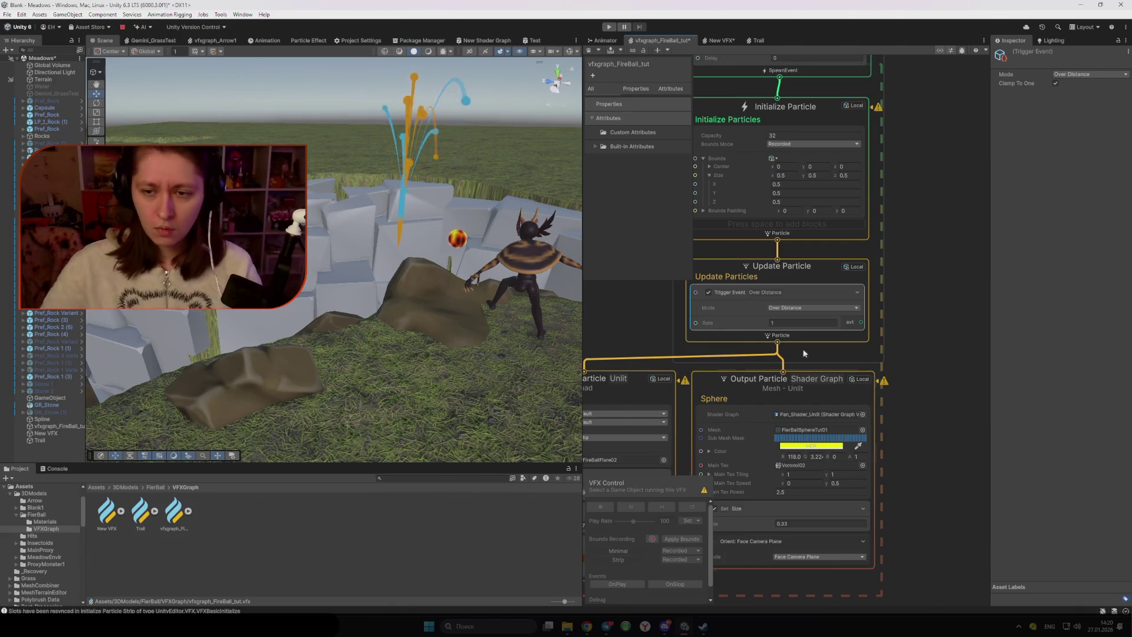
scroll(890, 328, down, 1)
drag(806, 338, 928, 332)
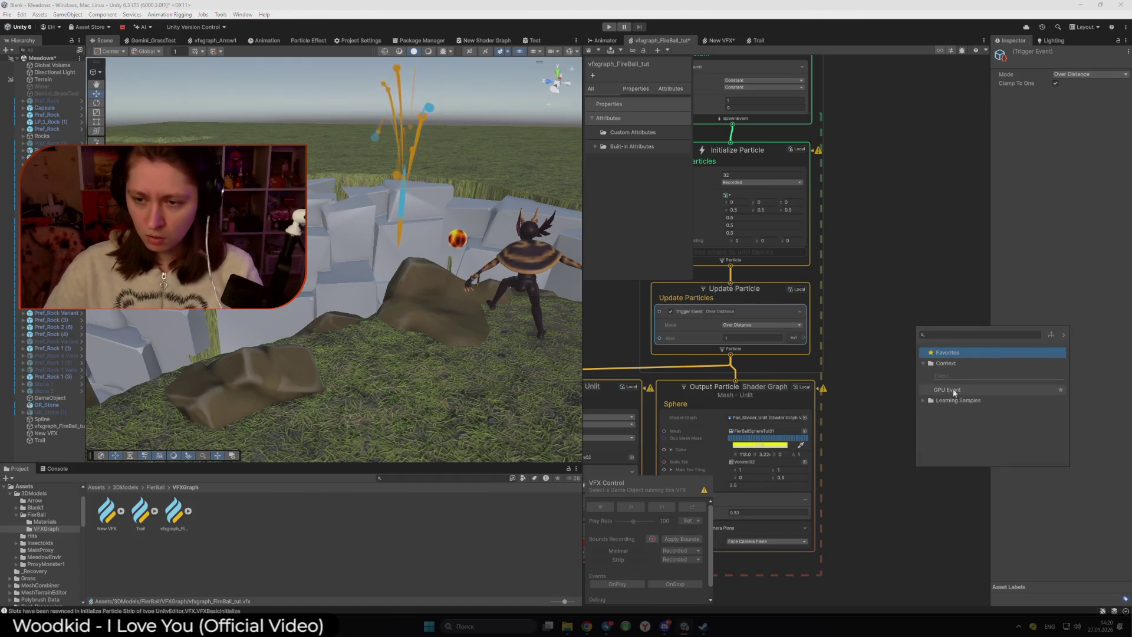
- Remove the accidentally added Dart_RectangularPos_to_texIndex subgraph node
click(923, 400)
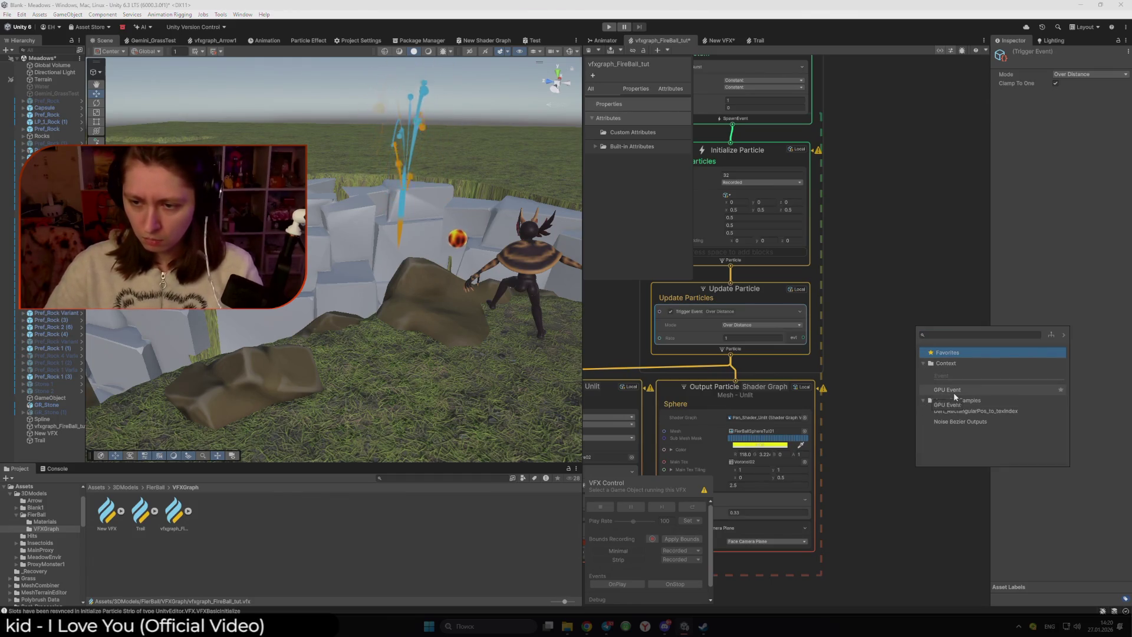
click(976, 411)
scroll(798, 360, up, 3)
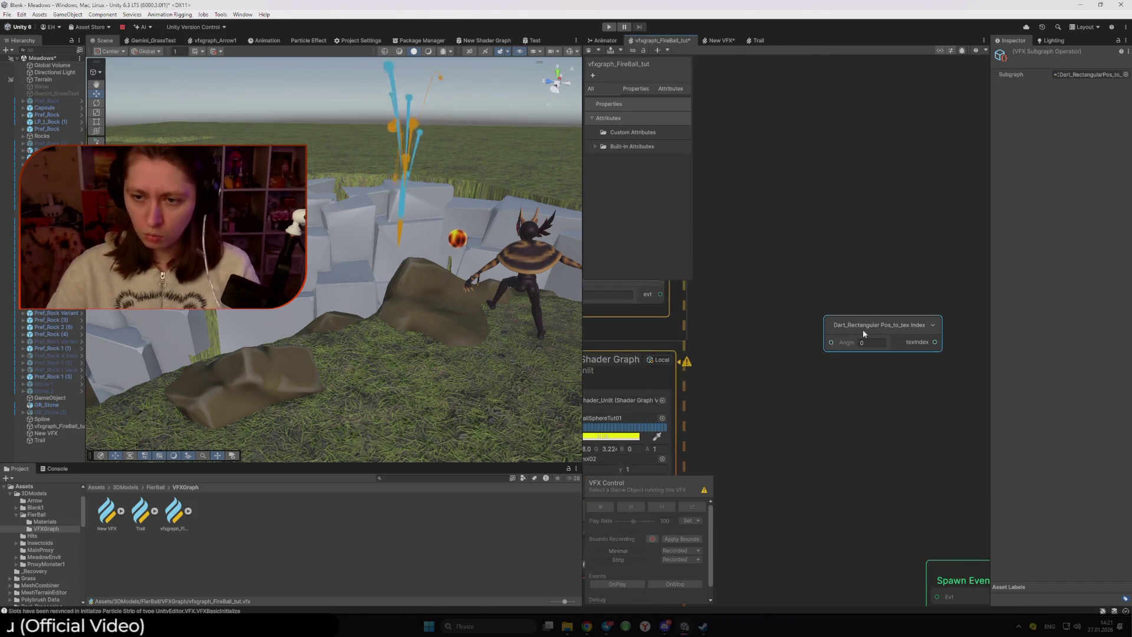
key(Delete)
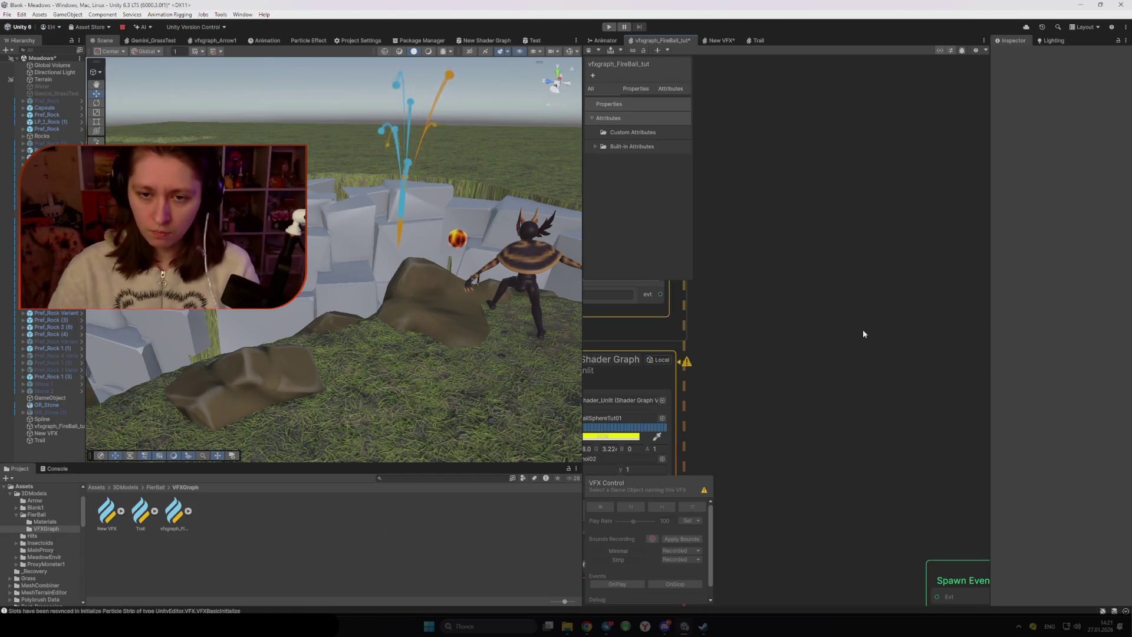
- Wire the Trigger Event evt output into the Strip's GPUEvent node and select the fireball object
scroll(841, 330, down, 3)
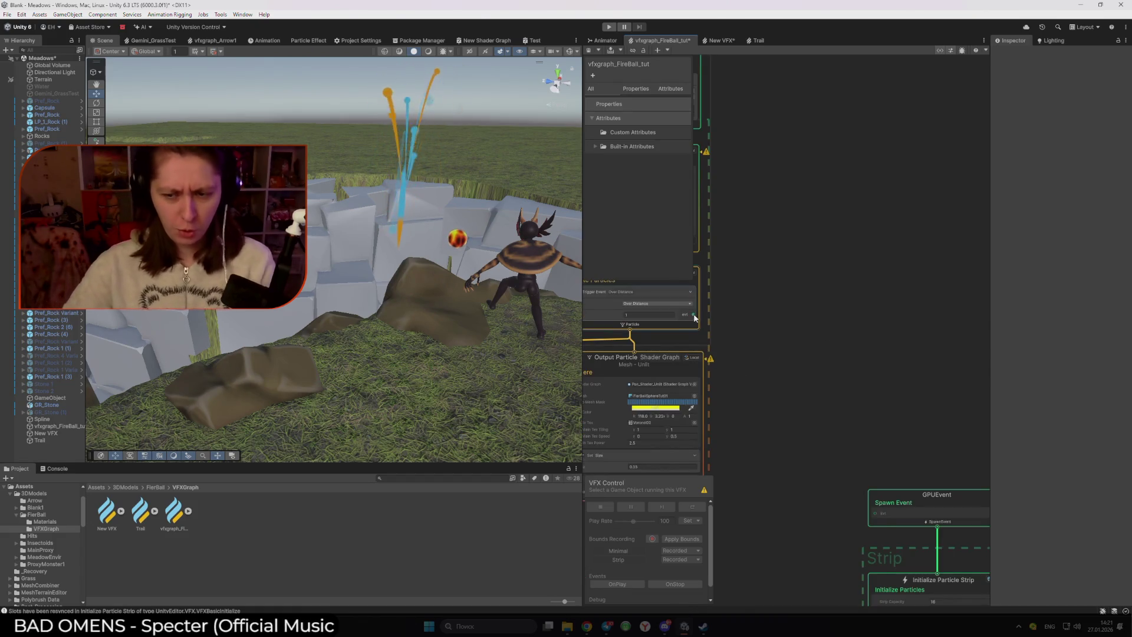
scroll(741, 336, down, 1)
scroll(761, 345, down, 2)
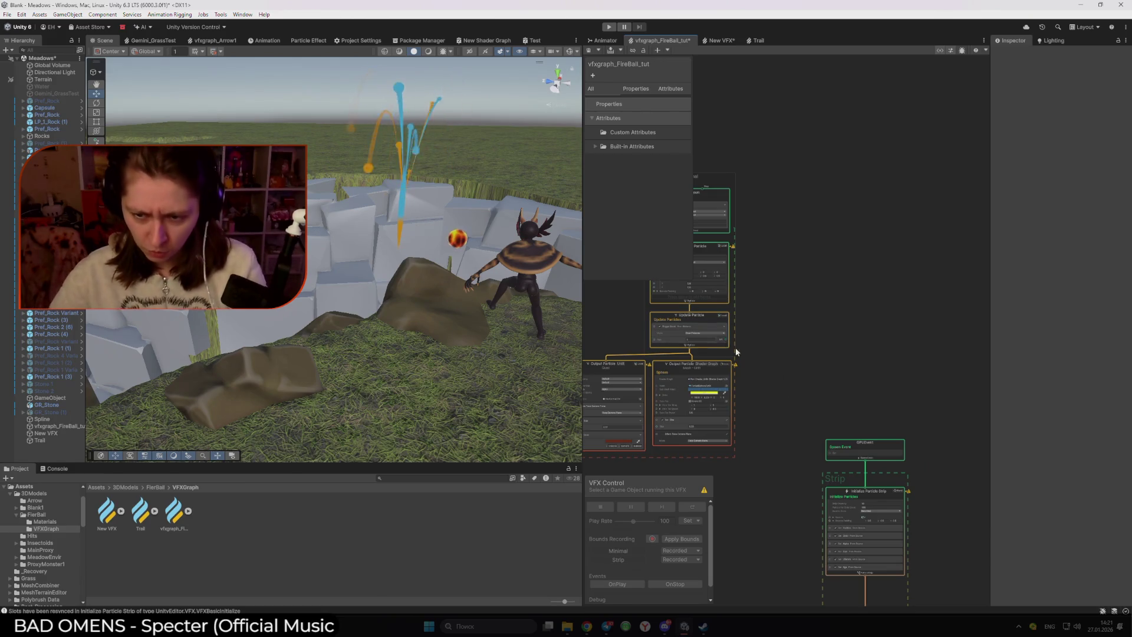
drag(730, 335, 825, 458)
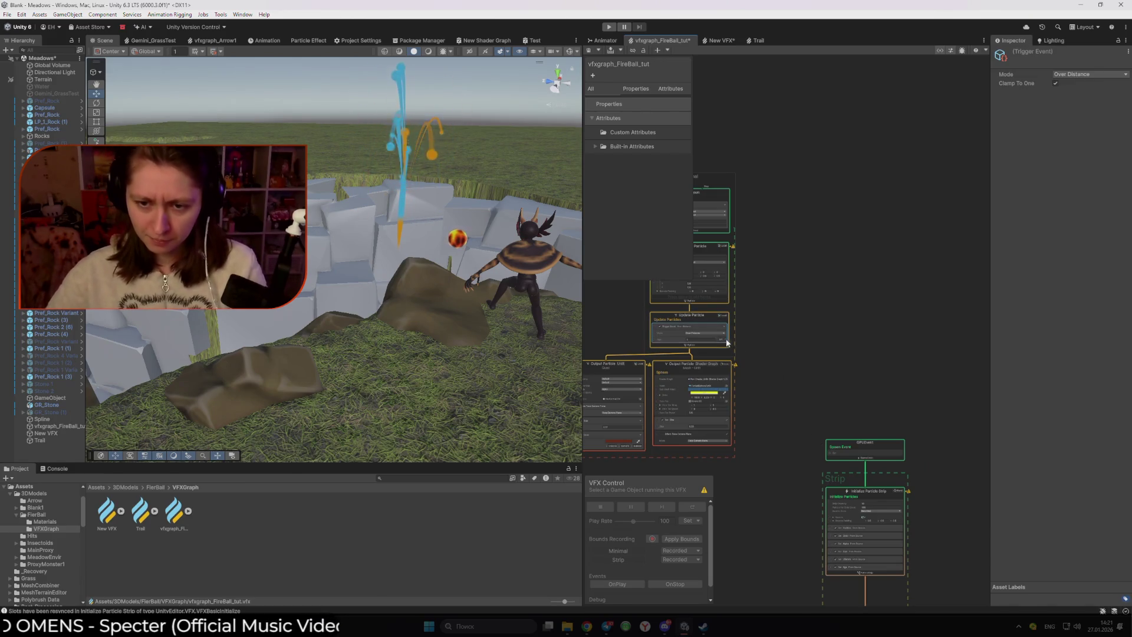
click(827, 388)
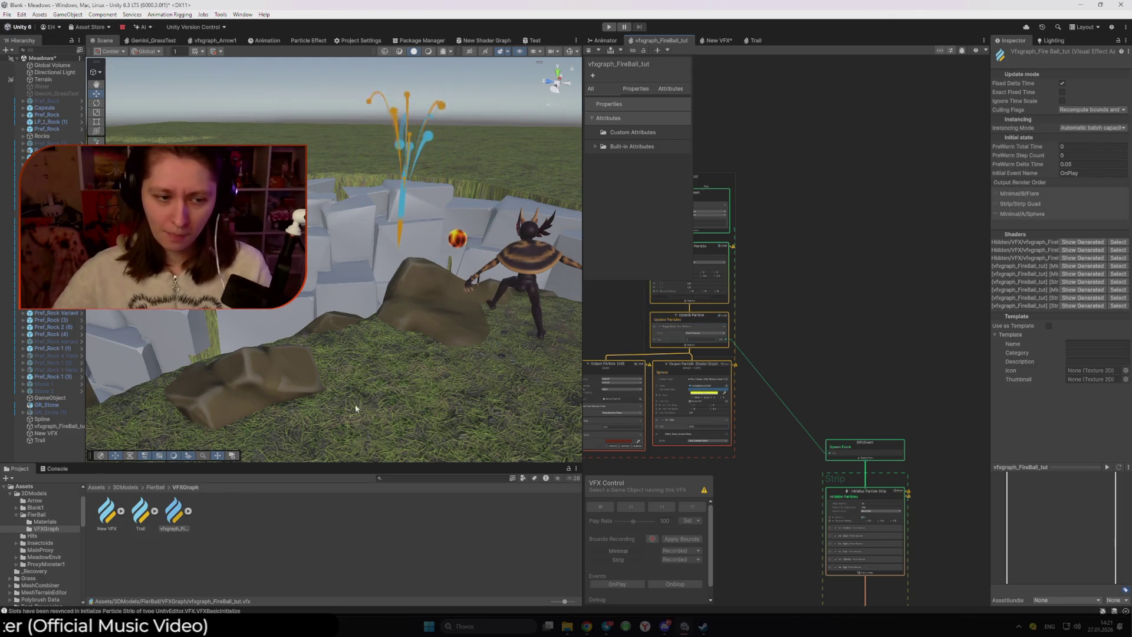
click(453, 267)
- Reposition the fireball in the Scene view
drag(444, 284, 437, 298)
mouse_move(457, 220)
mouse_down()
mouse_move(502, 220)
mouse_move(437, 223)
mouse_up()
scroll(908, 519, down, 2)
drag(910, 522, 859, 300)
scroll(848, 384, down, 2)
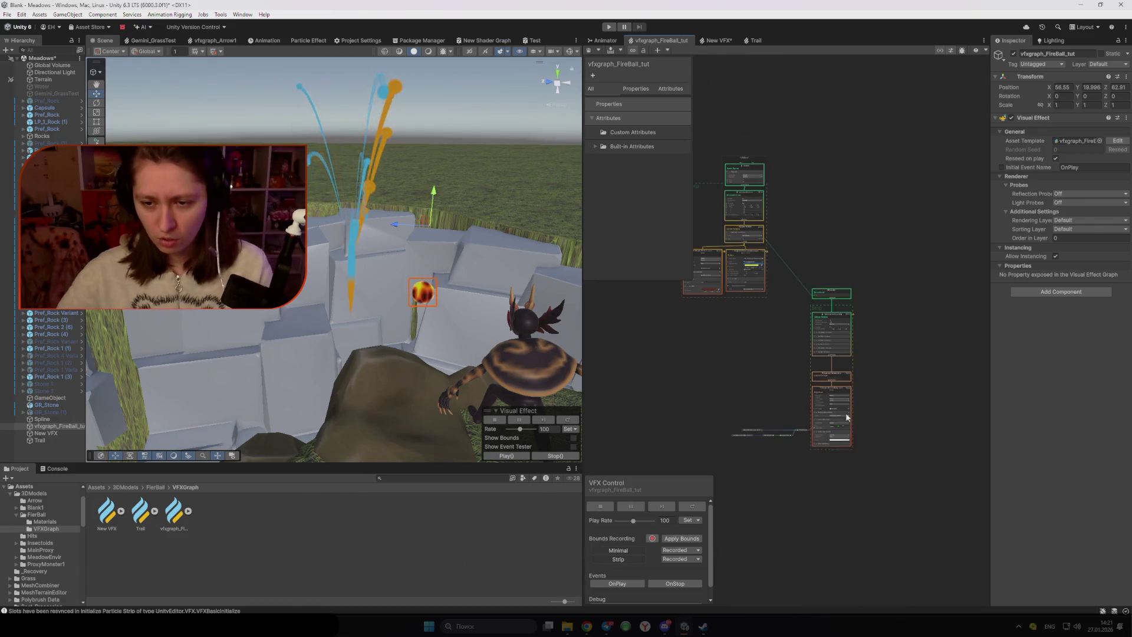
- Box-select all 18 of the Strip system's graph nodes
drag(742, 353, 802, 288)
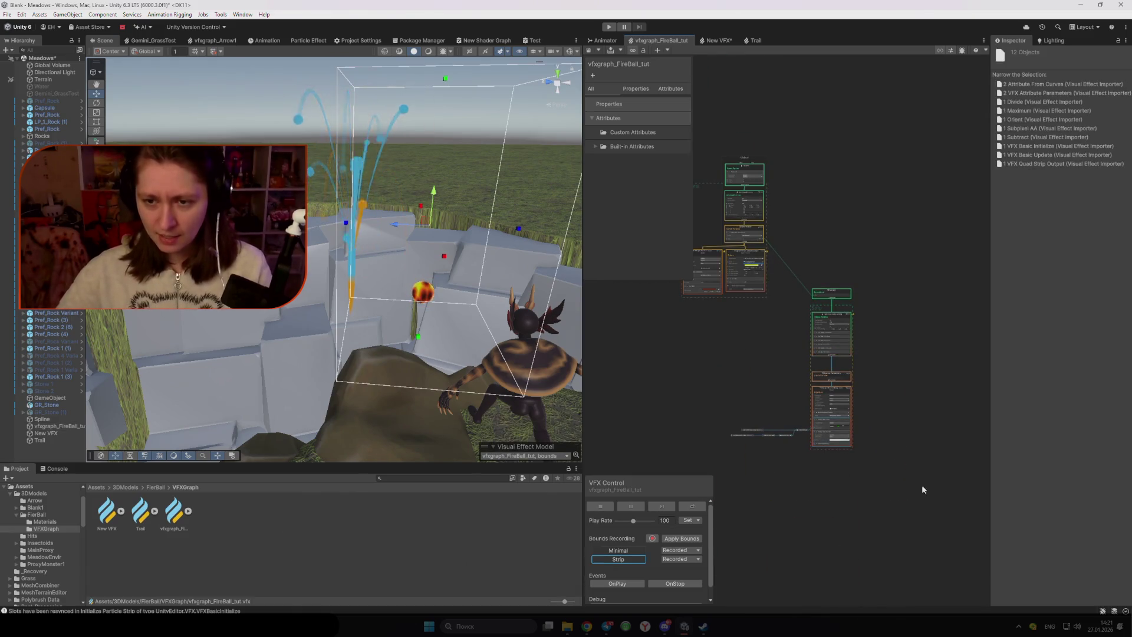
mouse_move(927, 581)
mouse_down()
mouse_move(809, 238)
mouse_move(706, 412)
mouse_up()
drag(936, 288, 803, 231)
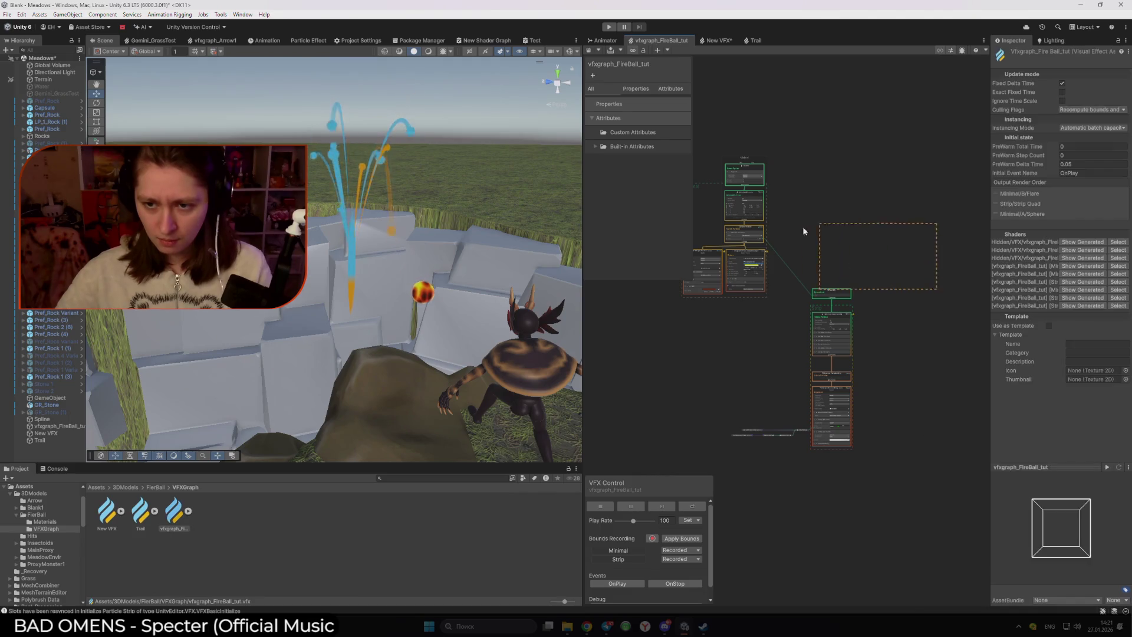
drag(936, 485, 824, 247)
drag(675, 399, 678, 401)
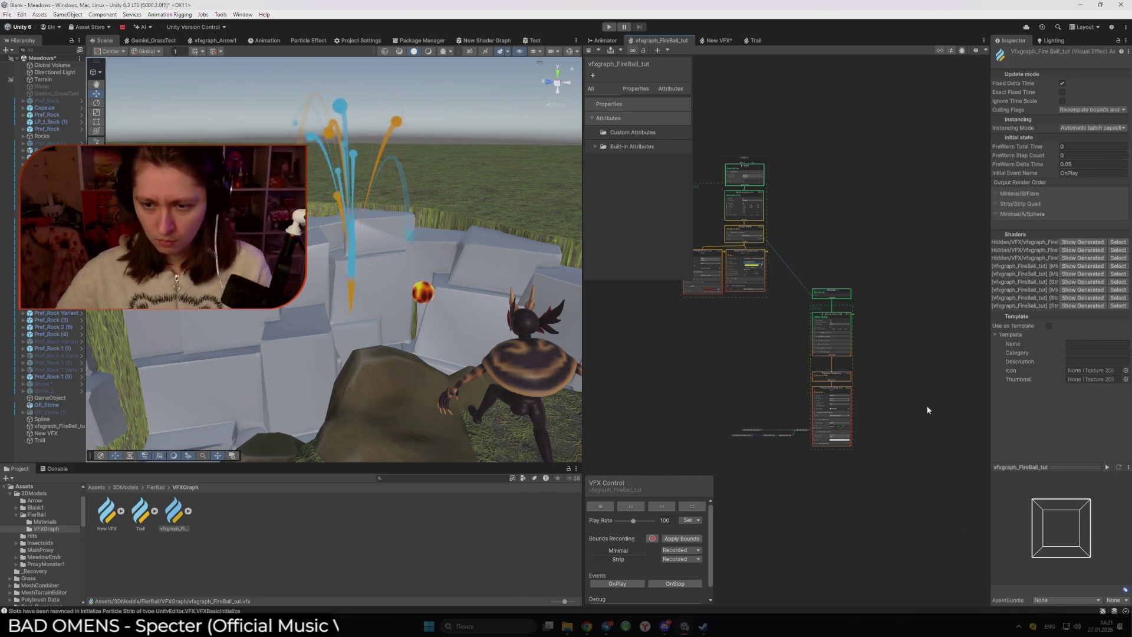
scroll(894, 379, up, 2)
drag(874, 487, 725, 247)
mouse_move(774, 199)
mouse_down()
mouse_move(638, 237)
mouse_move(826, 225)
mouse_up()
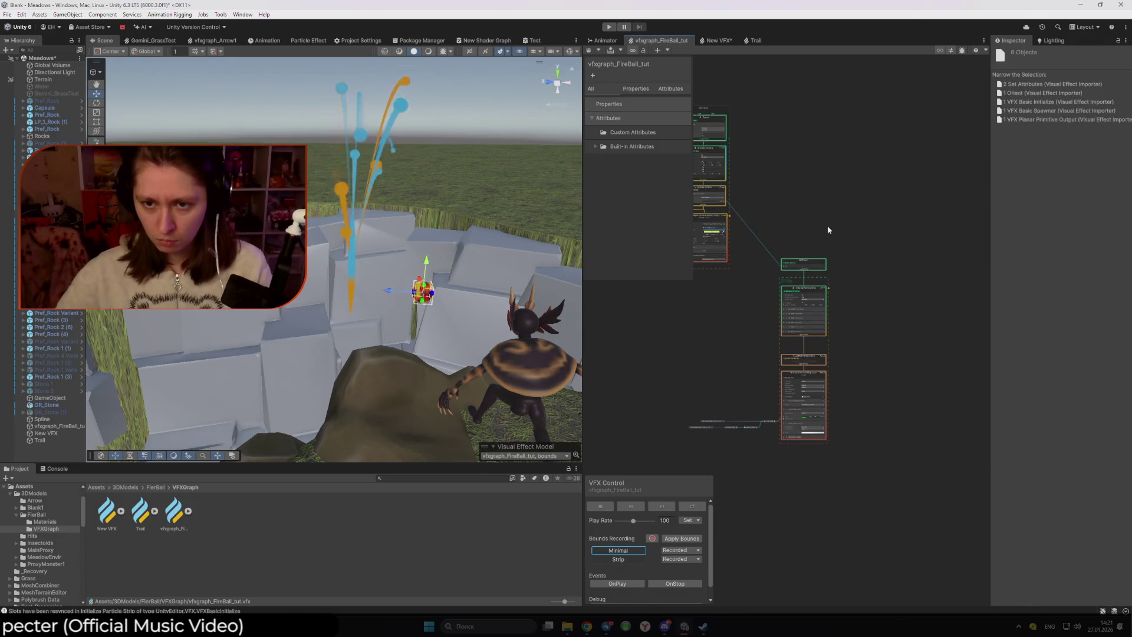
drag(878, 252, 790, 238)
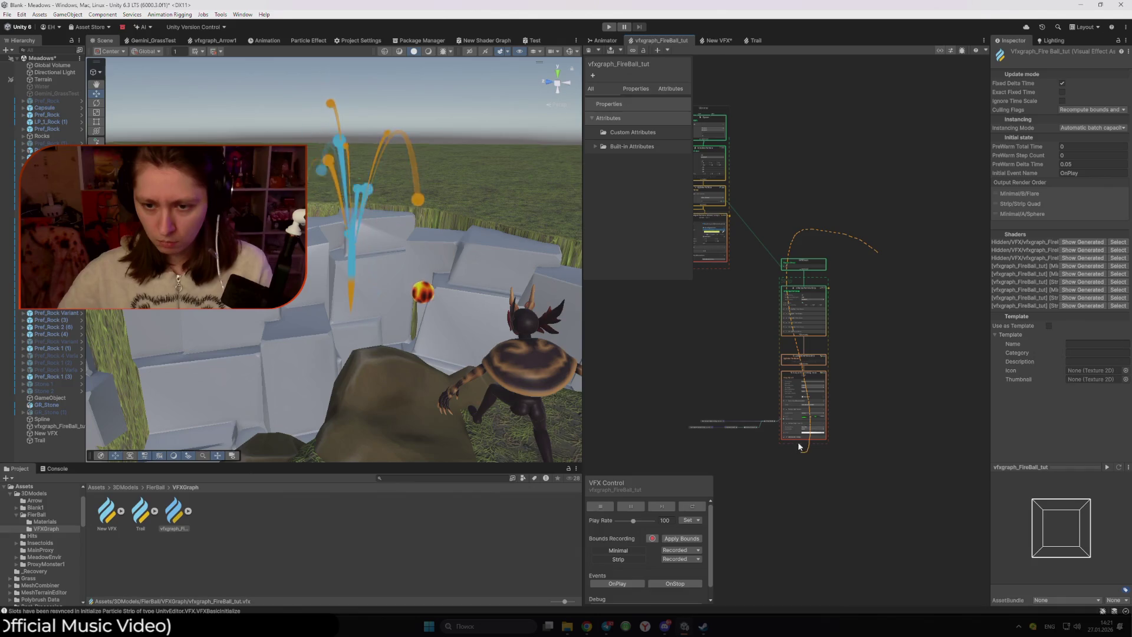
drag(906, 412, 882, 394)
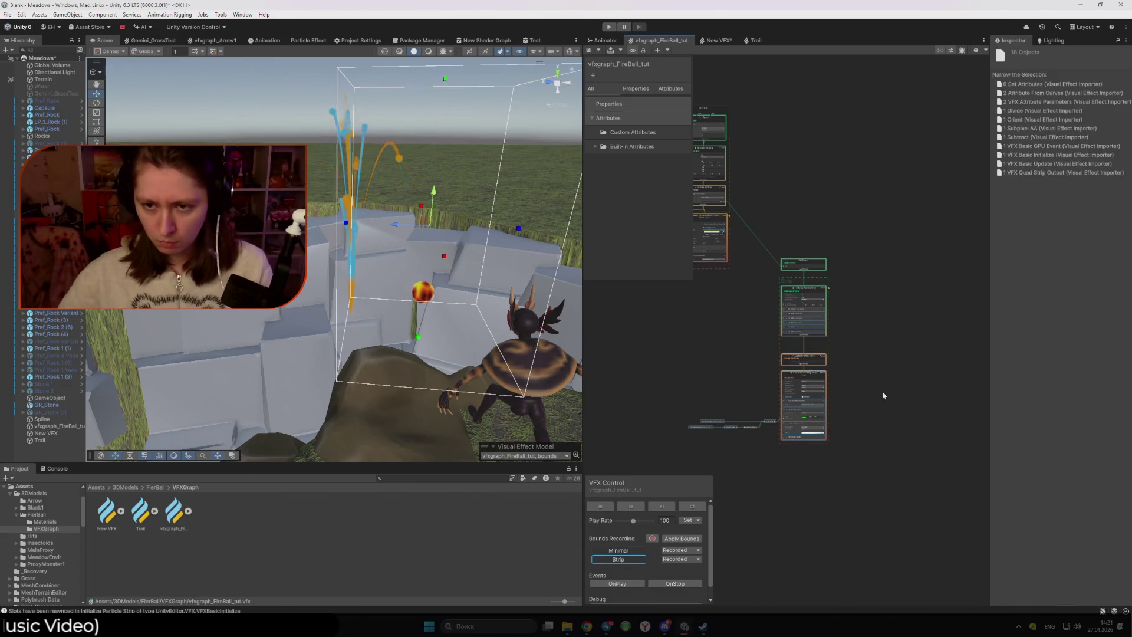
scroll(902, 351, up, 3)
scroll(845, 183, down, 5)
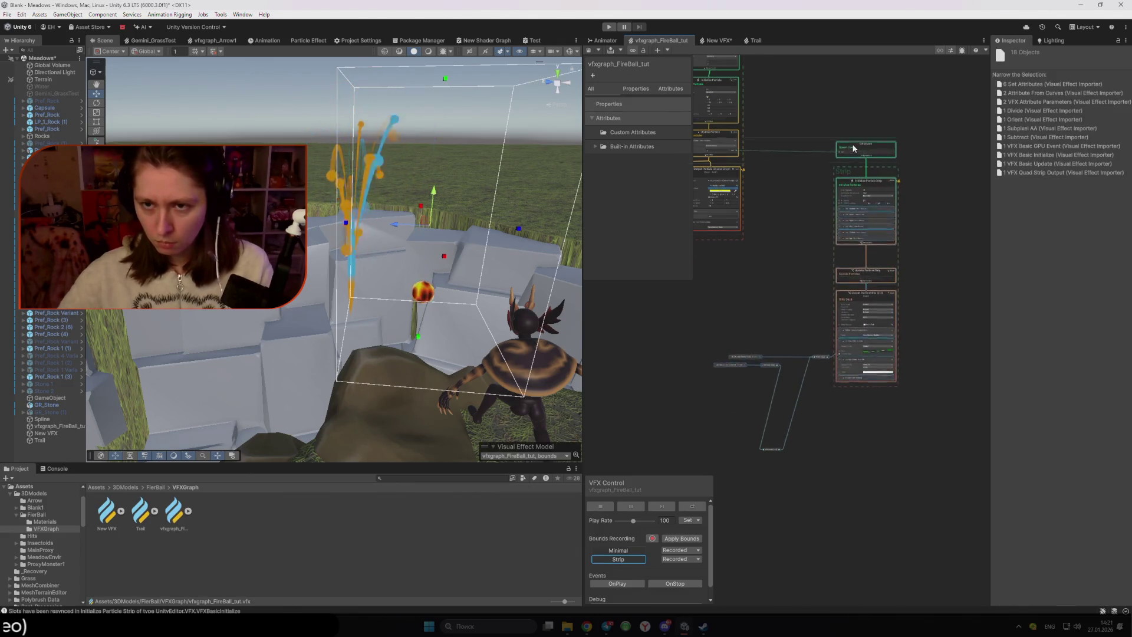
mouse_move(938, 503)
mouse_down()
mouse_move(716, 374)
mouse_move(920, 397)
mouse_move(834, 298)
mouse_move(879, 353)
mouse_move(903, 331)
mouse_up()
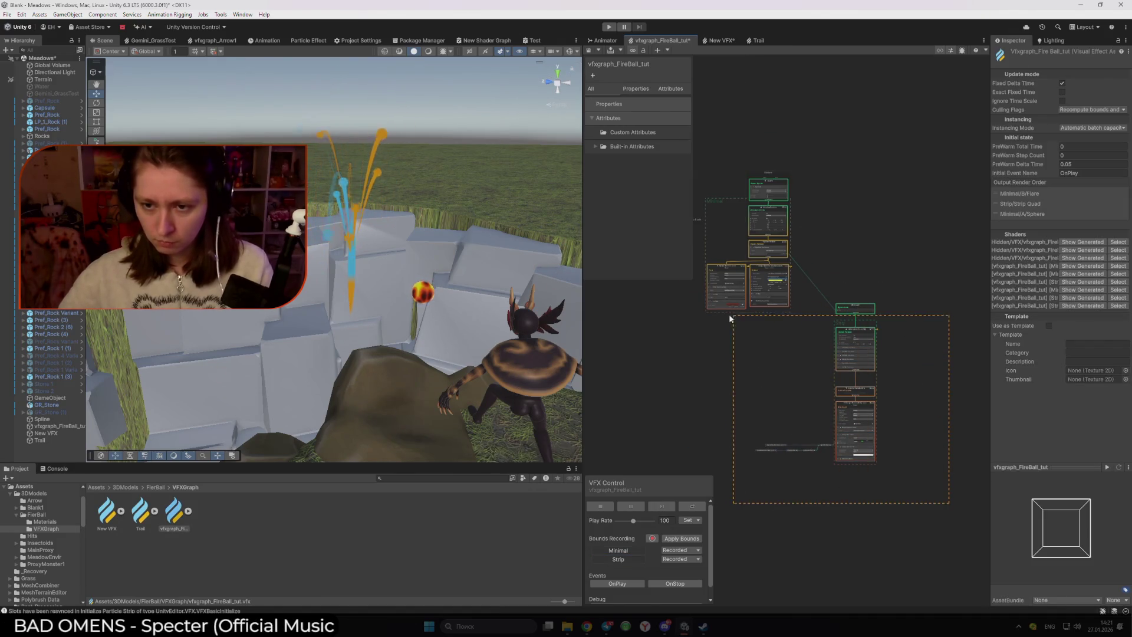
mouse_move(729, 319)
mouse_down()
mouse_move(713, 322)
mouse_move(806, 331)
mouse_up()
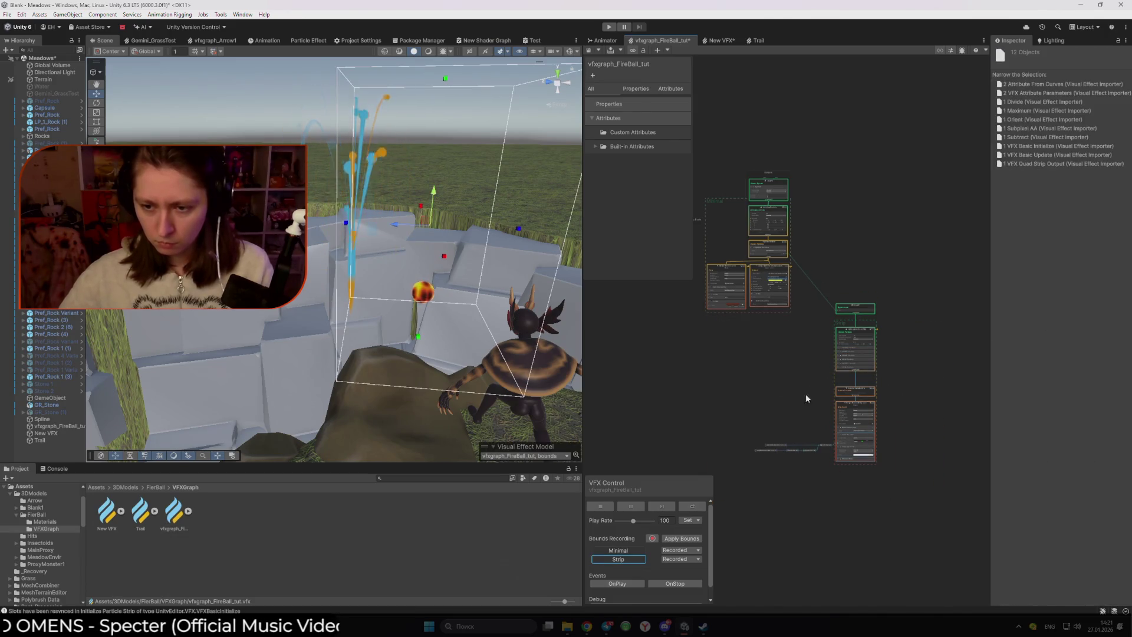
- Place the GPU Event node directly above the Strip column
mouse_move(840, 310)
mouse_down()
mouse_move(846, 299)
mouse_move(840, 309)
mouse_up()
mouse_move(942, 330)
mouse_down()
mouse_move(942, 508)
mouse_move(824, 508)
mouse_up()
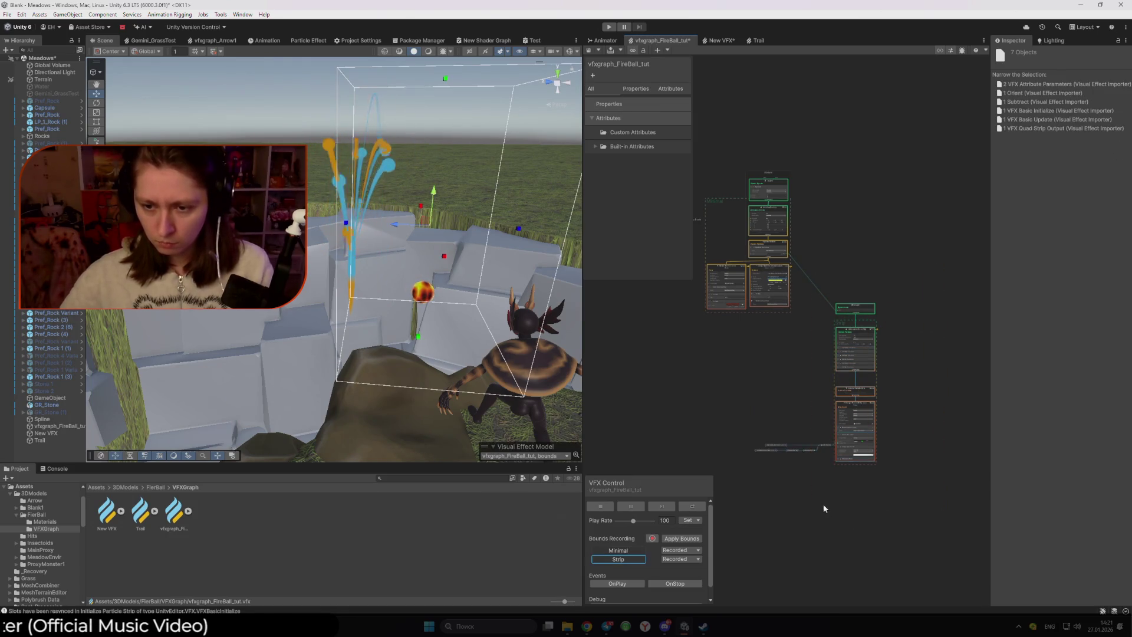
scroll(862, 372, up, 3)
click(836, 249)
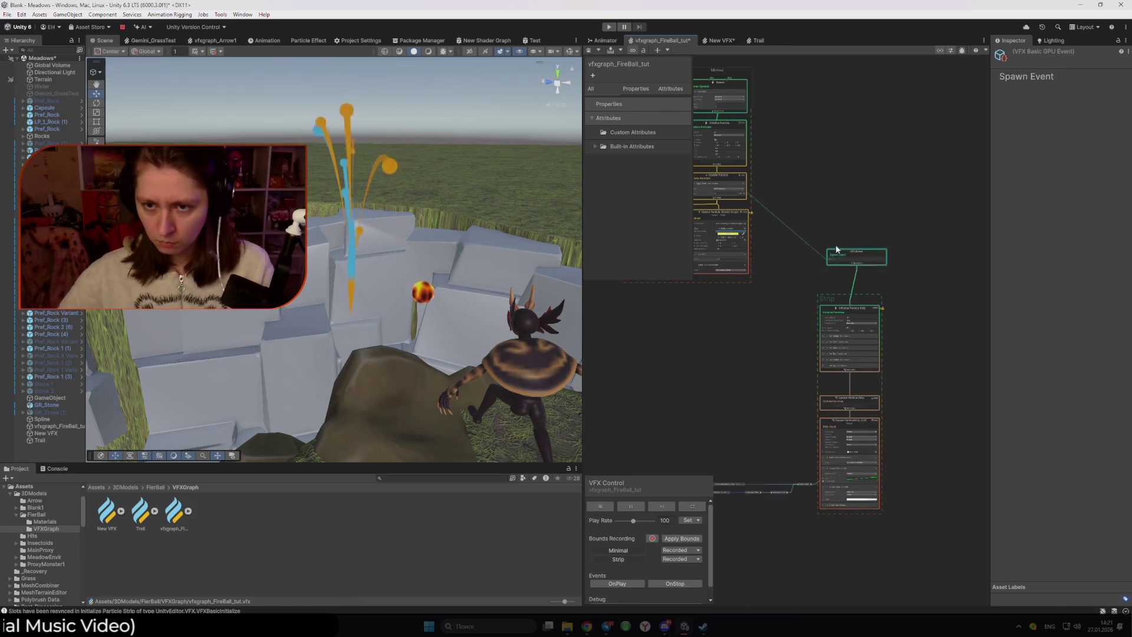
drag(836, 249, 842, 224)
key(ctrl+z)
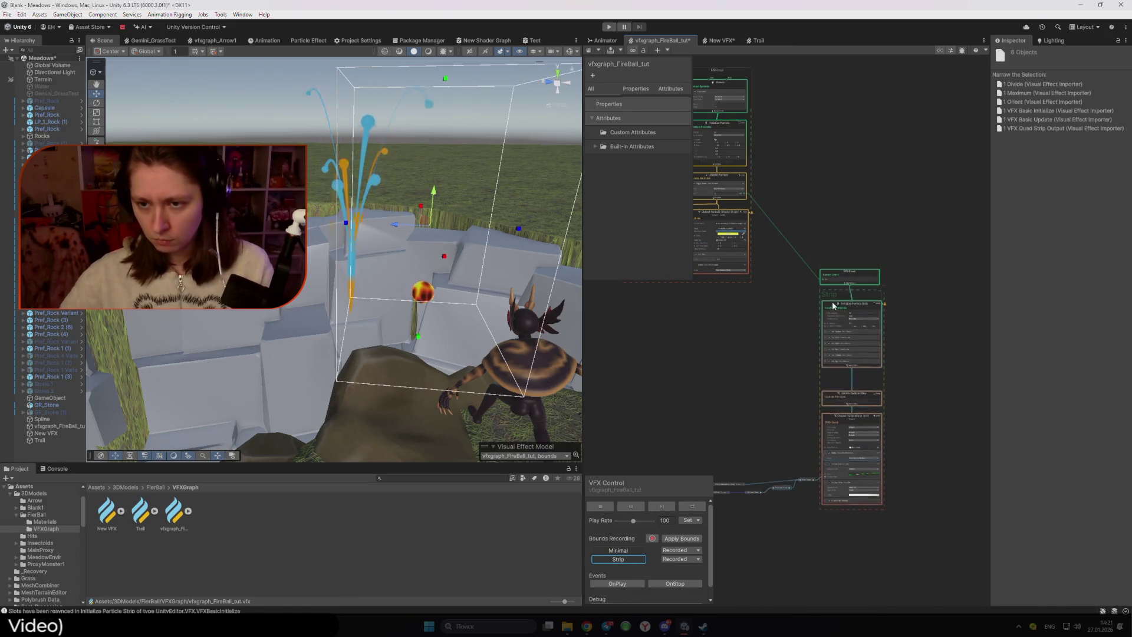
- Box-select the whole trail strip system and the loose operator nodes beneath it
scroll(904, 502, down, 1)
click(925, 438)
mouse_move(924, 439)
mouse_down()
mouse_move(826, 275)
mouse_move(857, 225)
mouse_up()
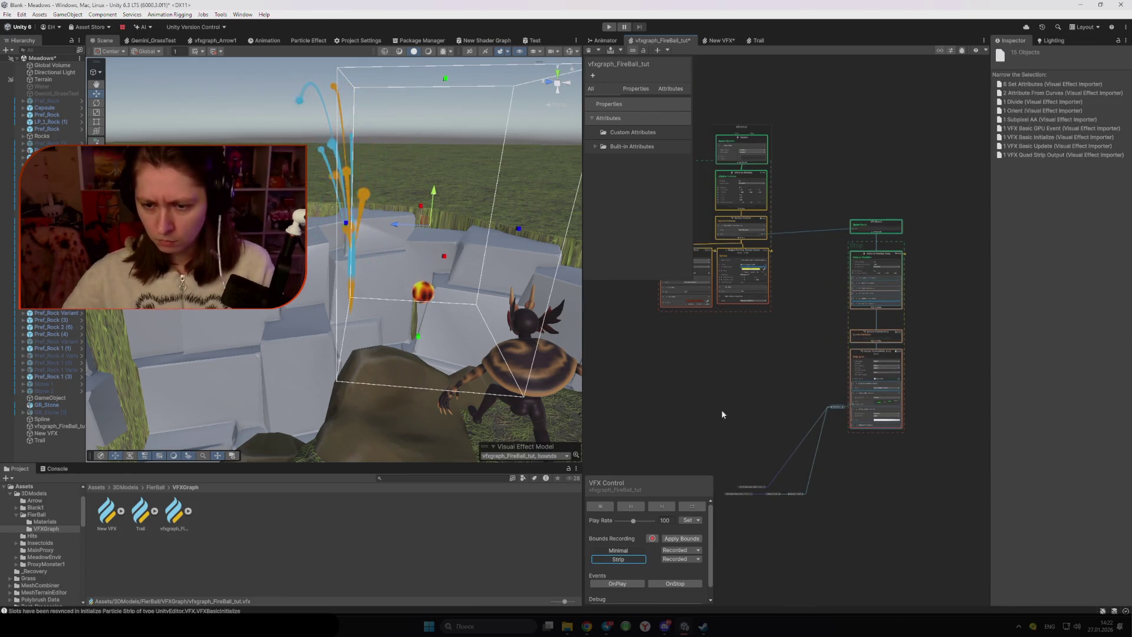
drag(710, 394, 794, 513)
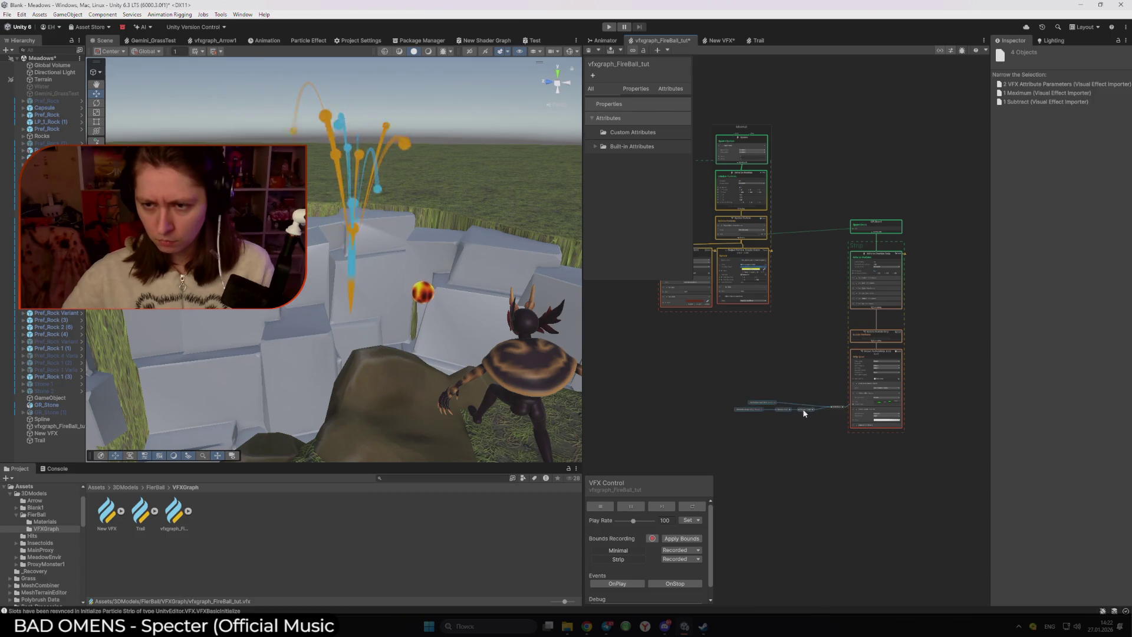
- Read the strip capacity warning and set Initialize Particle Strip's Strip Capacity to 32
click(876, 254)
scroll(879, 261, up, 3)
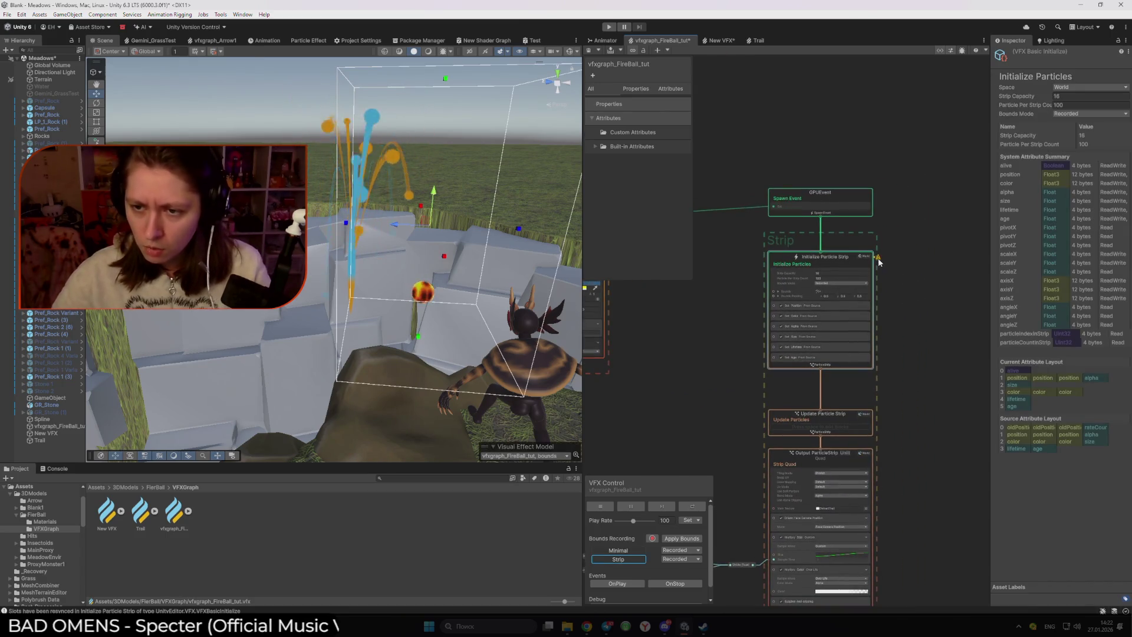
mouse_move(879, 261)
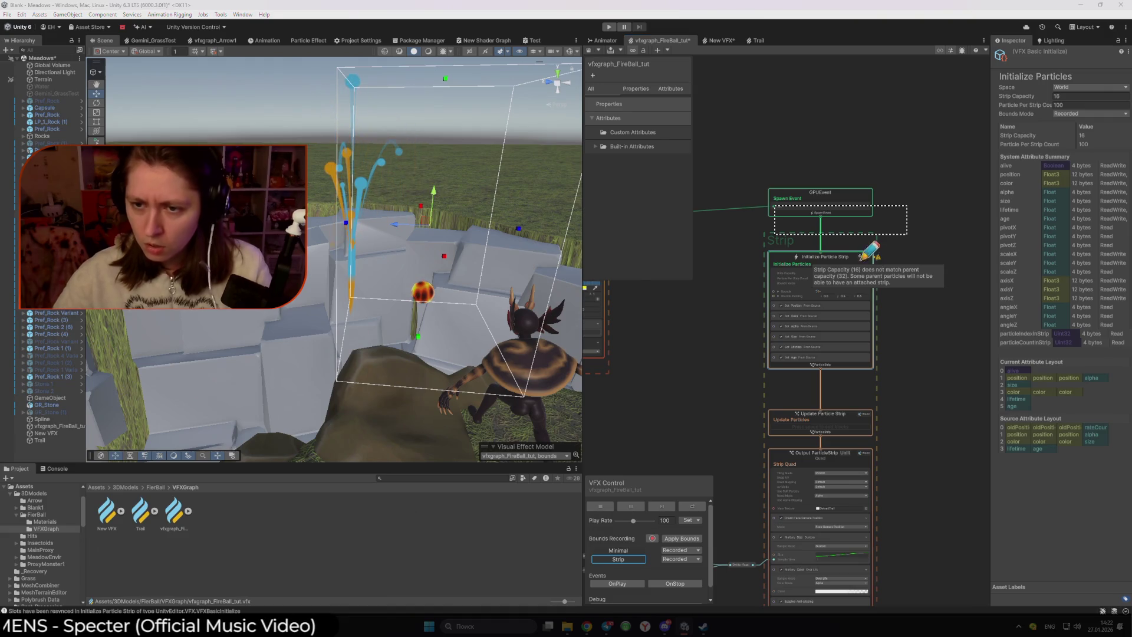
drag(811, 266, 942, 286)
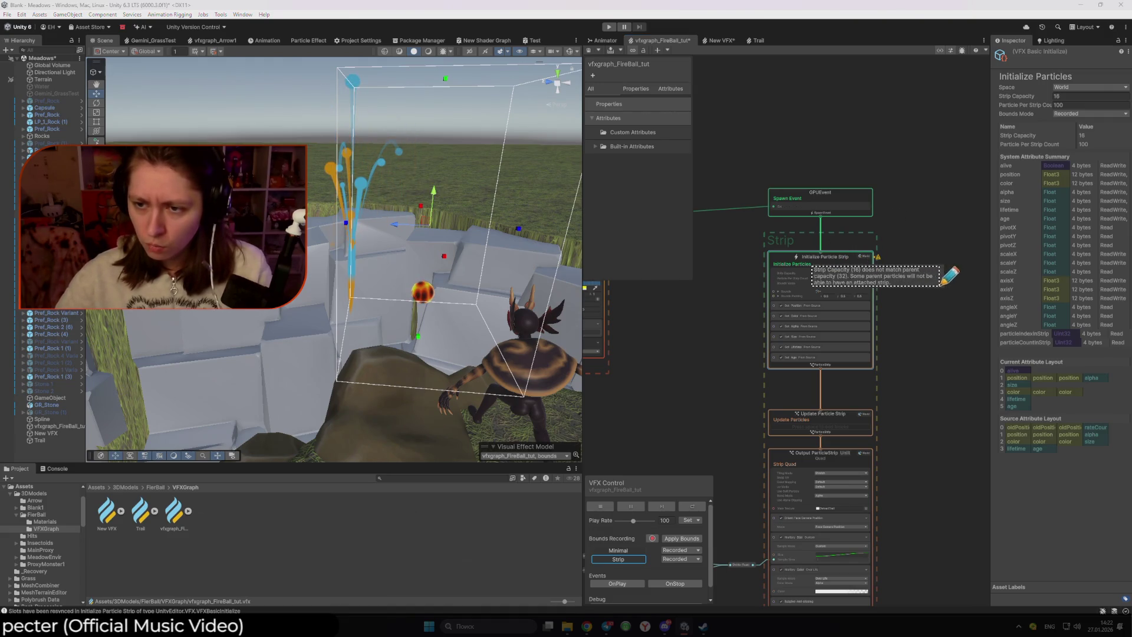
click(982, 347)
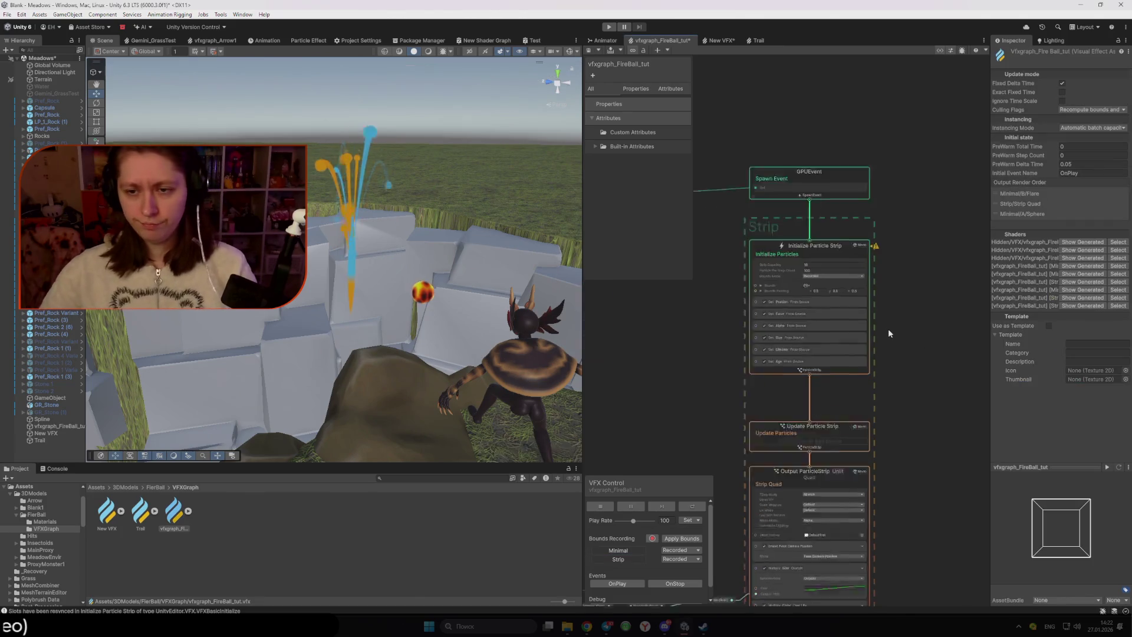
scroll(888, 328, up, 3)
scroll(949, 313, down, 2)
mouse_move(684, 285)
mouse_down()
mouse_move(886, 401)
mouse_move(974, 417)
mouse_up()
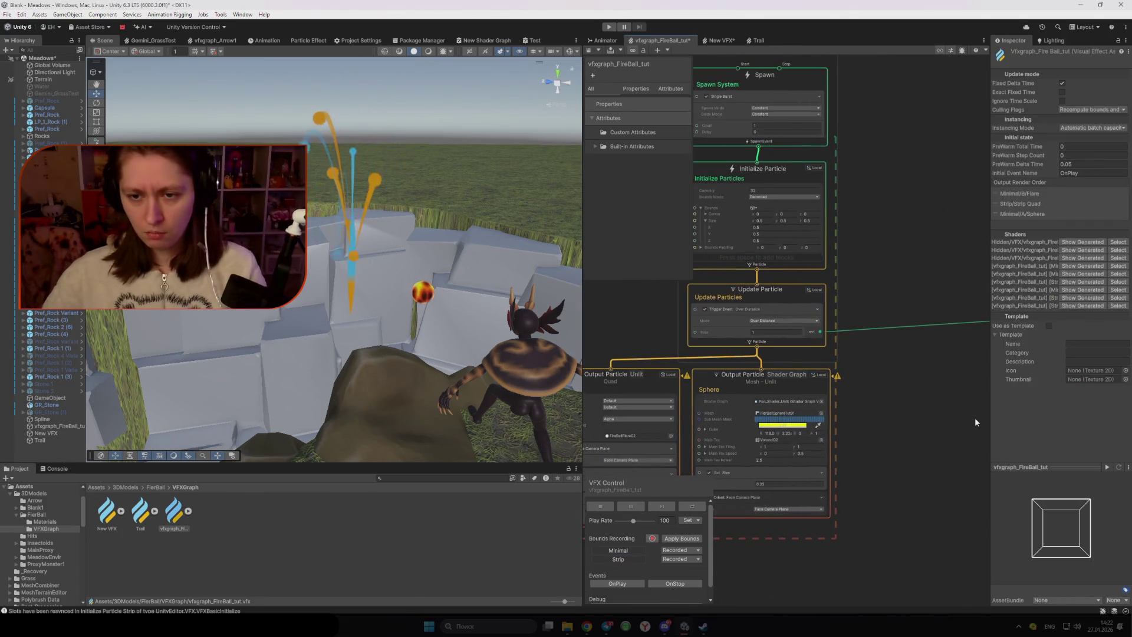
click(877, 348)
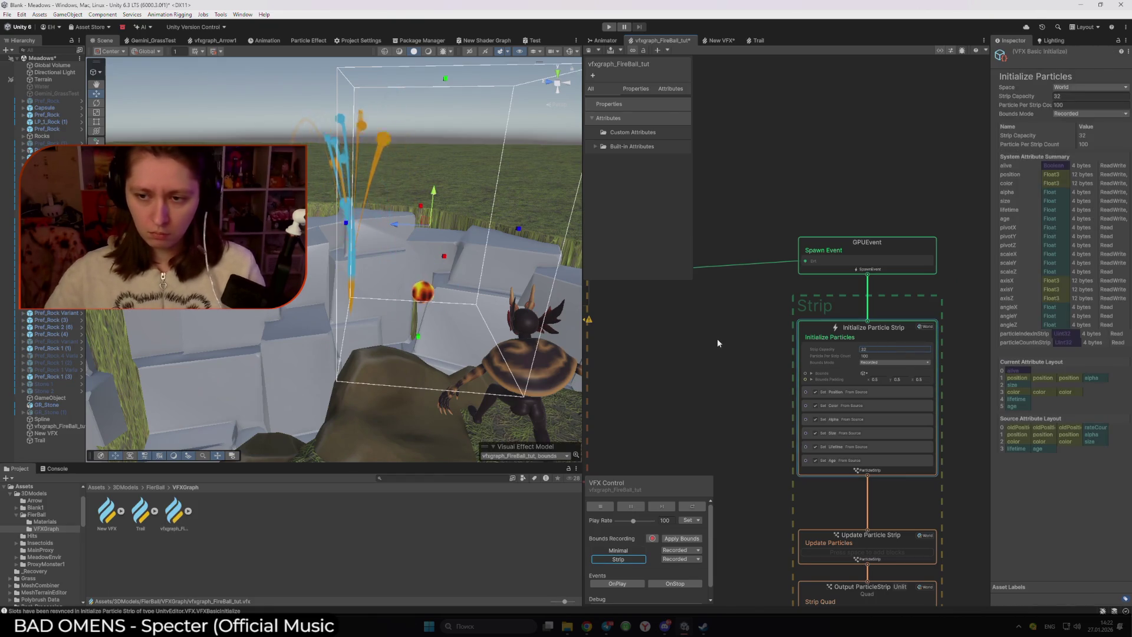
click(750, 350)
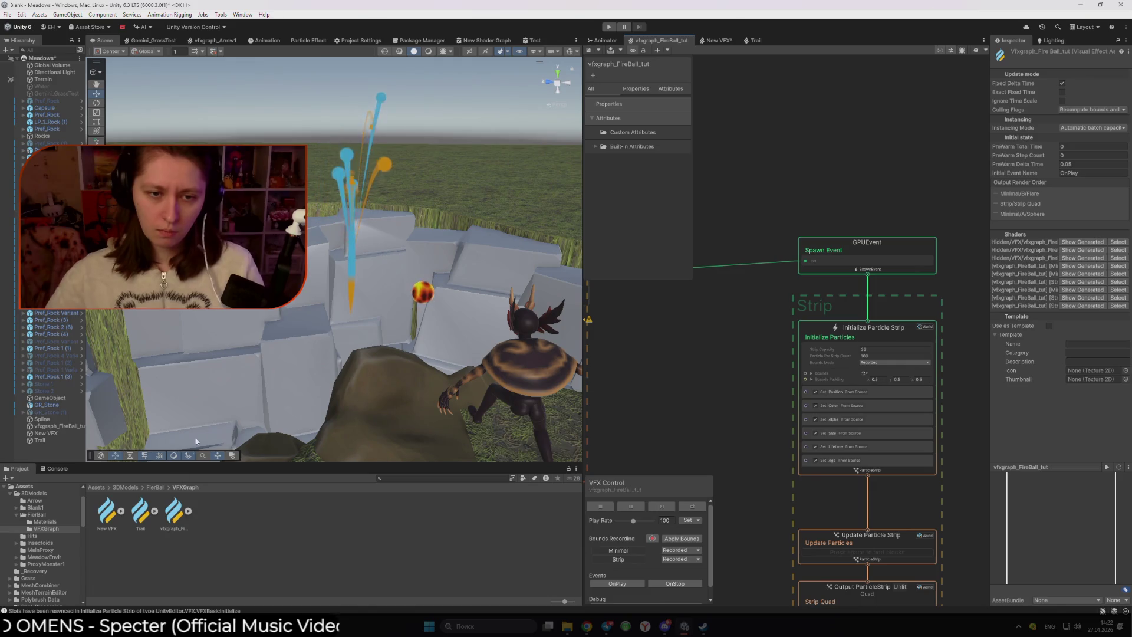
- Select the fireball object in the Hierarchy and drag it across the scene to preview the trail
click(40, 440)
click(48, 426)
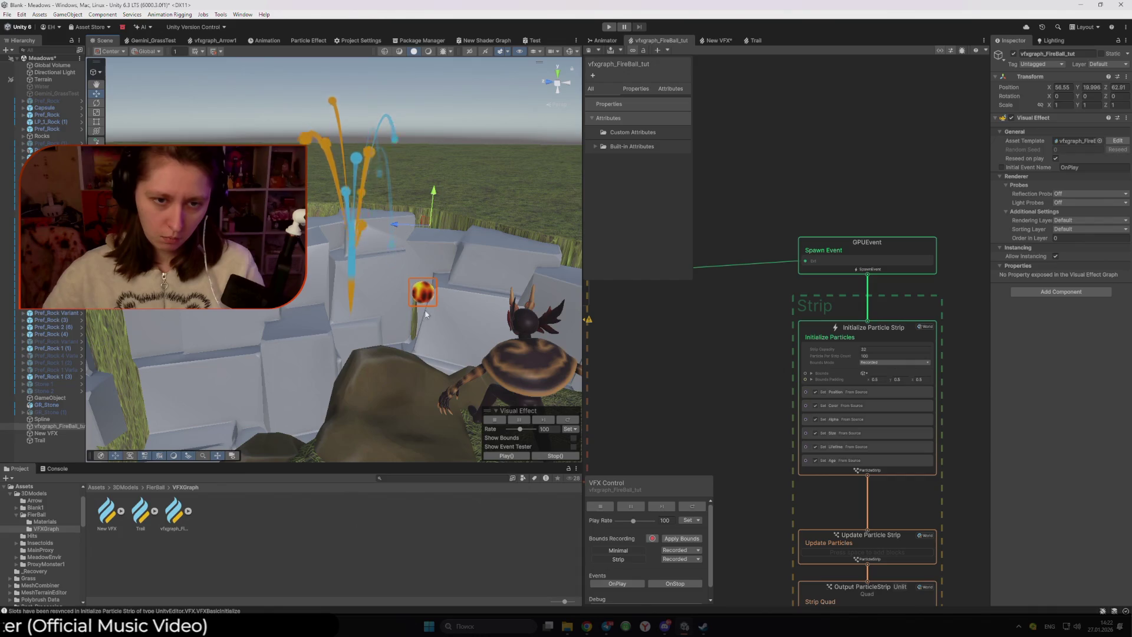
mouse_move(419, 228)
mouse_down()
mouse_move(460, 239)
mouse_move(501, 211)
mouse_move(312, 229)
mouse_up()
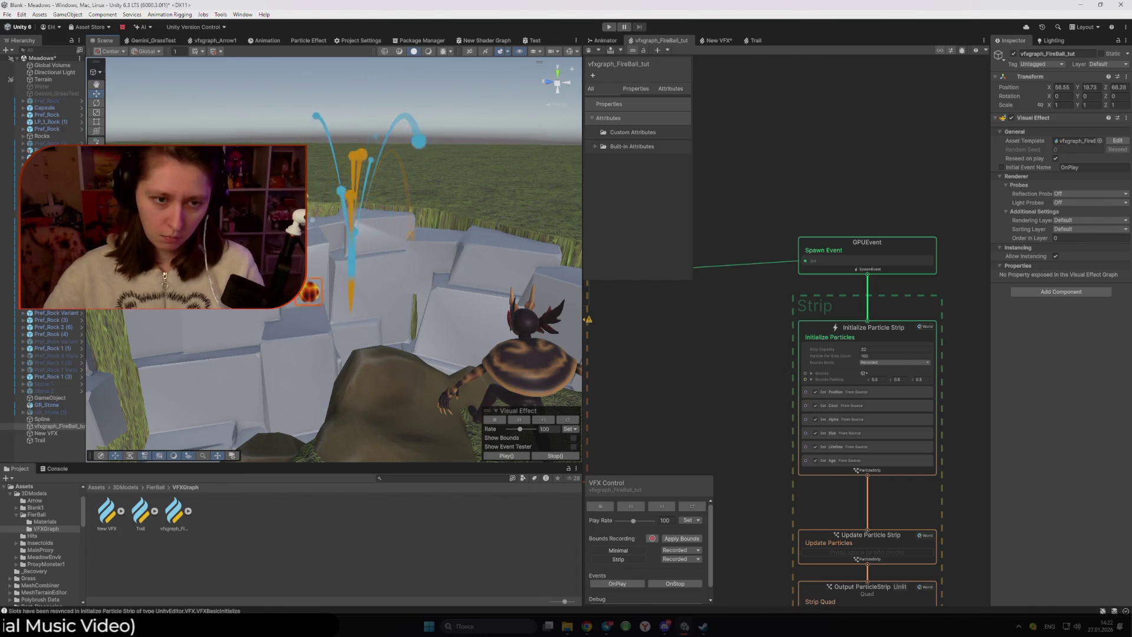
scroll(773, 351, down, 5)
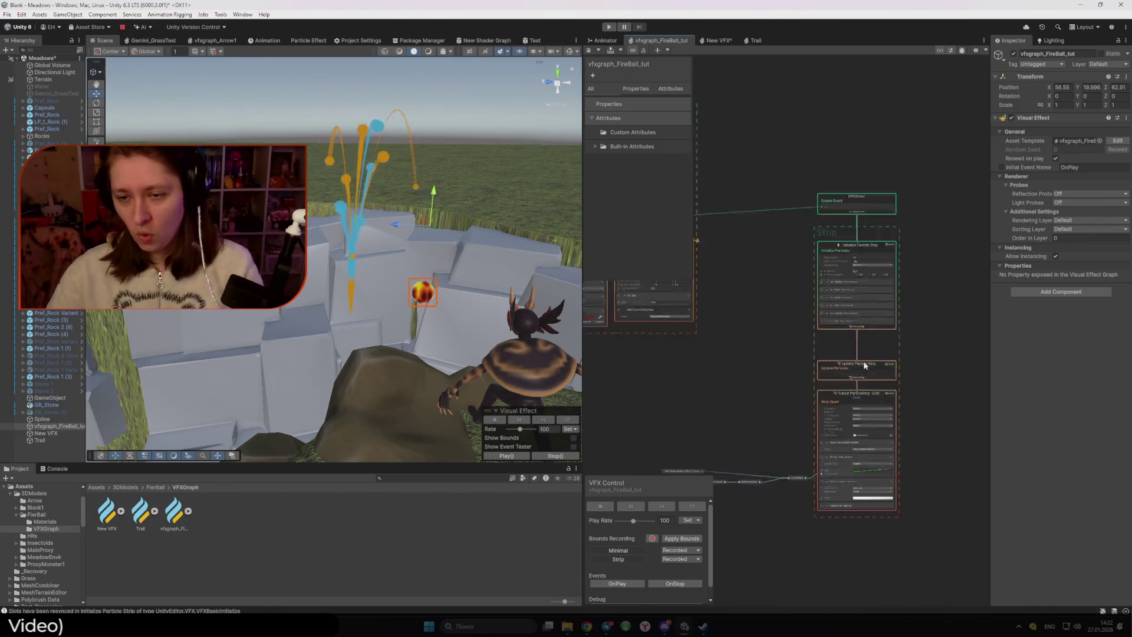
- Delete the leftover loose operator nodes left of the strip output
drag(630, 302, 619, 294)
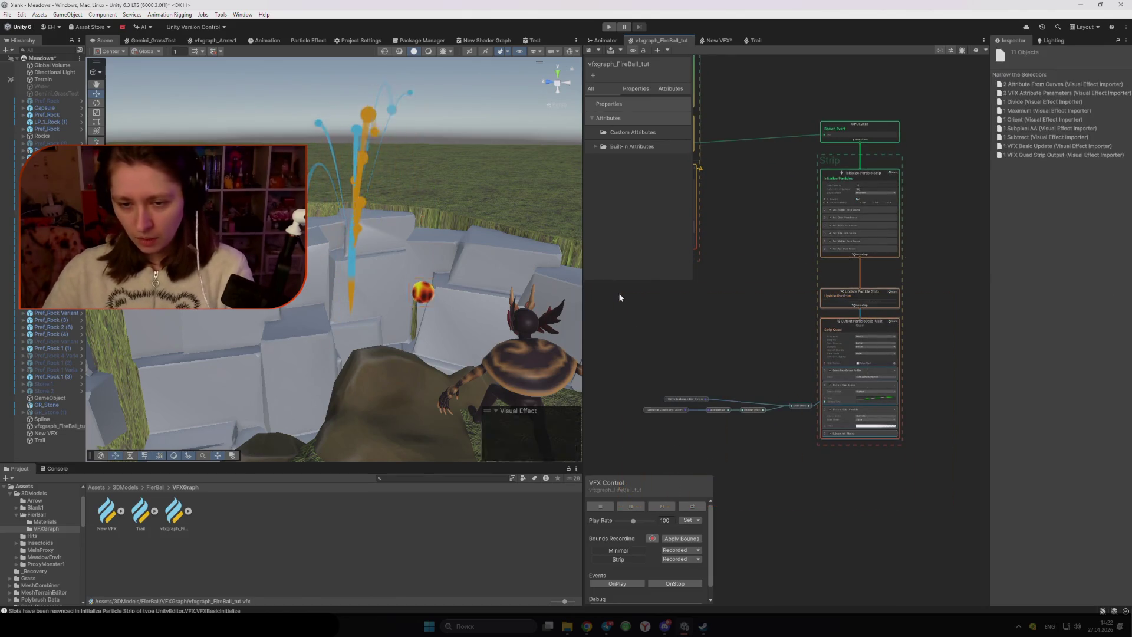
mouse_move(603, 348)
mouse_down()
mouse_move(712, 428)
mouse_move(801, 444)
mouse_up()
key(Delete)
- Delete the Subpixel AA, Multiply Color over Life, Orient and size blocks from the strip output
click(847, 432)
key(Delete)
click(841, 413)
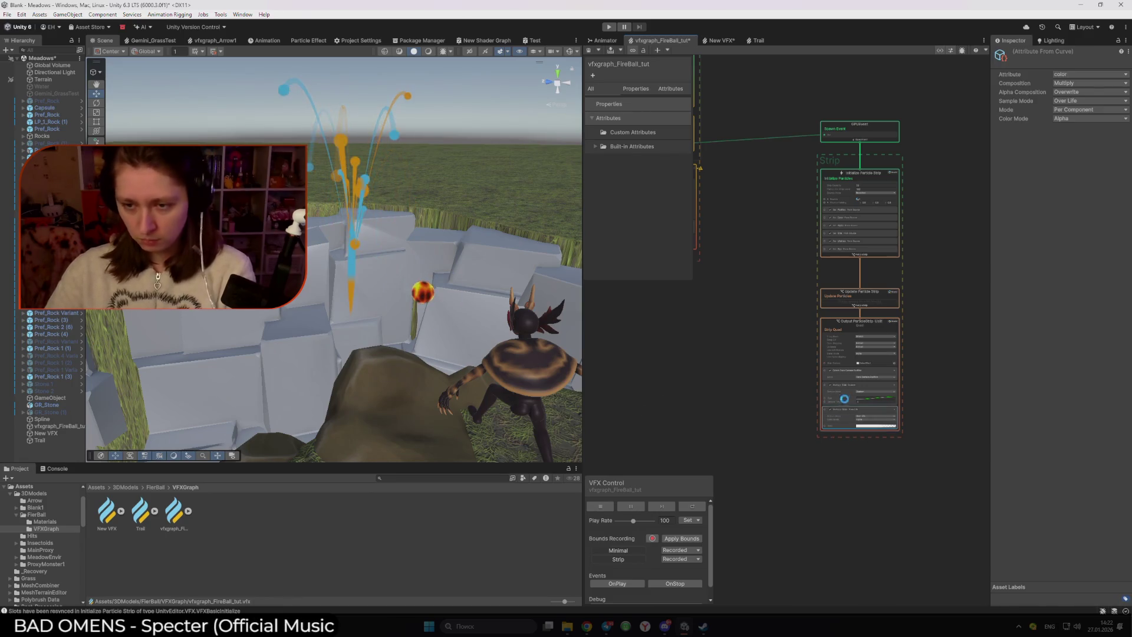
key(Delete)
click(844, 386)
key(Delete)
click(845, 369)
key(Delete)
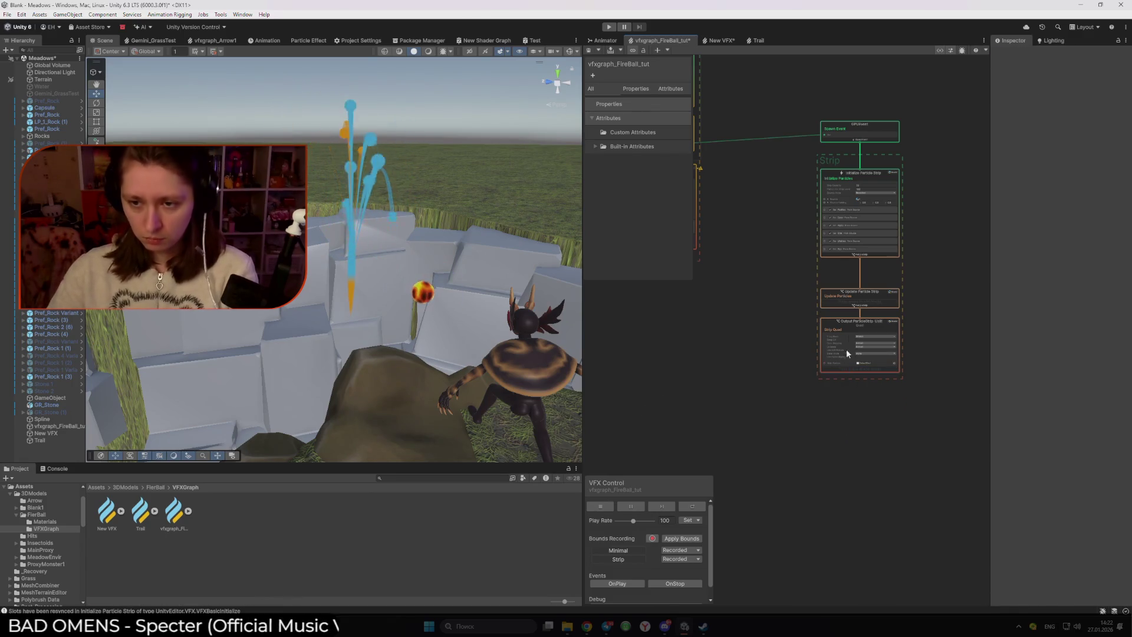
scroll(798, 303, up, 3)
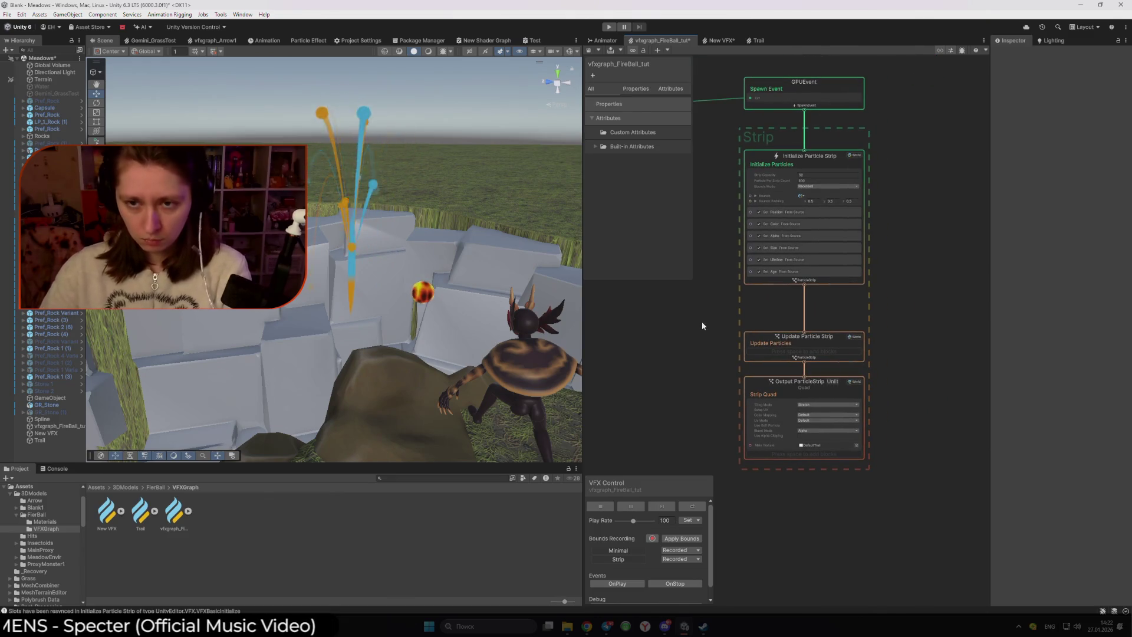
drag(703, 318, 815, 351)
scroll(814, 348, down, 3)
scroll(843, 315, up, 5)
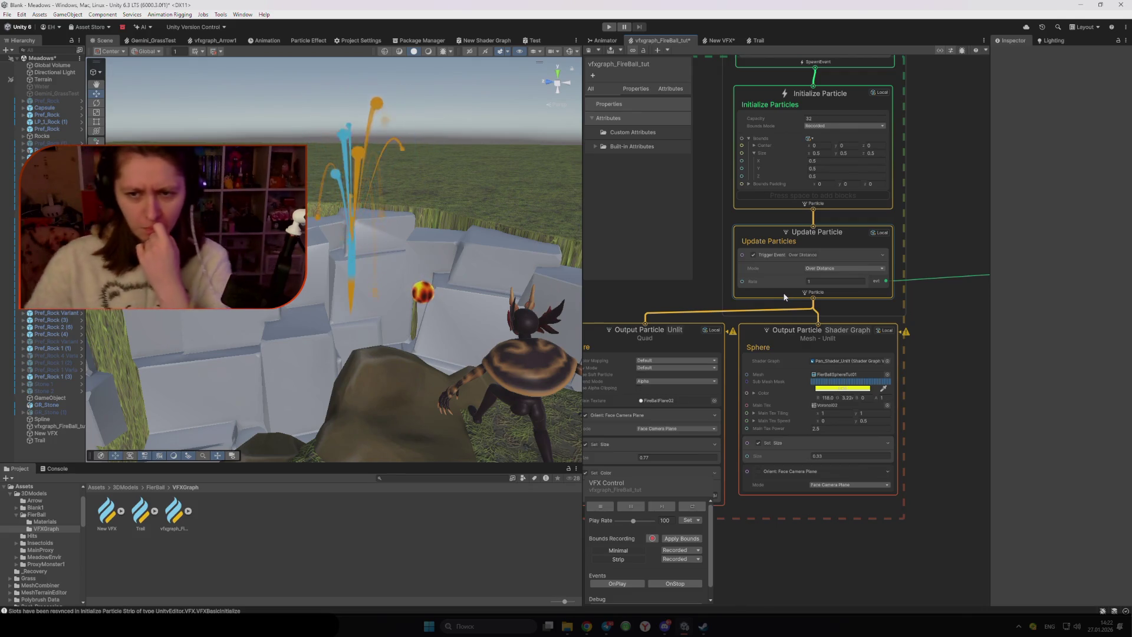
- Switch the Update Particle Trigger Event from Over Distance to Always with Count 1, then reselect the fireball
click(798, 281)
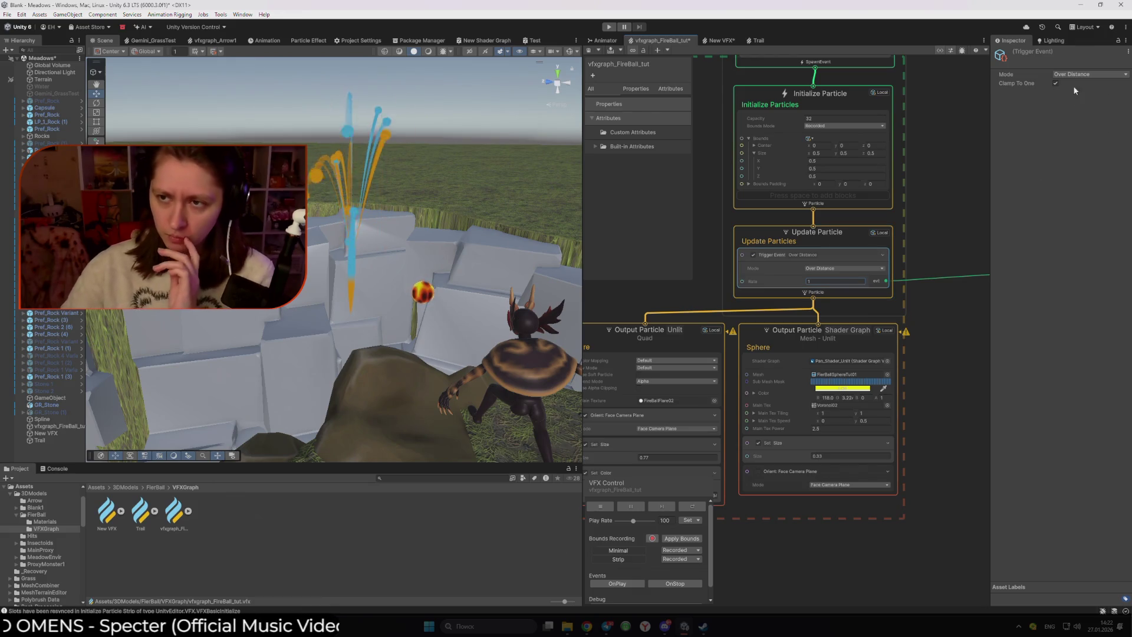
click(1054, 85)
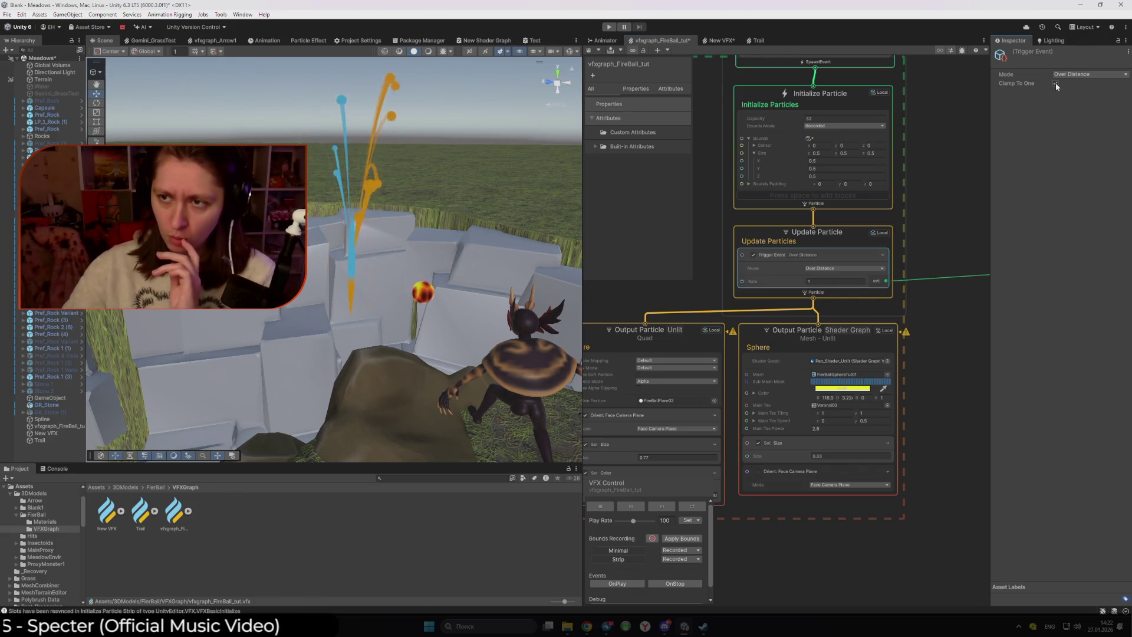
click(1067, 75)
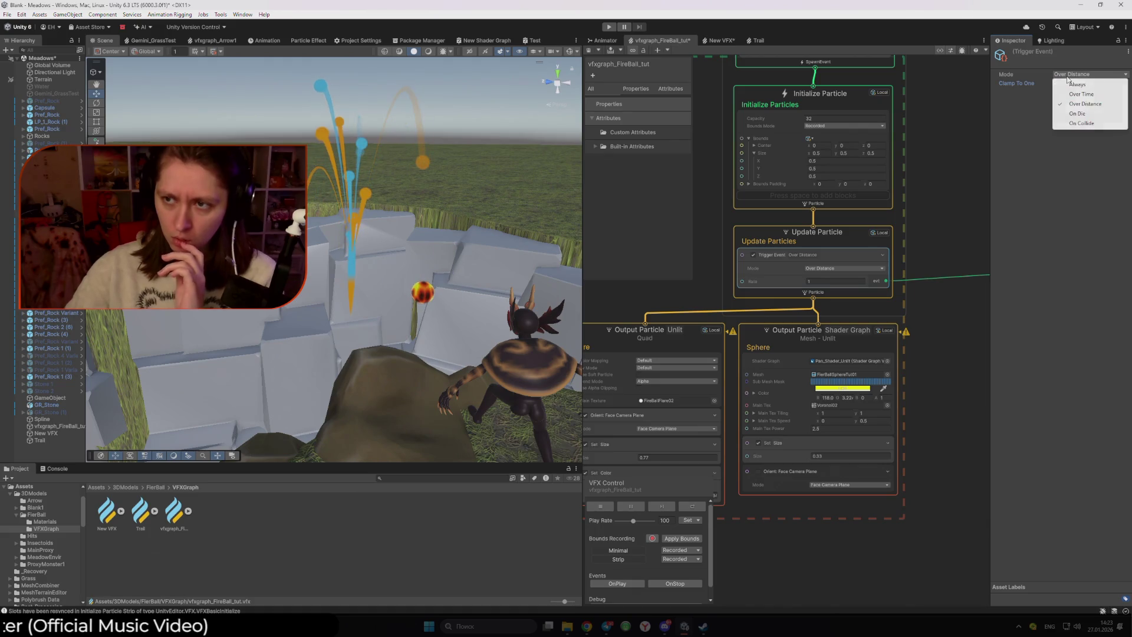
click(1077, 85)
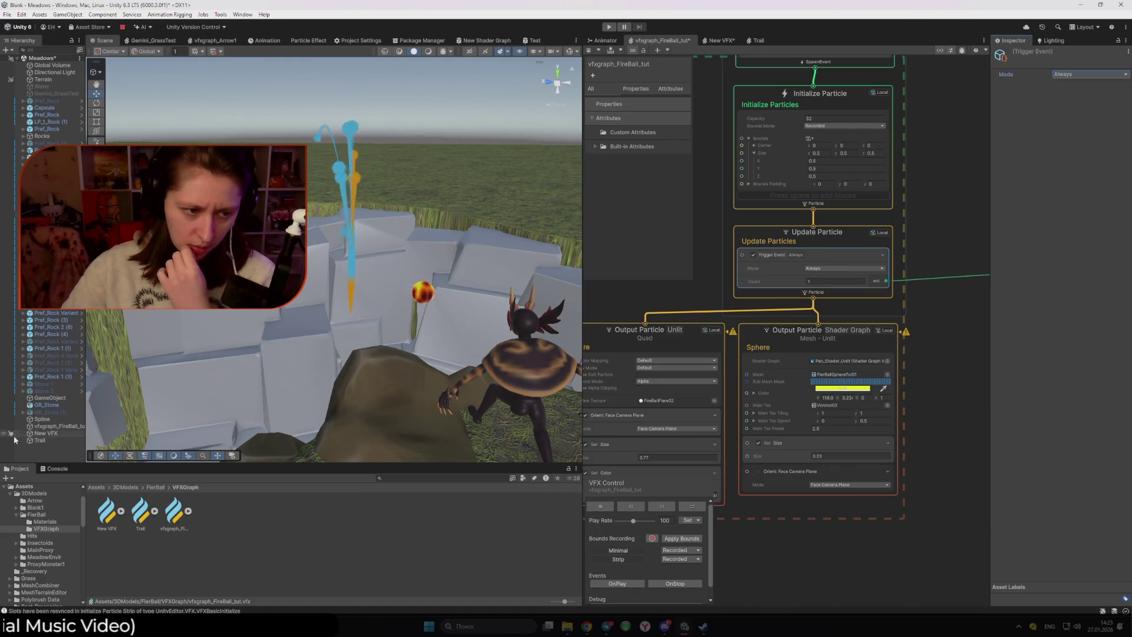
click(54, 420)
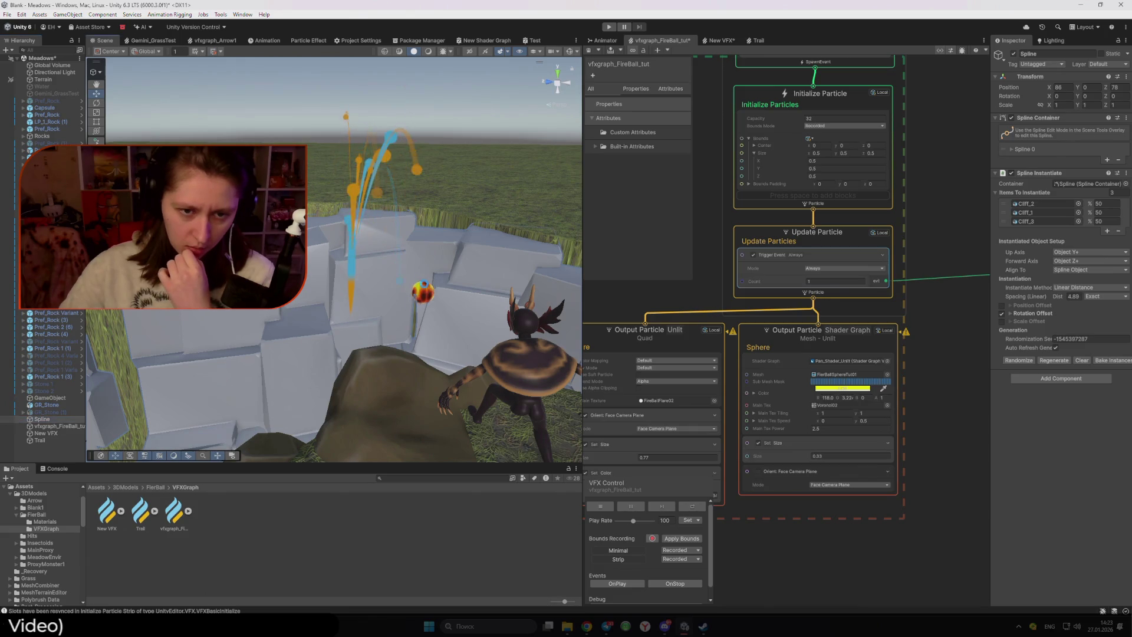
click(433, 284)
- Drag the fireball across the scene and inspect the Sphere shader graph output
drag(532, 224, 439, 225)
scroll(939, 360, down, 2)
scroll(939, 359, down, 2)
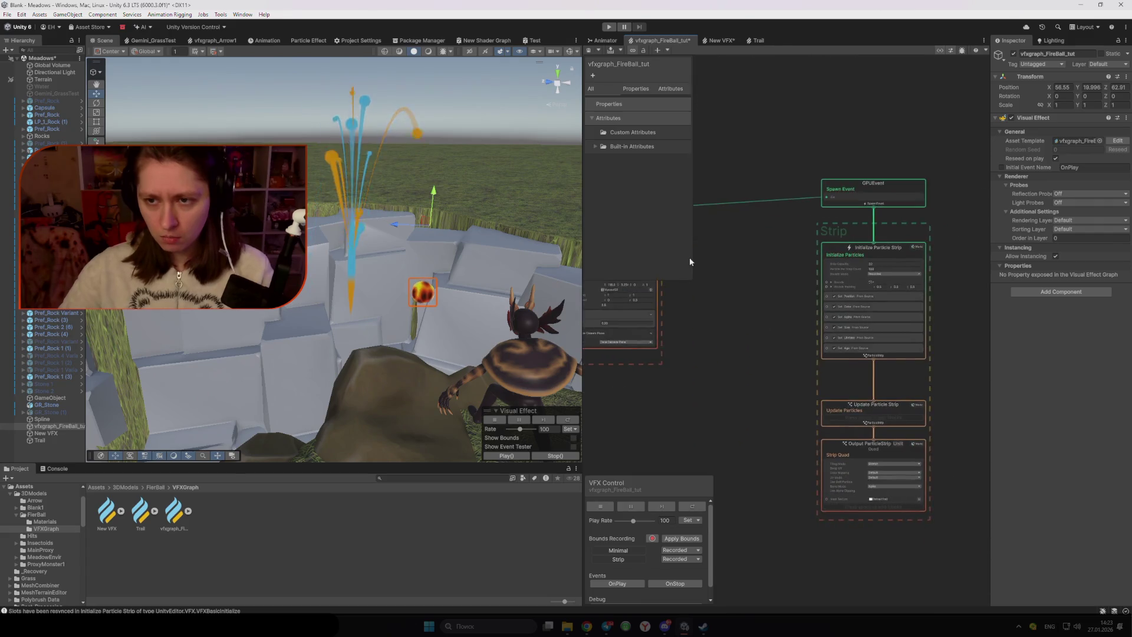
scroll(851, 298, up, 3)
click(759, 284)
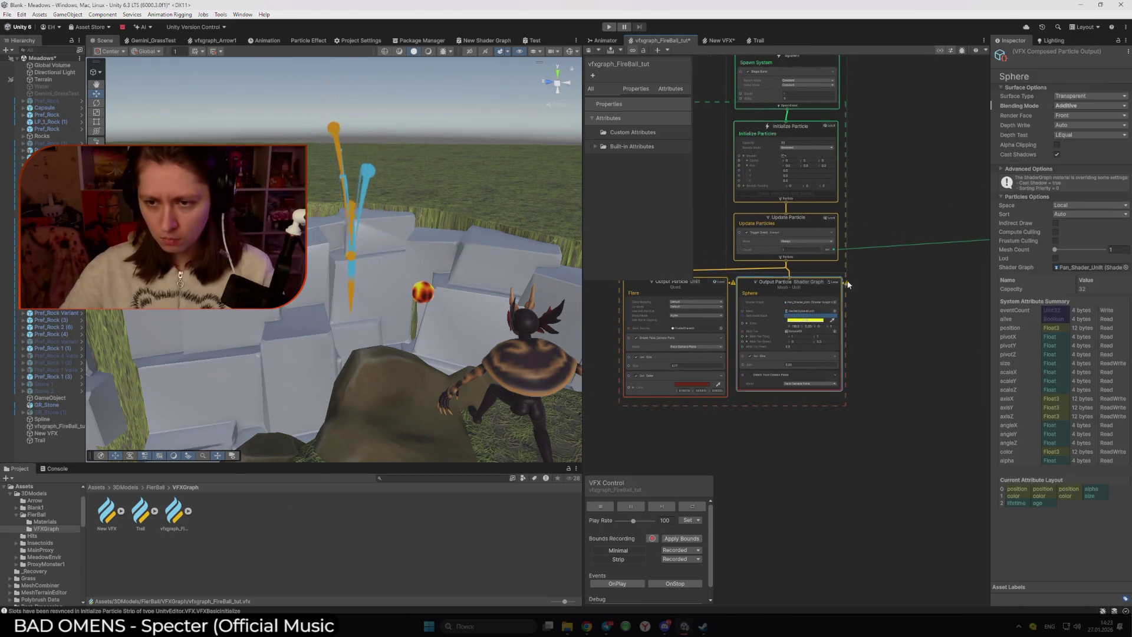
click(52, 426)
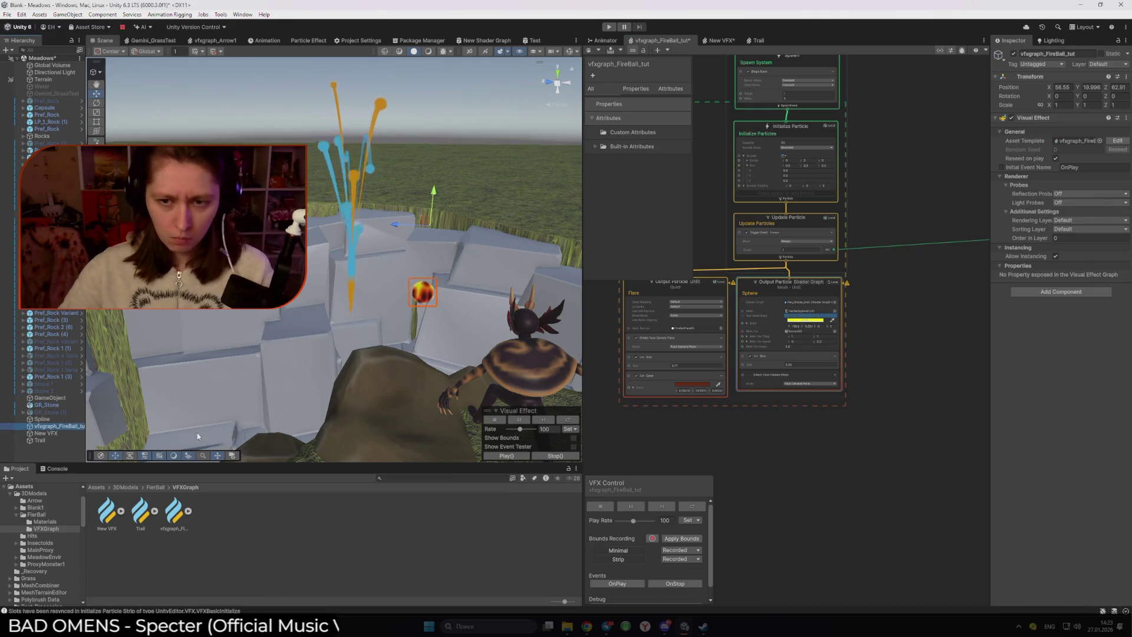
- Frame the old Strip system's contexts in the graph view
mouse_move(847, 288)
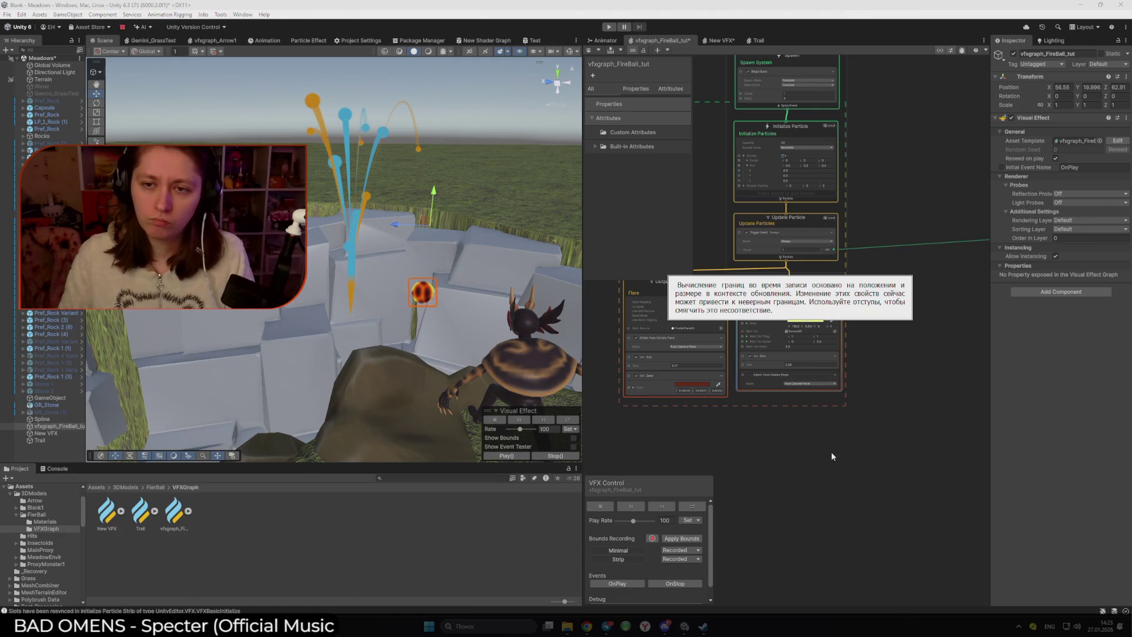
scroll(827, 422, up, 1)
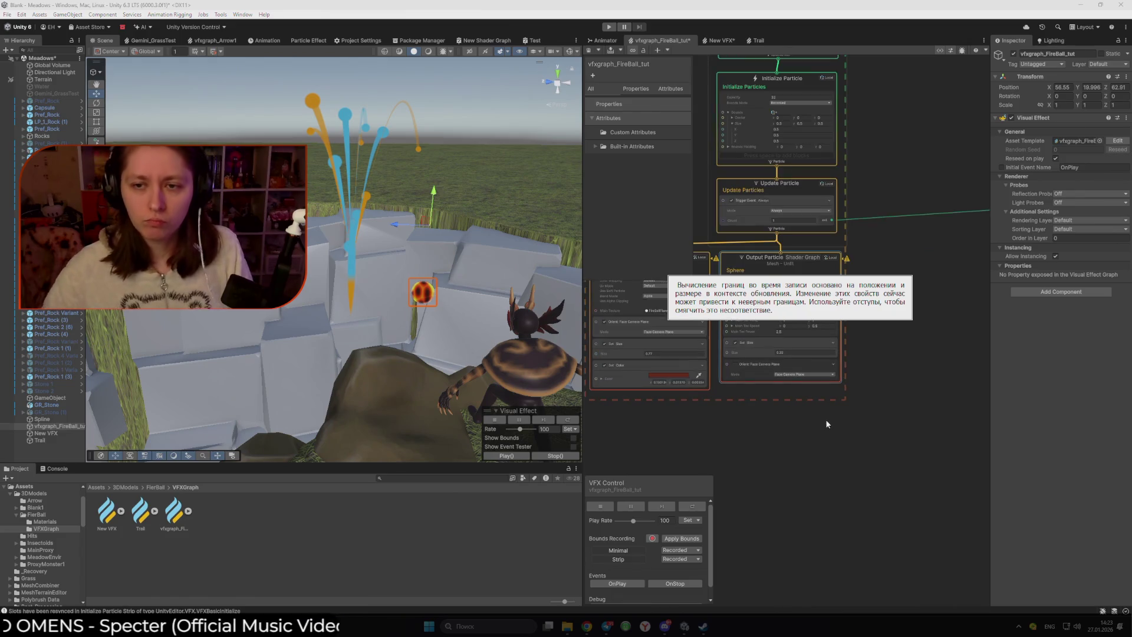
scroll(867, 209, down, 1)
scroll(965, 214, up, 3)
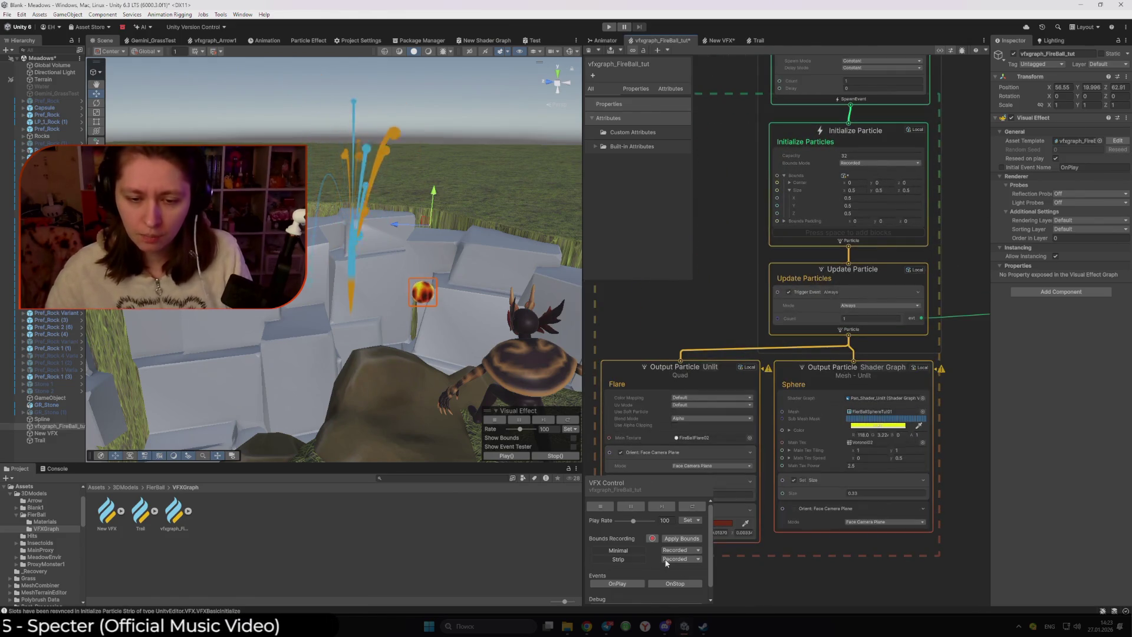
click(618, 559)
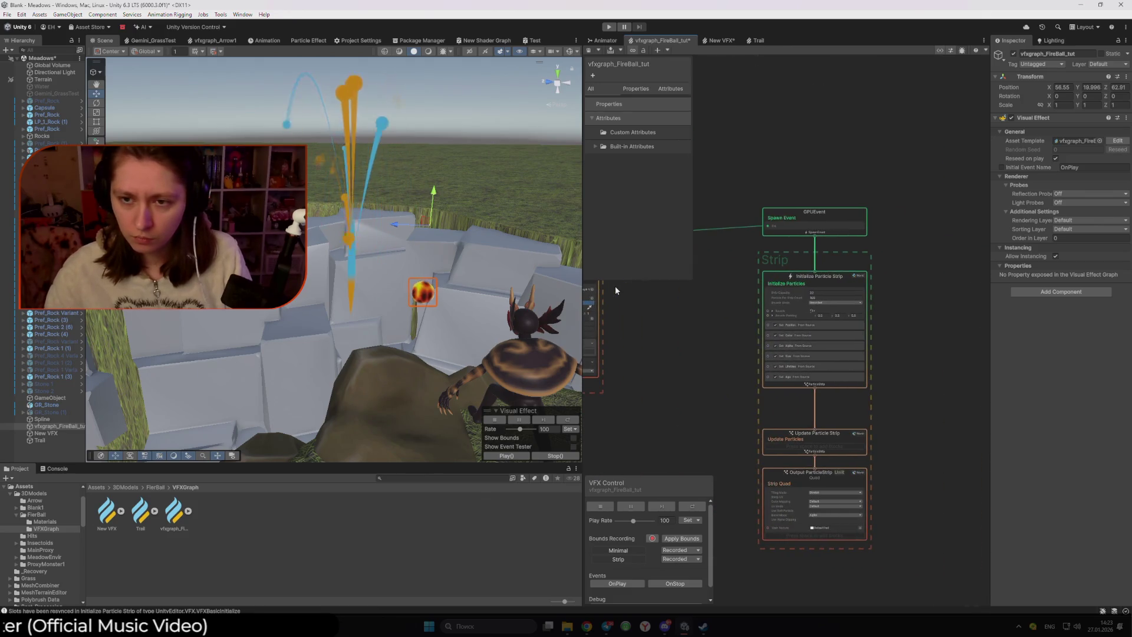
scroll(715, 293, up, 2)
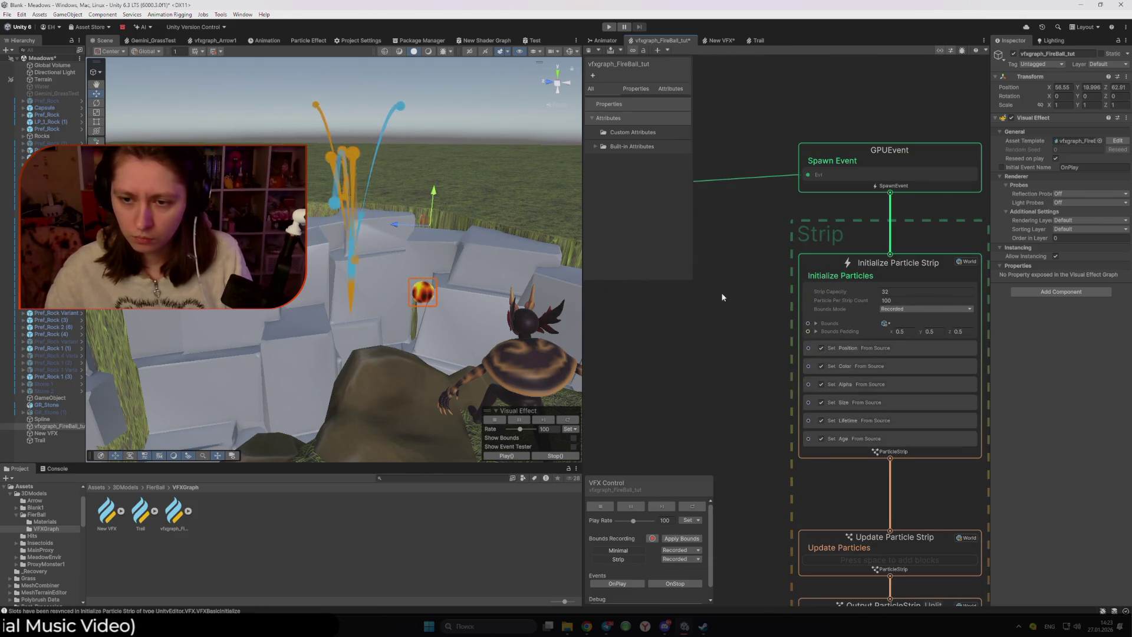
scroll(723, 297, down, 3)
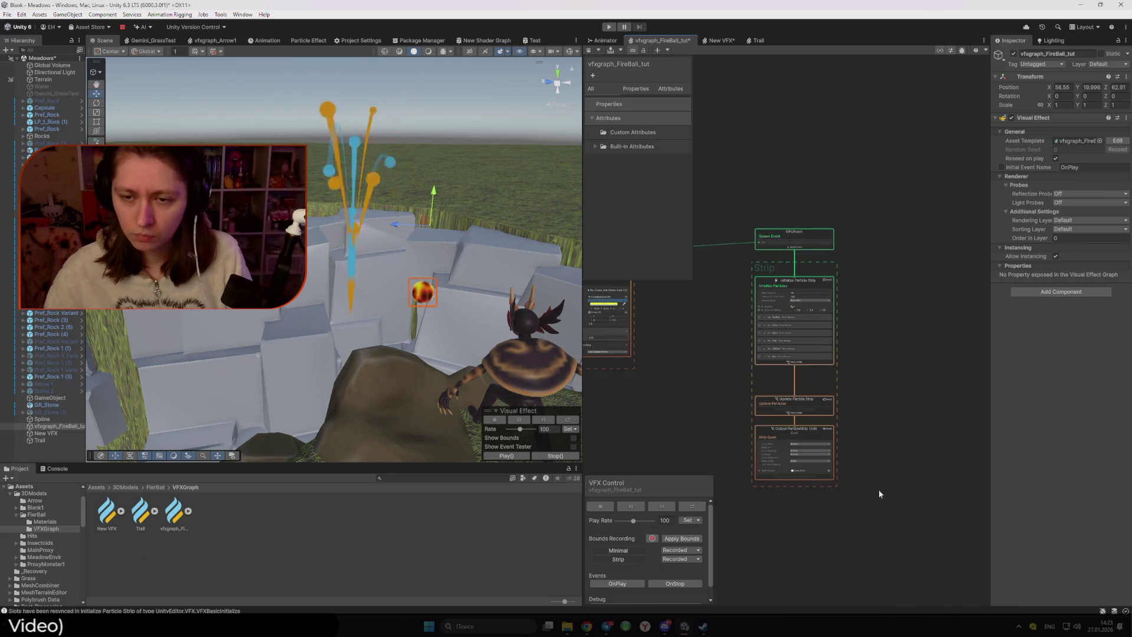
- Delete the old strip contexts and connect a new Initialize Particle Strip context to GPUEvent's Spawn Event
key(Delete)
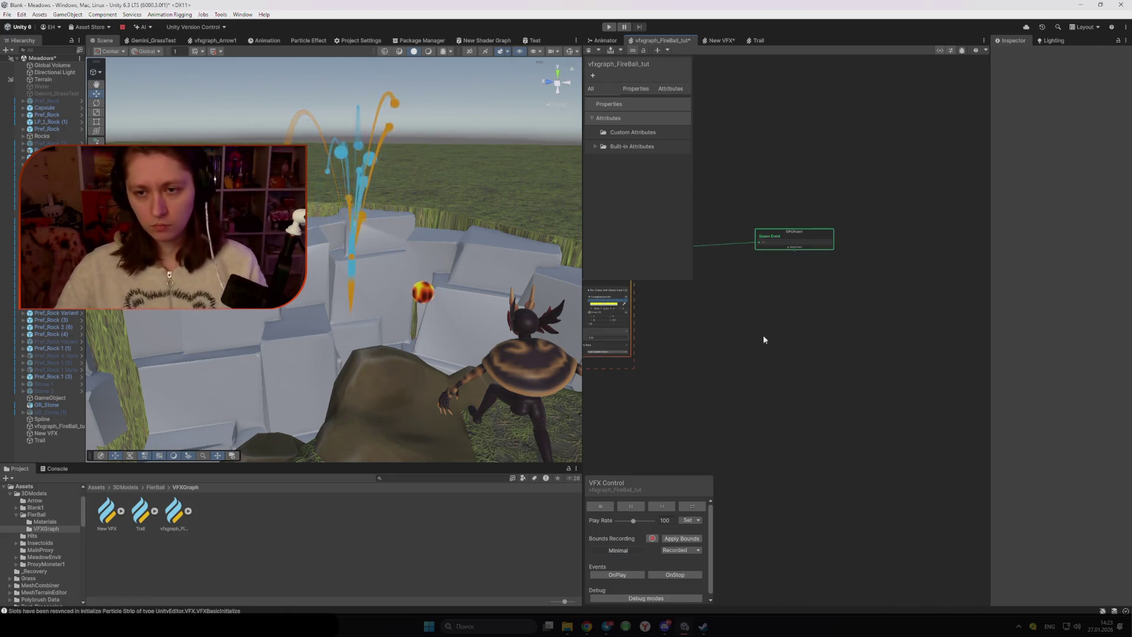
scroll(766, 268, up, 2)
drag(844, 240, 836, 318)
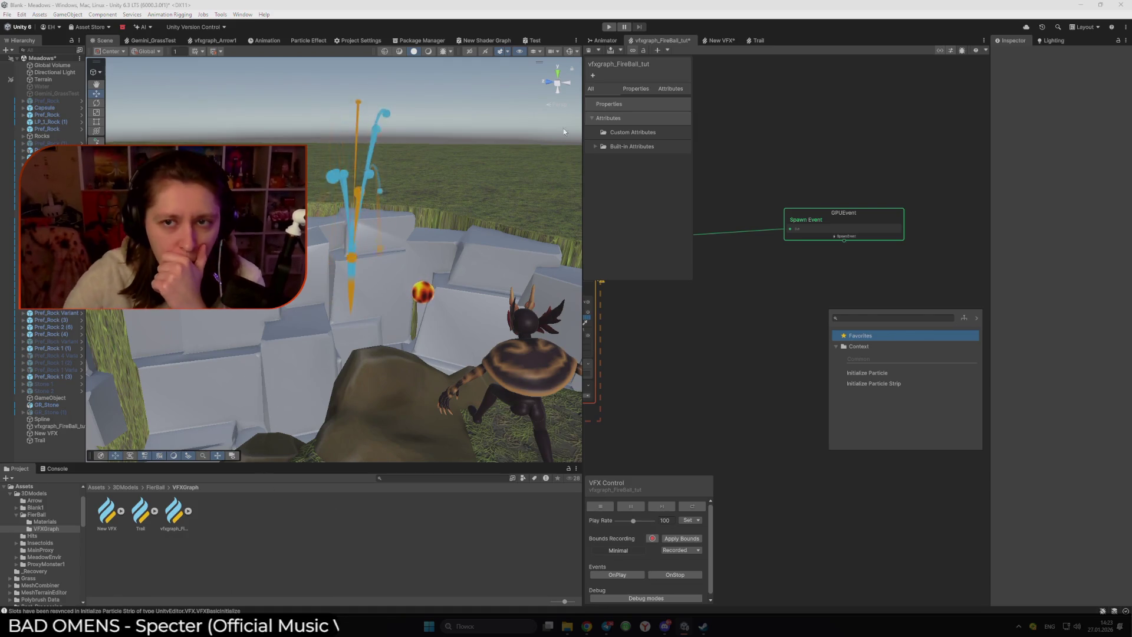
click(751, 42)
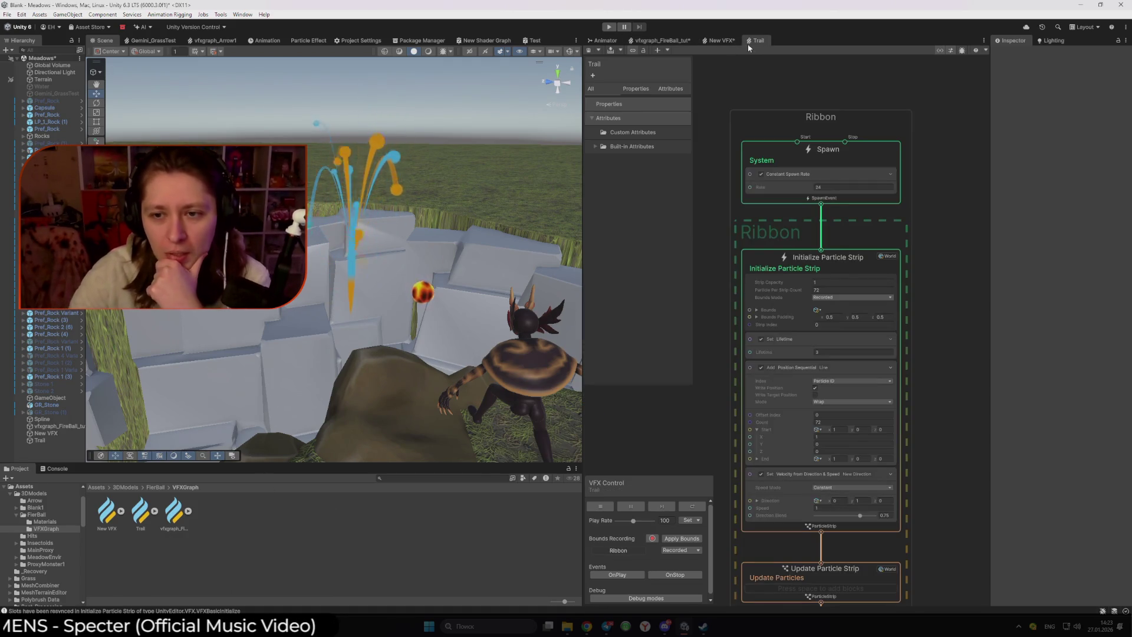
click(684, 42)
drag(841, 314, 840, 312)
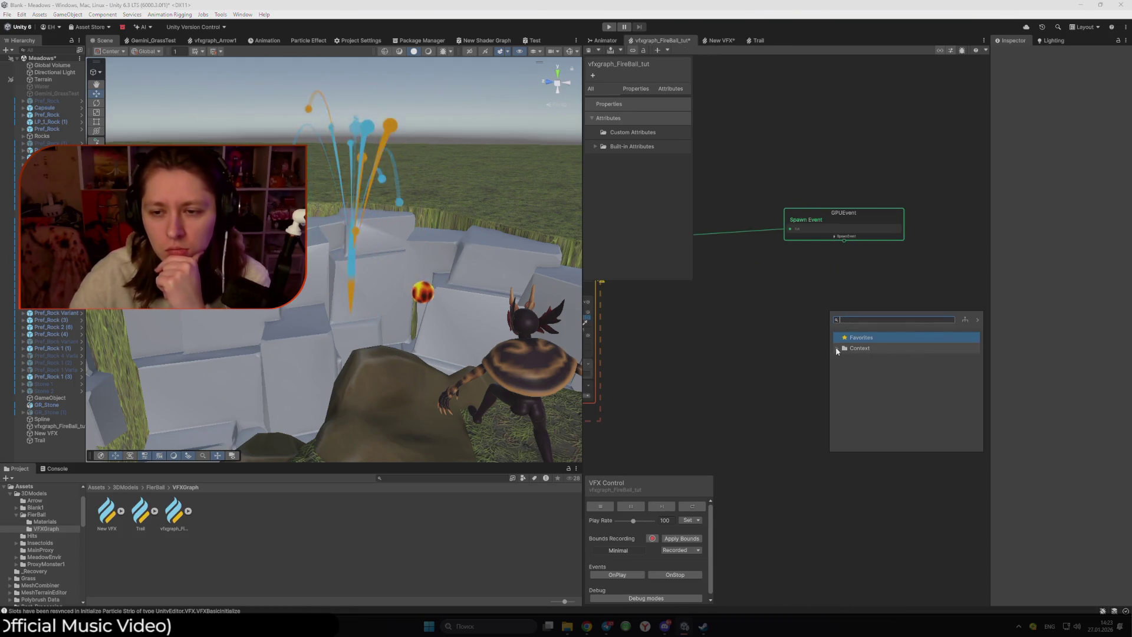
click(874, 386)
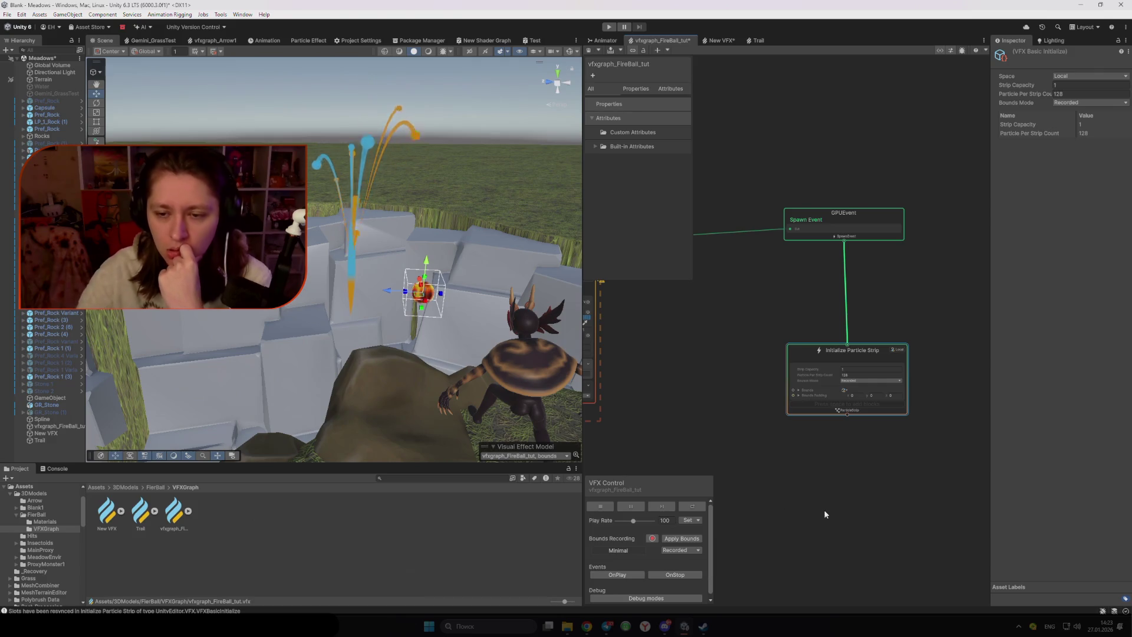
drag(866, 303, 862, 221)
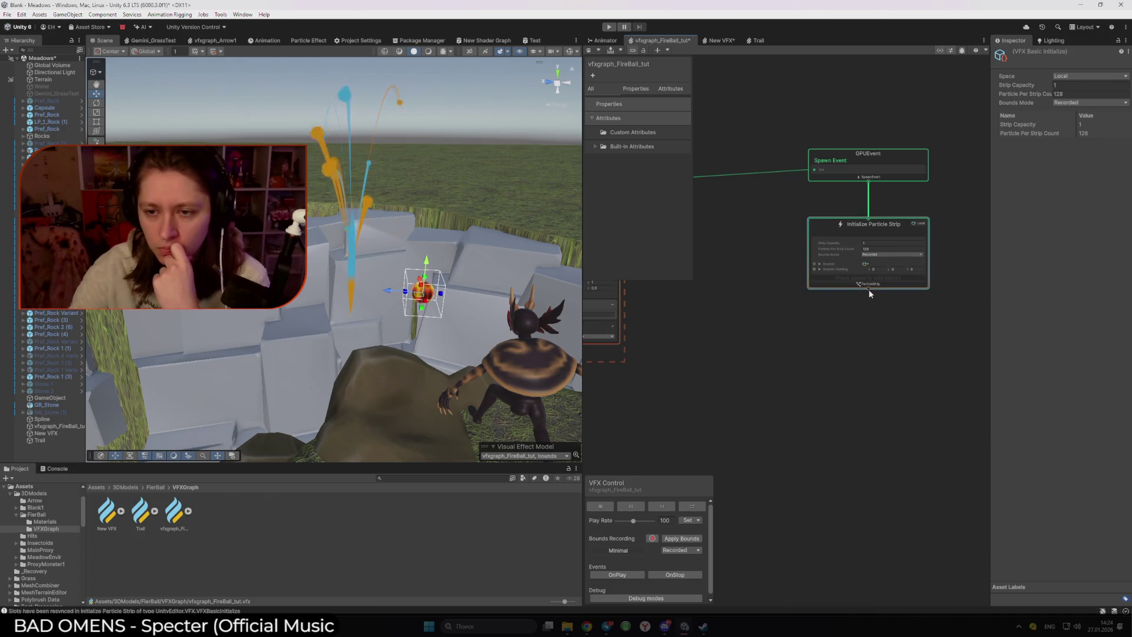
- Link an Update Particle Strip context below Initialize Particle Strip
drag(869, 289, 862, 343)
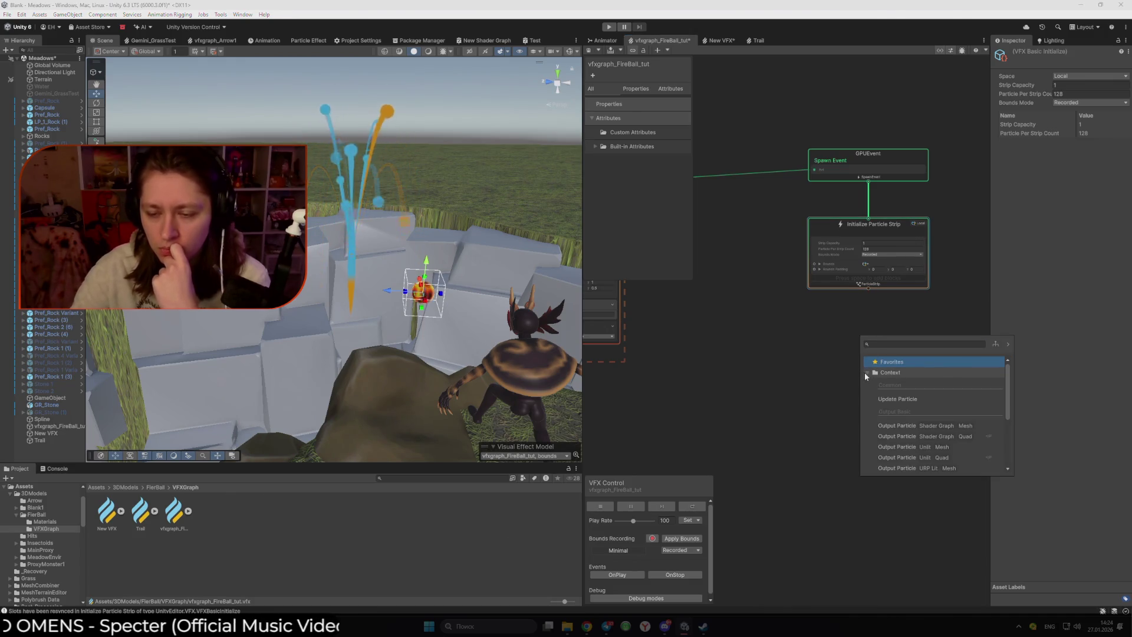
mouse_move(660, 313)
mouse_down()
mouse_move(838, 472)
mouse_move(698, 365)
mouse_up()
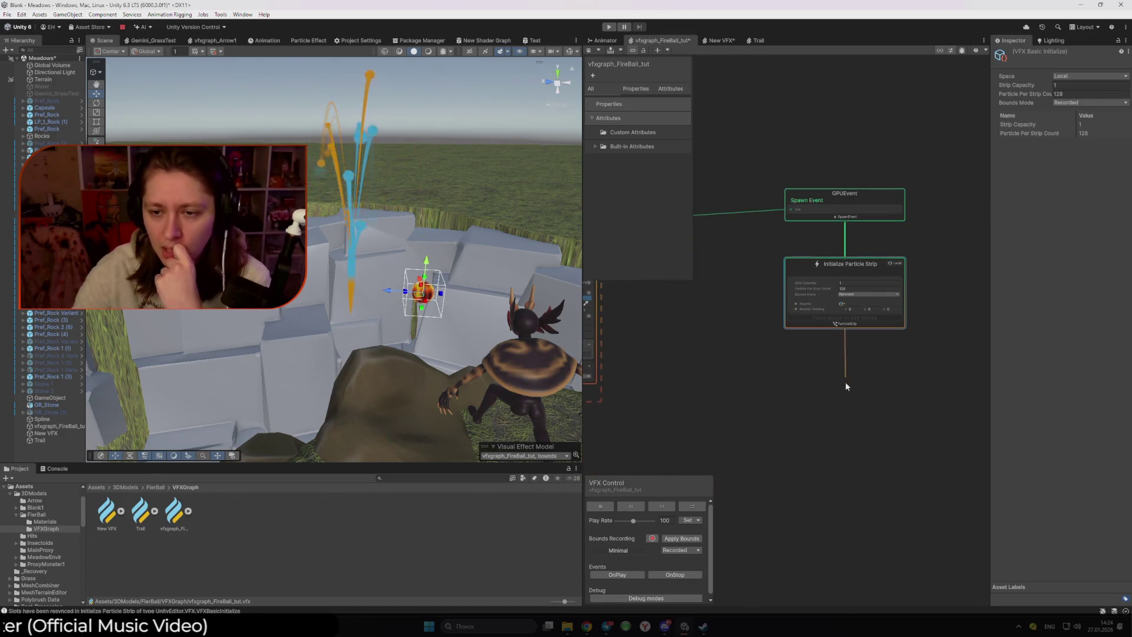
drag(846, 386, 846, 386)
click(844, 413)
click(902, 447)
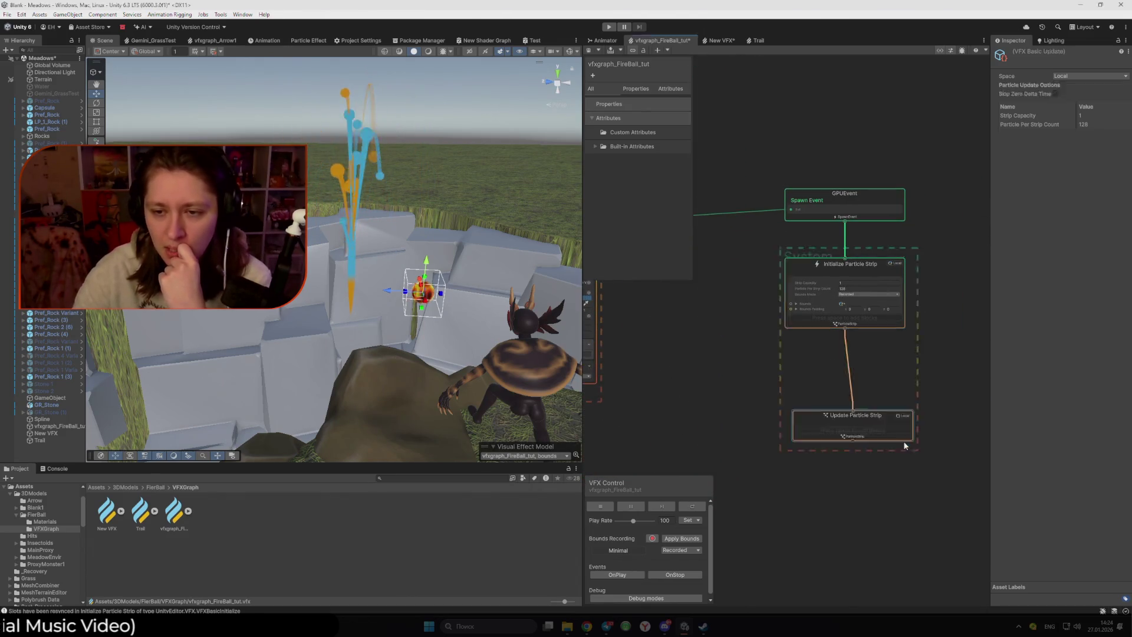
click(810, 384)
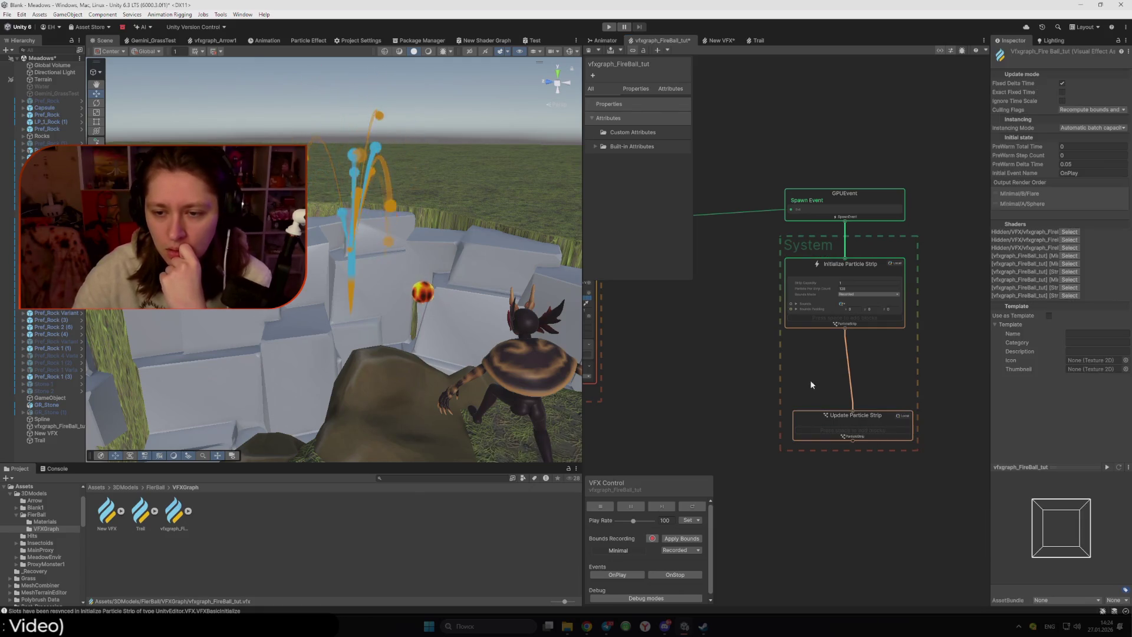
- Move the Update Particle Strip context up directly under Initialize Particle Strip
drag(812, 412, 805, 359)
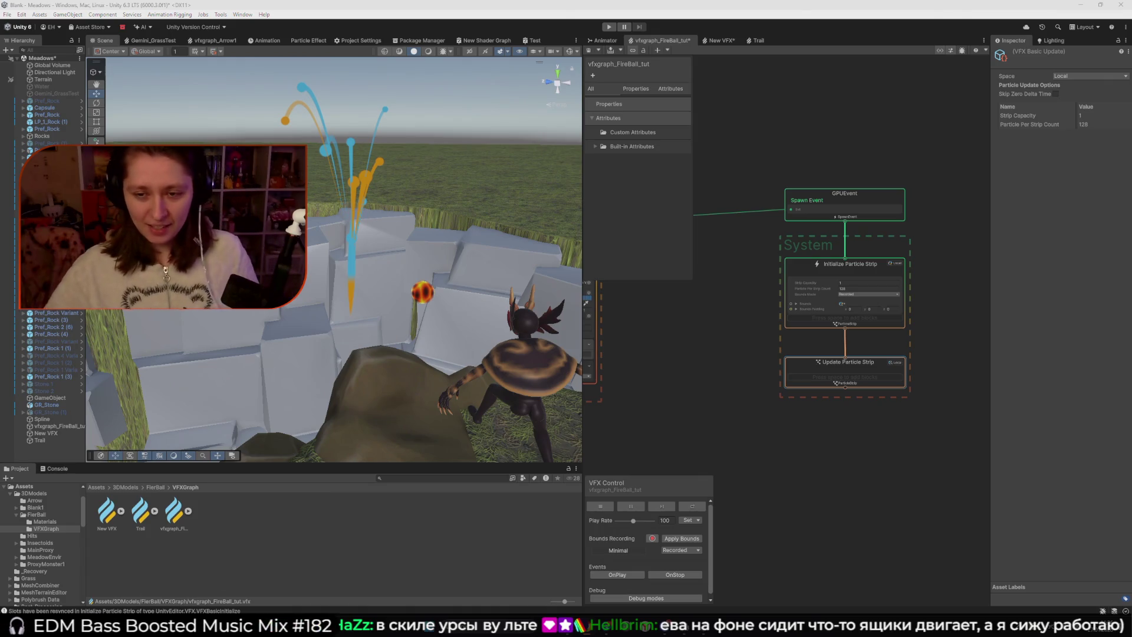
- Attach an Output Particle Shader Graph (Quad, Unlit) context below Update Particle Strip, aligned in line
click(852, 429)
drag(844, 419, 844, 433)
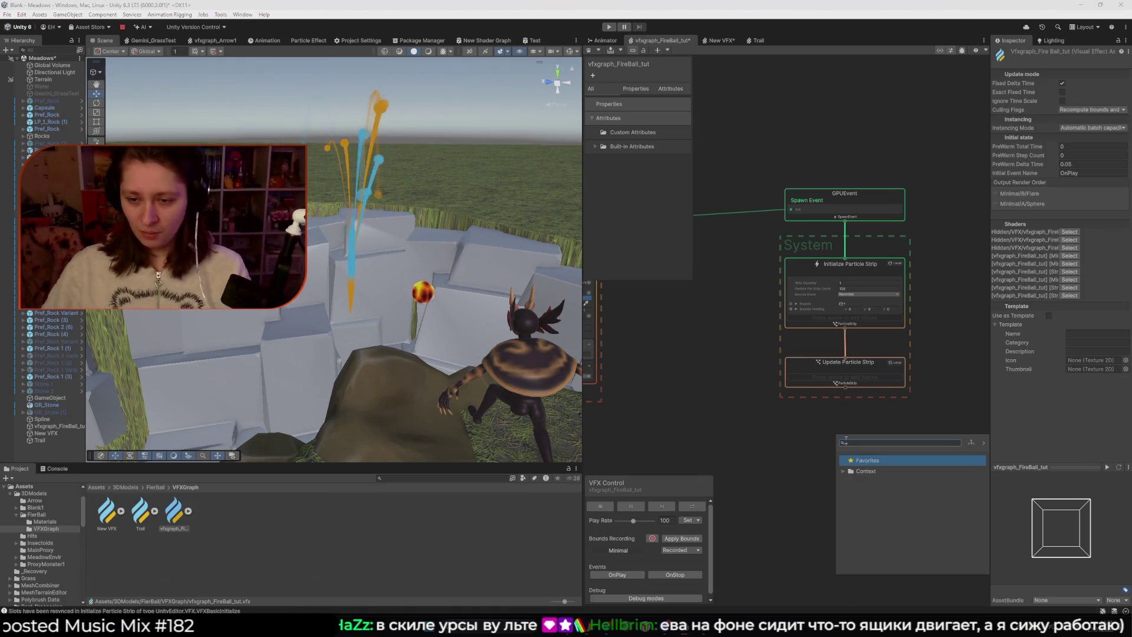
click(779, 458)
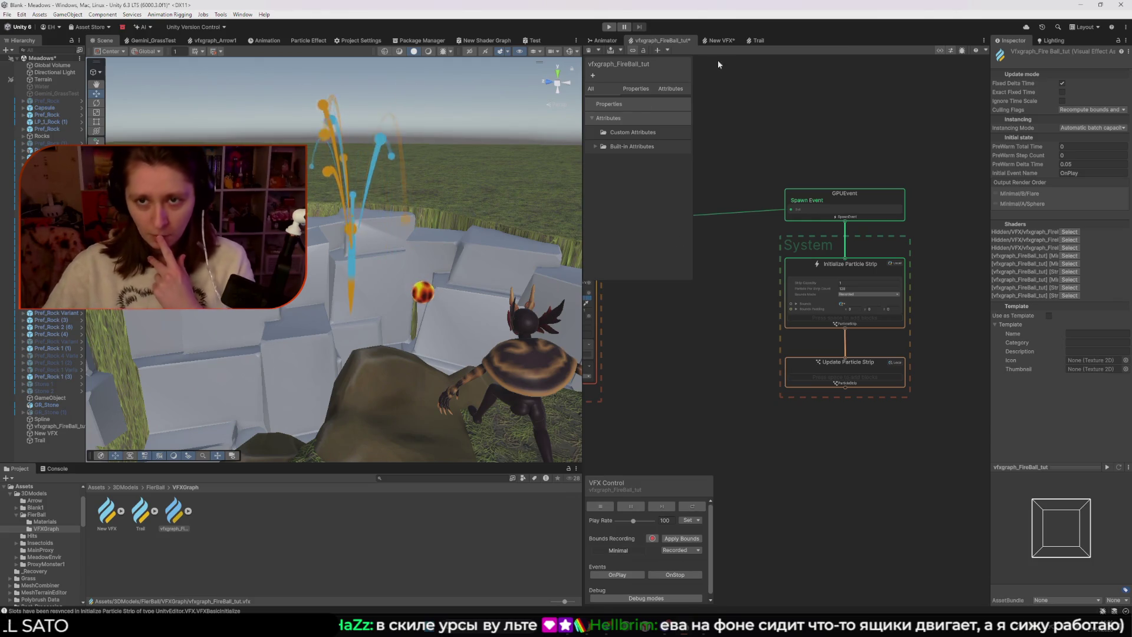
click(755, 40)
scroll(837, 389, up, 2)
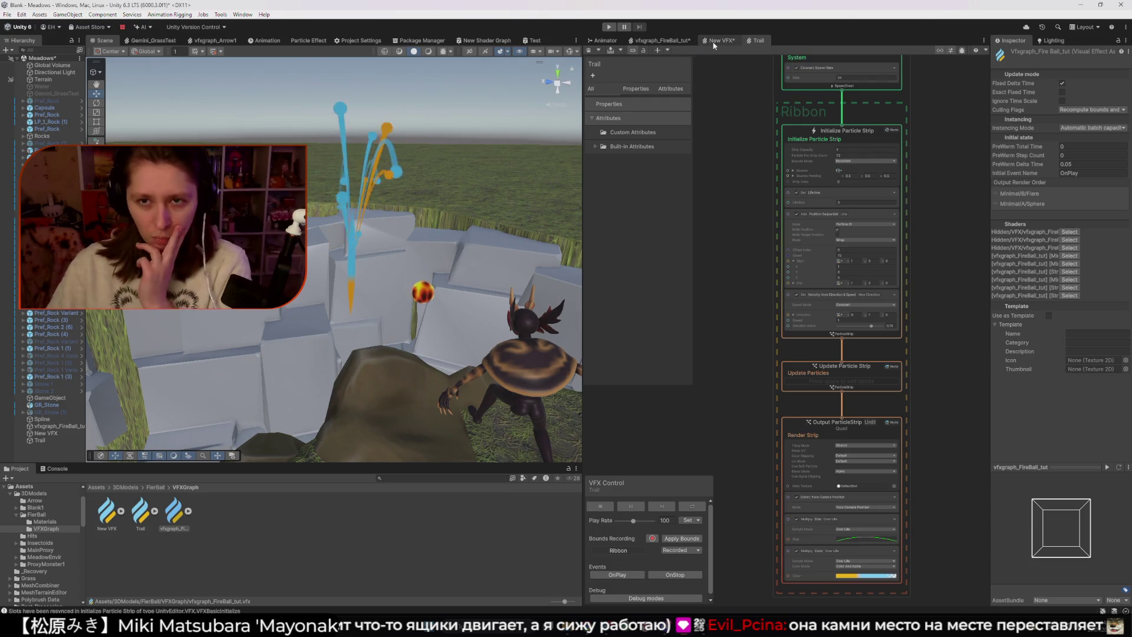
click(671, 43)
drag(845, 421, 845, 421)
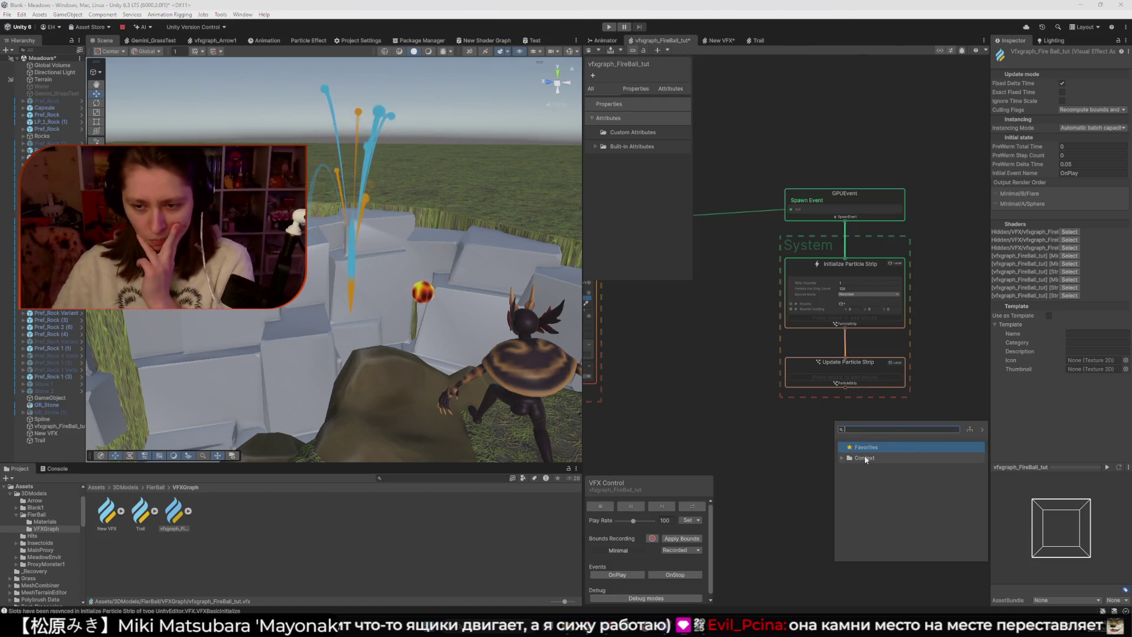
scroll(873, 486, down, 2)
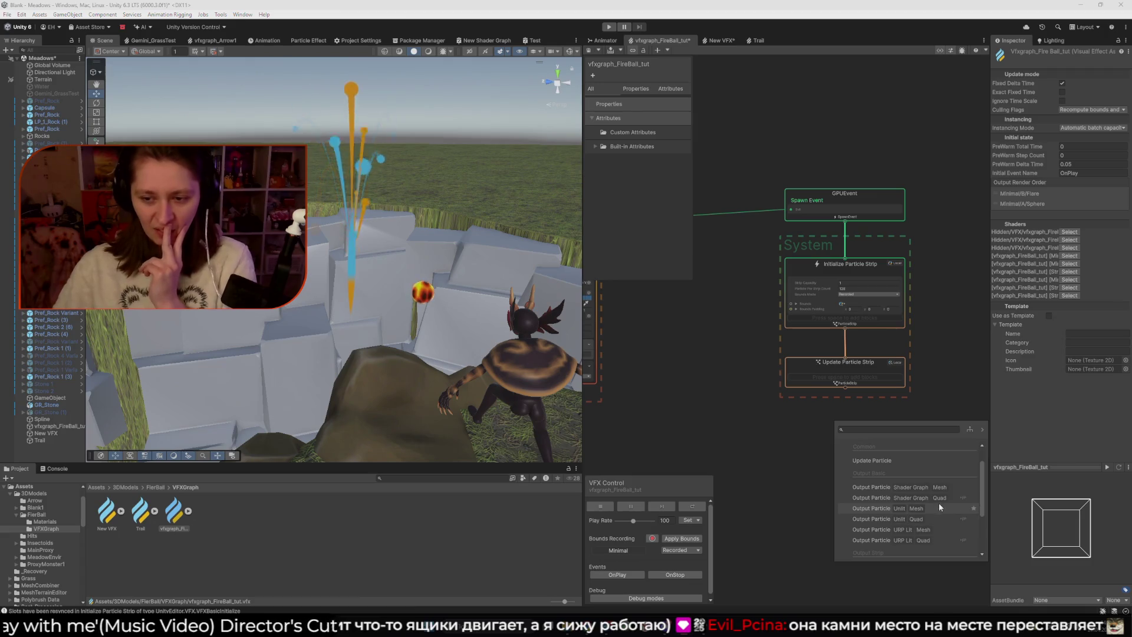
click(953, 497)
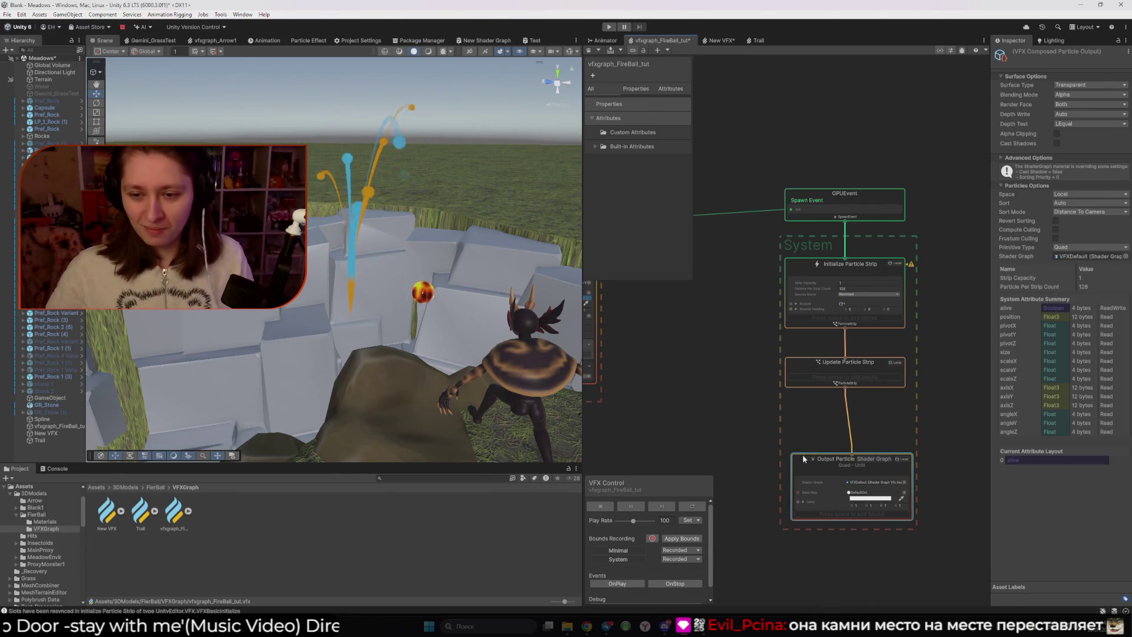
drag(818, 455, 813, 454)
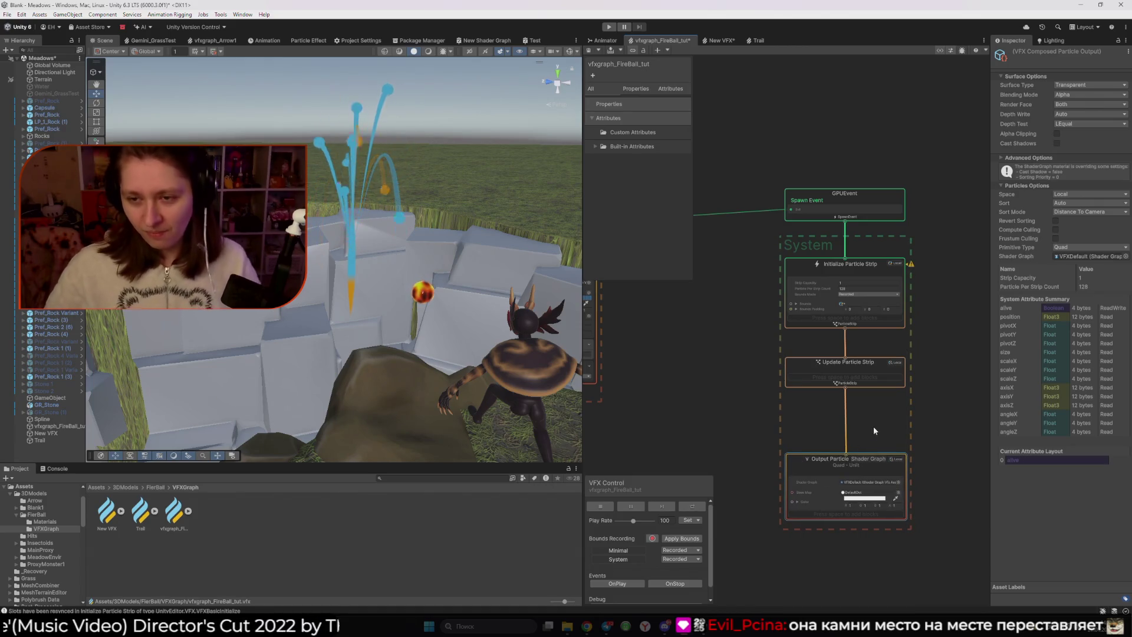
click(910, 269)
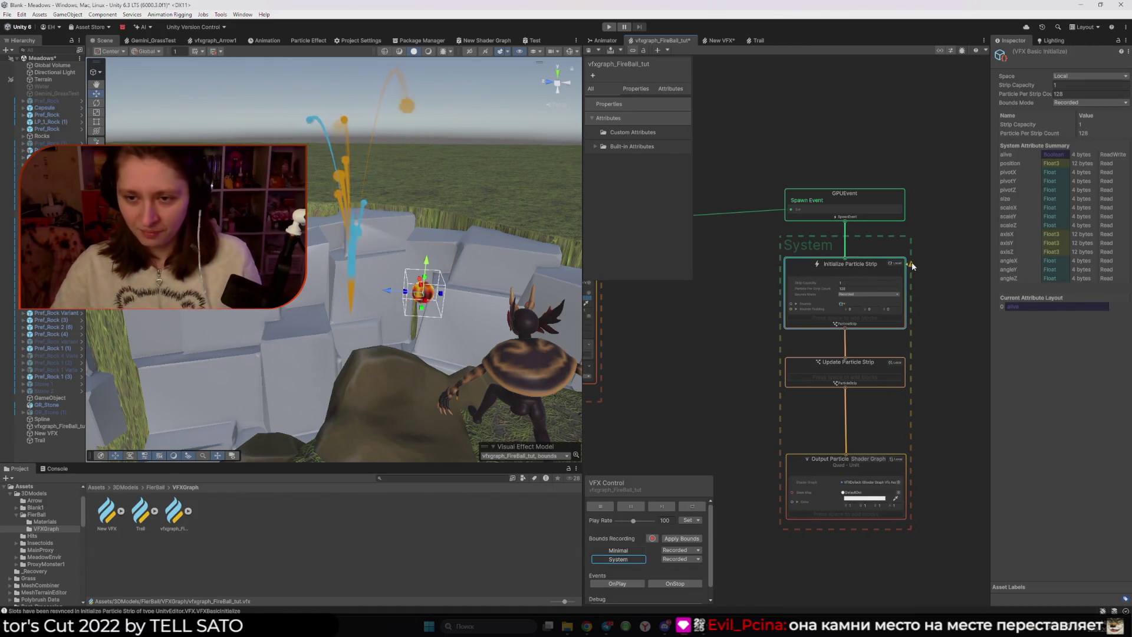
- Change the FireBall Initialize Particle Capacity from 32 to 1
mouse_move(912, 266)
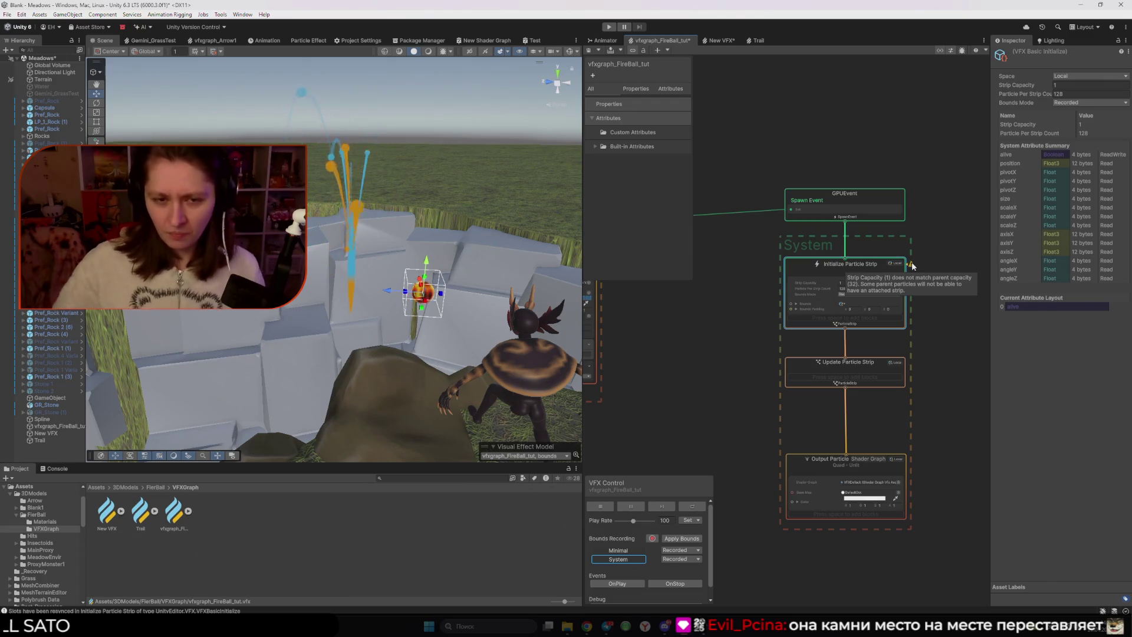
scroll(729, 287, down, 3)
scroll(872, 341, up, 5)
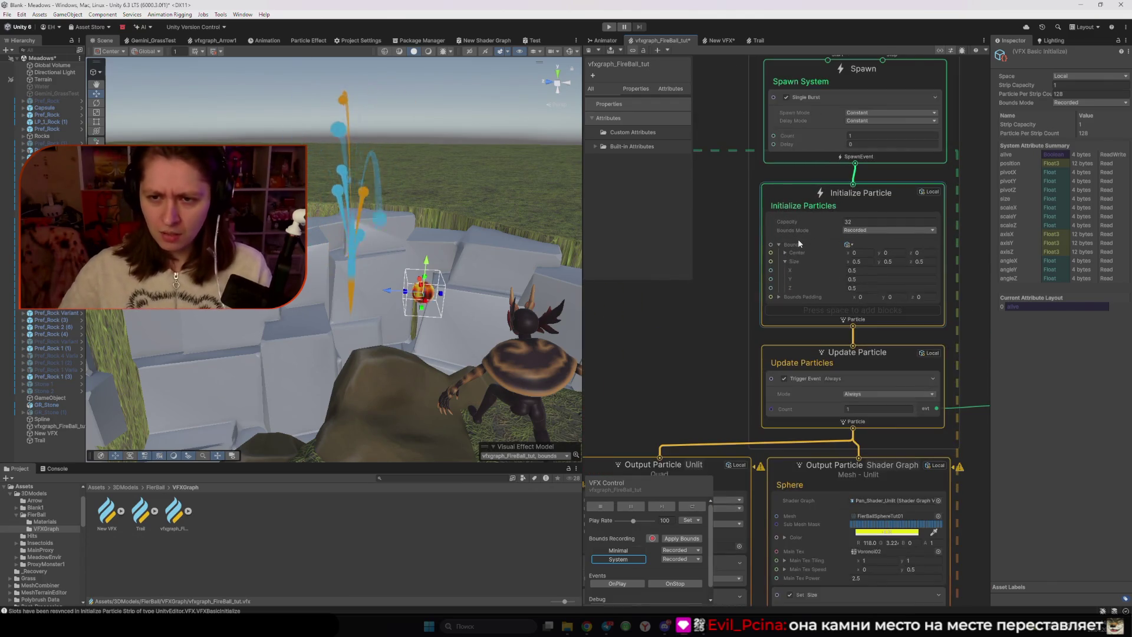
click(864, 221)
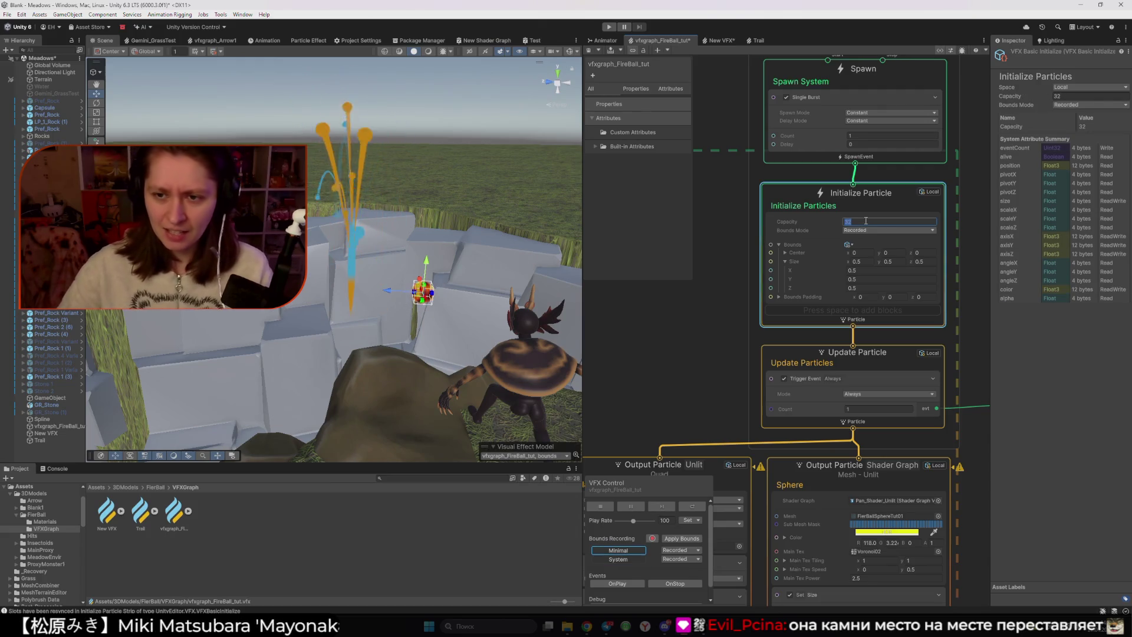
text(1)
key(Return)
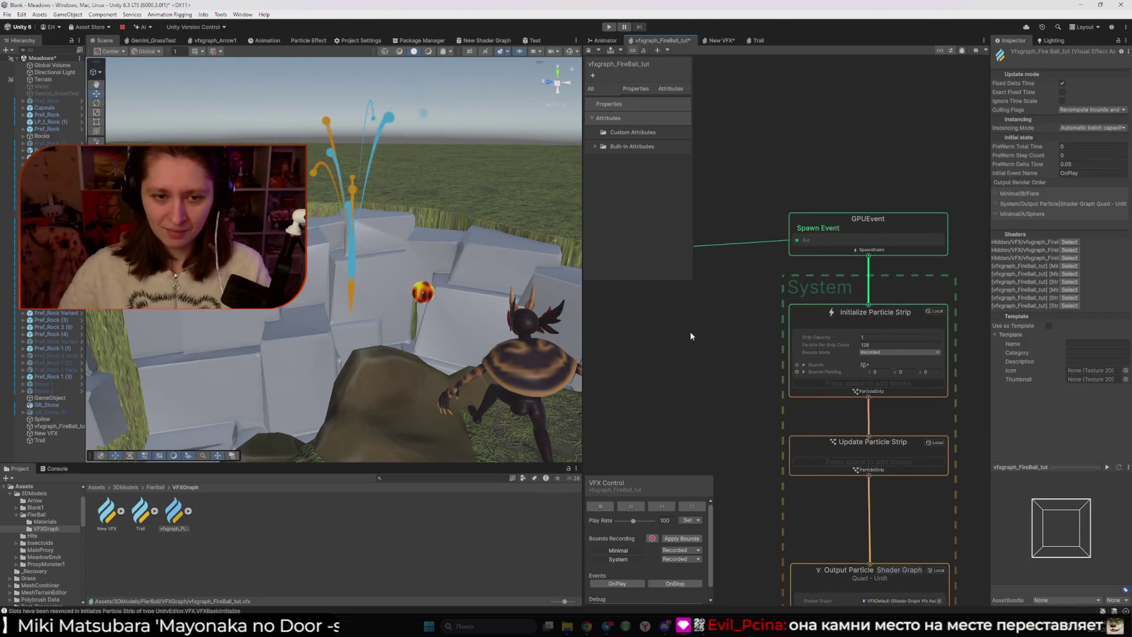
mouse_move(422, 292)
mouse_down()
mouse_move(434, 298)
mouse_move(411, 316)
mouse_move(412, 291)
mouse_move(431, 306)
mouse_up()
key(w)
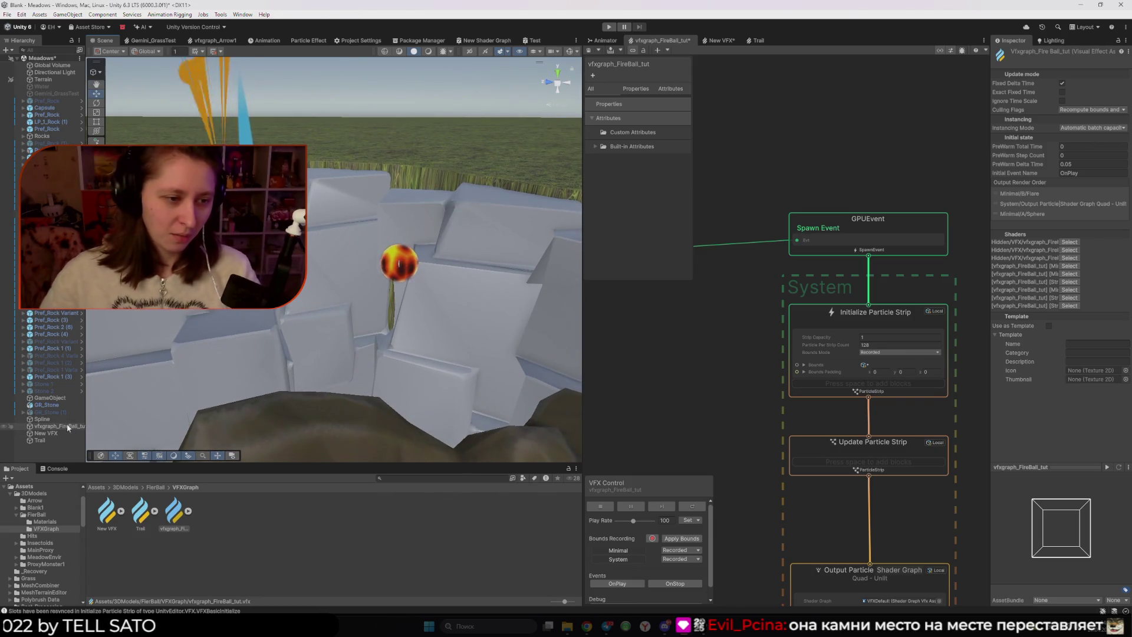
click(59, 419)
click(395, 265)
mouse_move(380, 276)
mouse_down()
mouse_move(468, 275)
mouse_move(319, 262)
mouse_move(383, 274)
mouse_up()
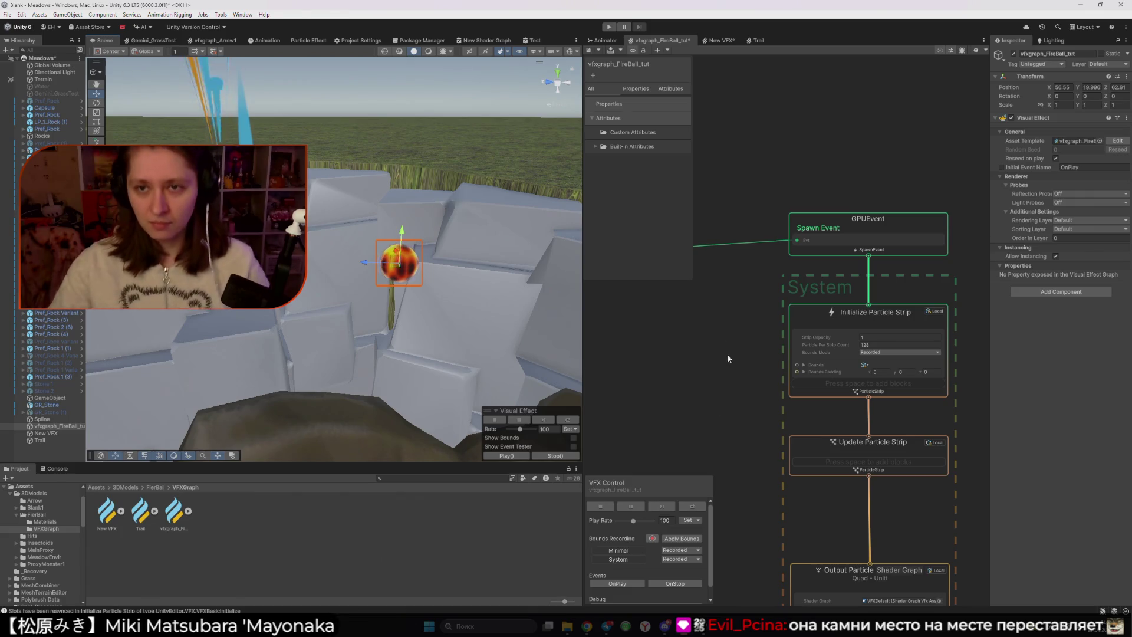
click(761, 41)
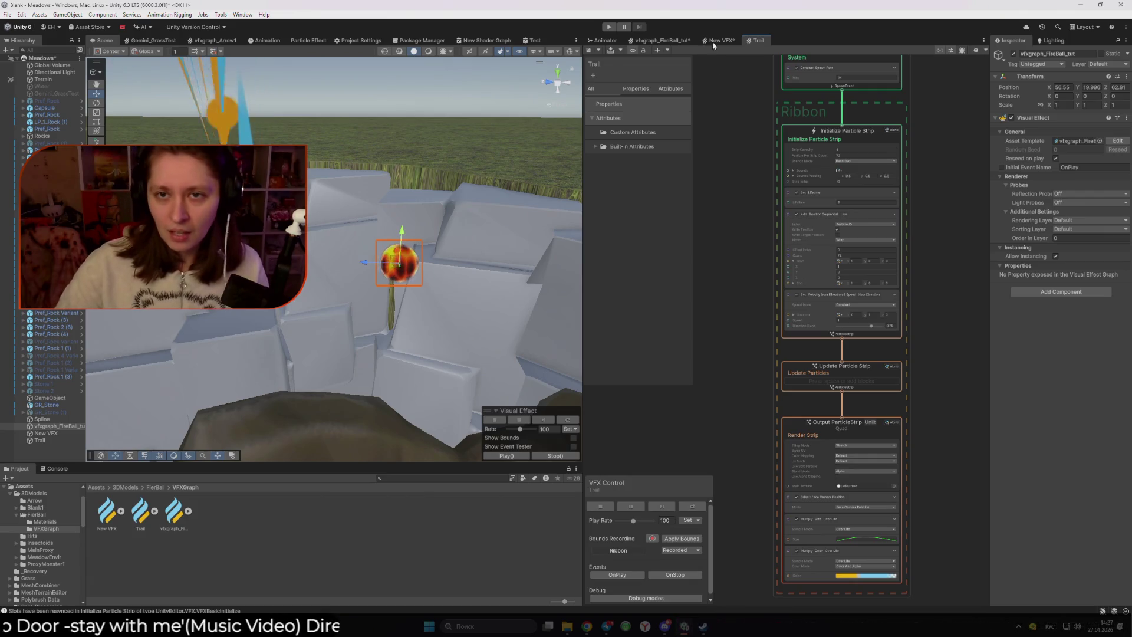
click(678, 41)
- Keep Initialize Particle Strip in Local space and set Particle Per Strip Count to 32
scroll(728, 359, up, 2)
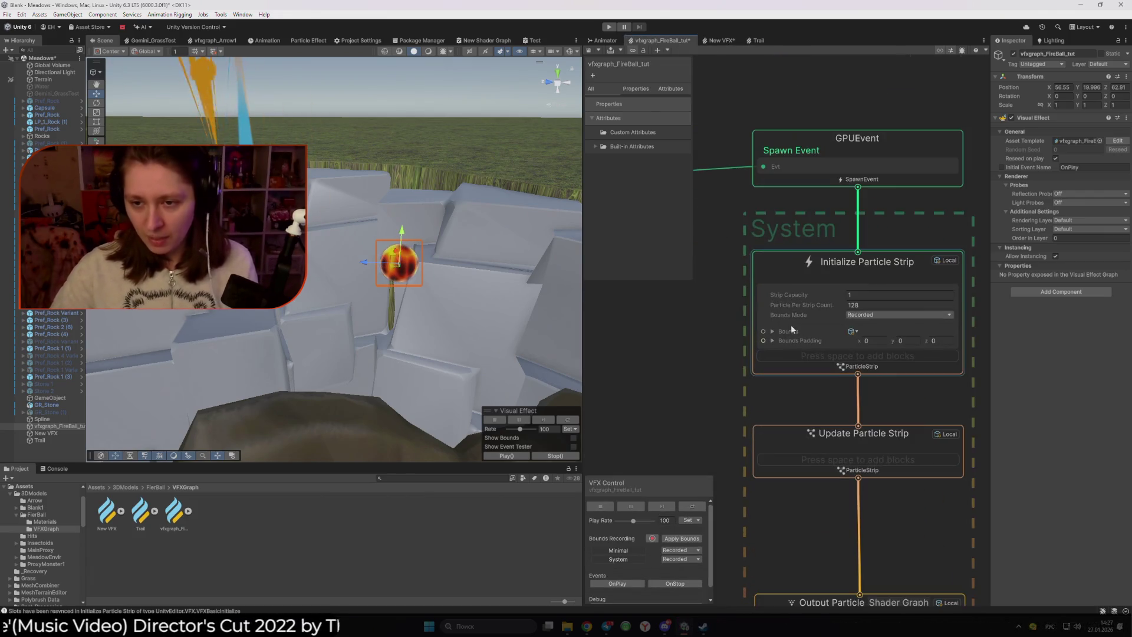
click(795, 267)
click(1080, 75)
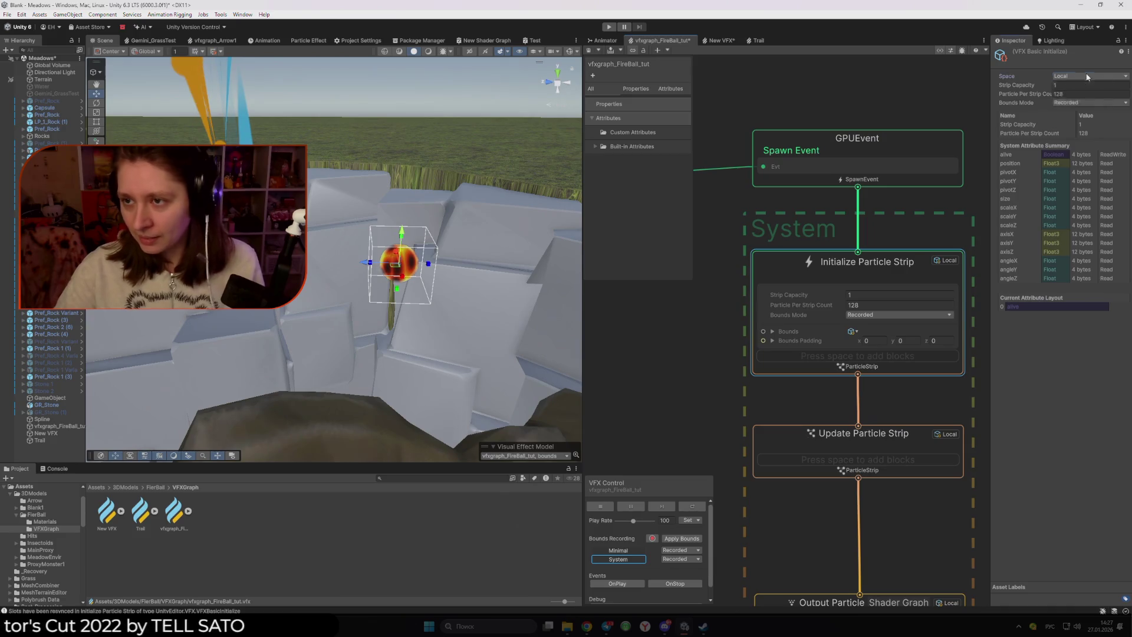
click(1014, 93)
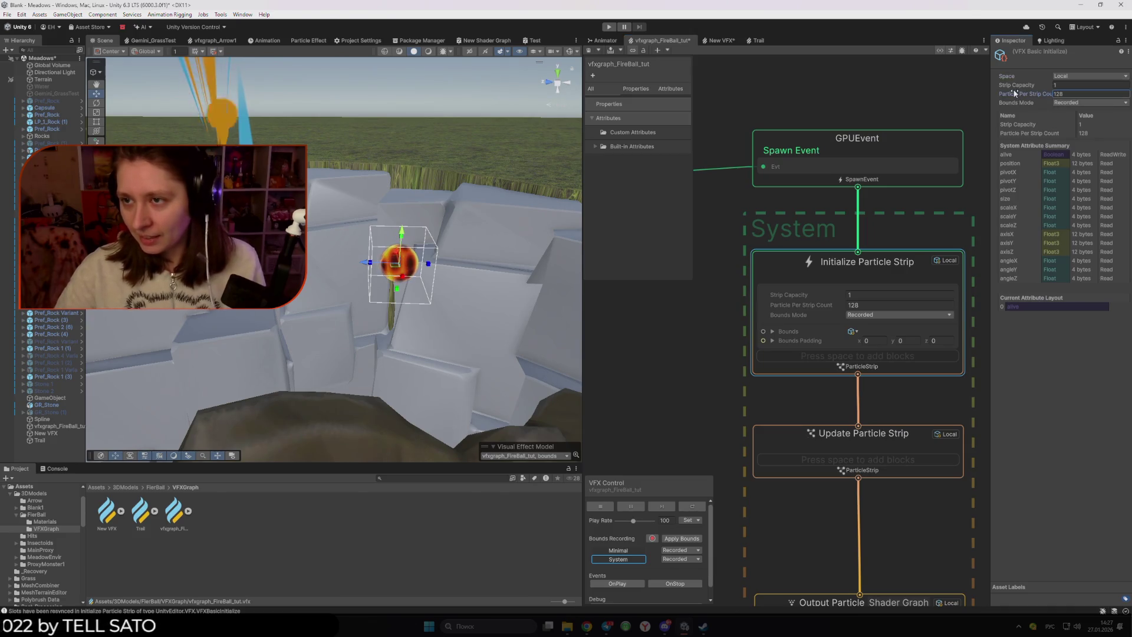
click(1067, 104)
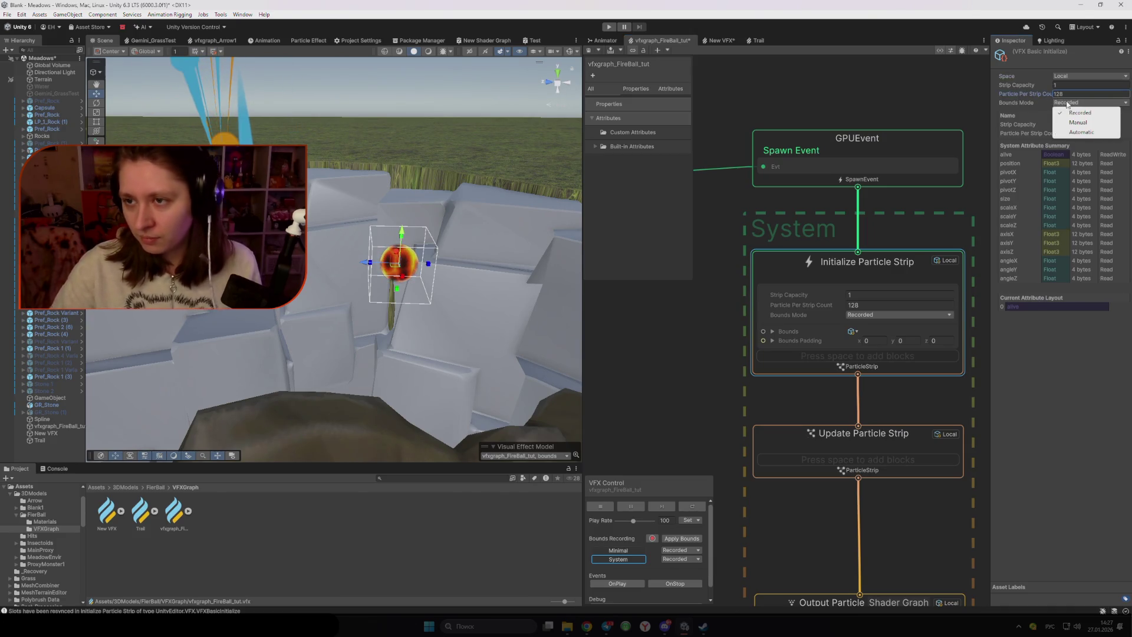
click(755, 40)
click(659, 40)
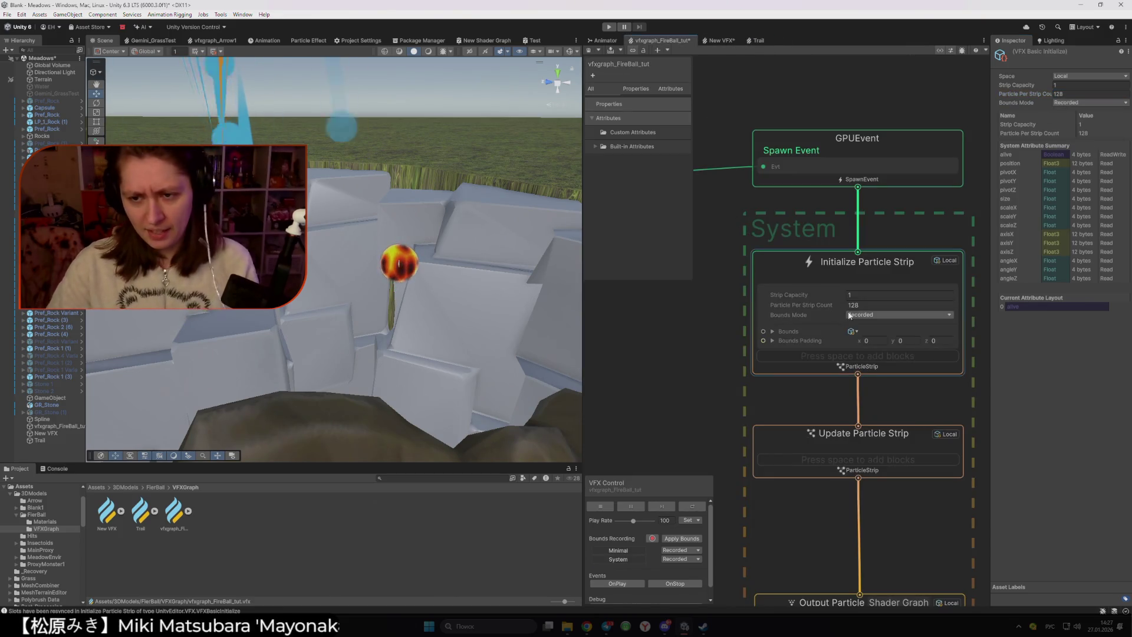
click(876, 304)
text(3)
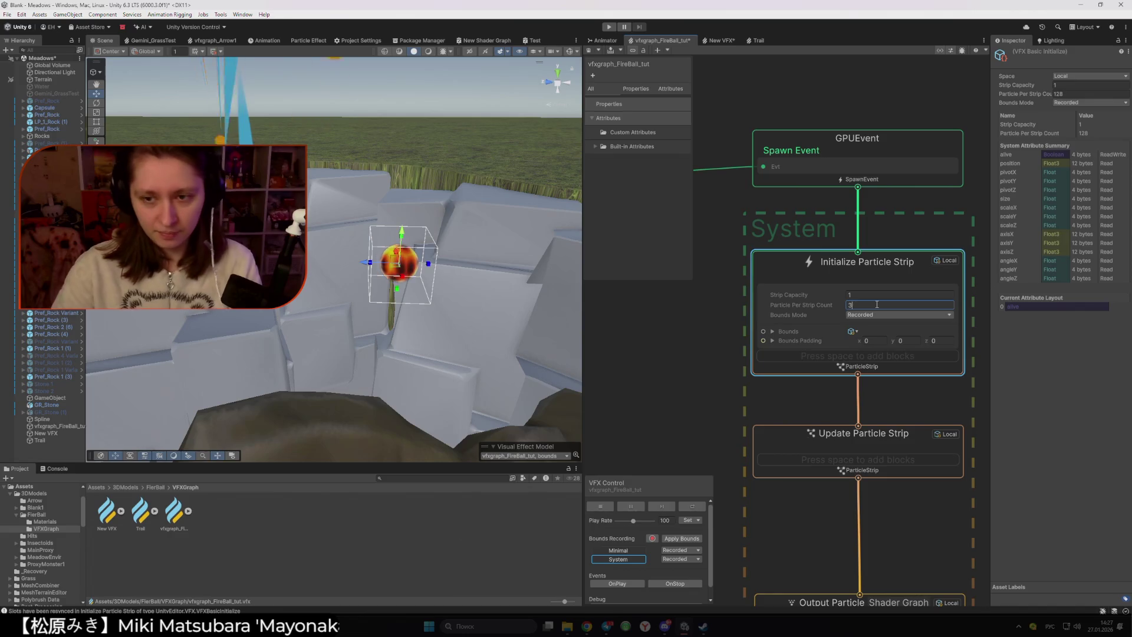
text(2)
key(Return)
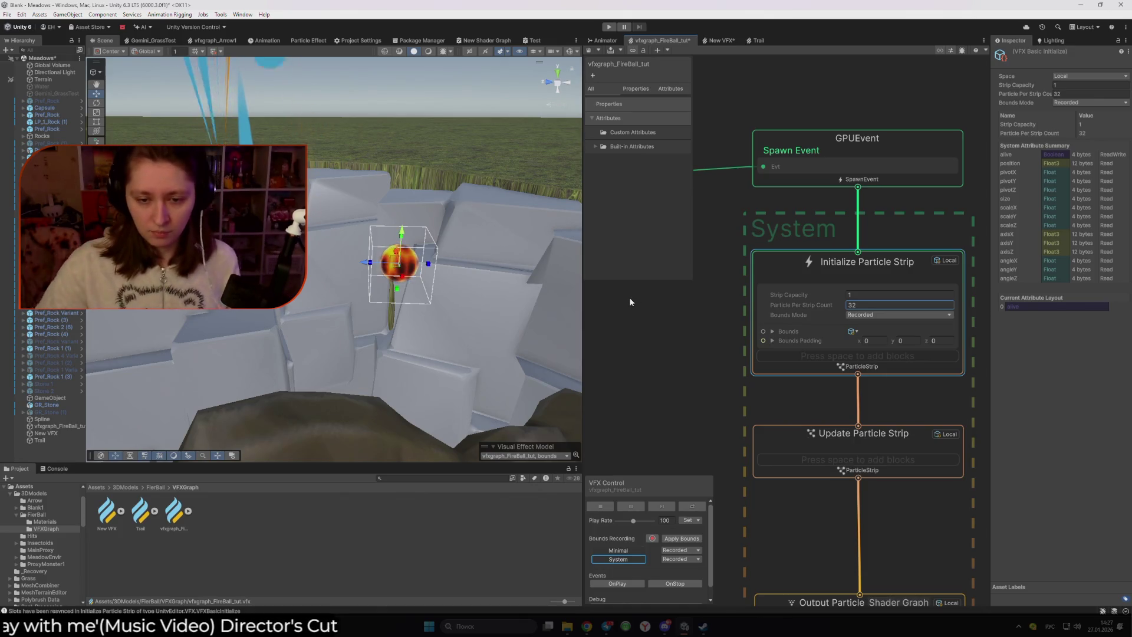
- Start bounds recording, then select and frame the fireball object in the Scene view
click(652, 539)
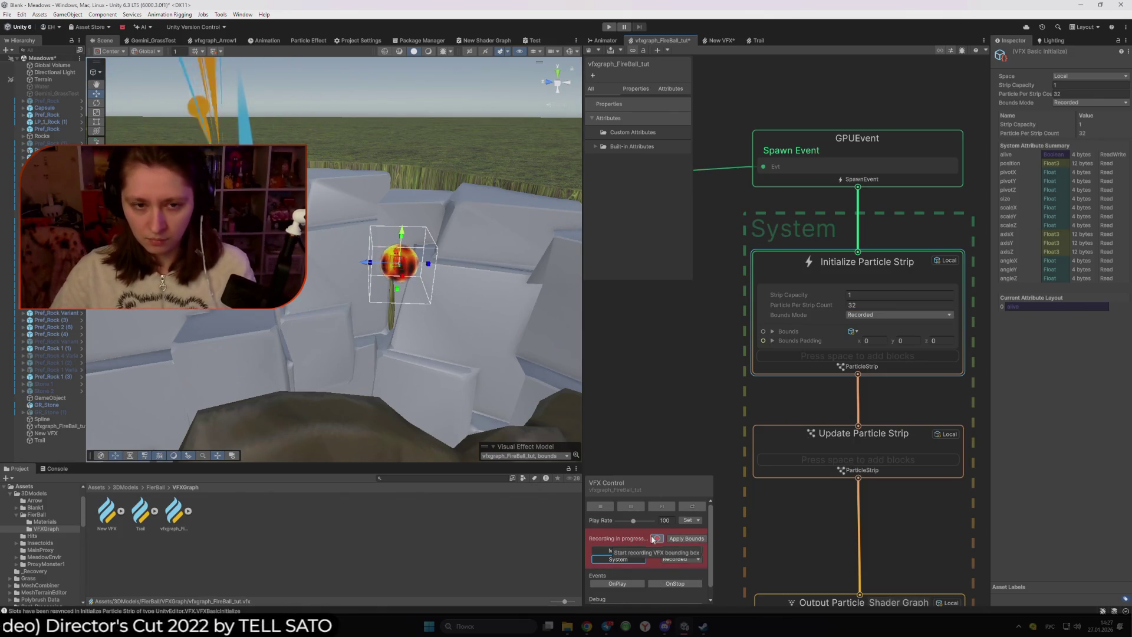
click(627, 551)
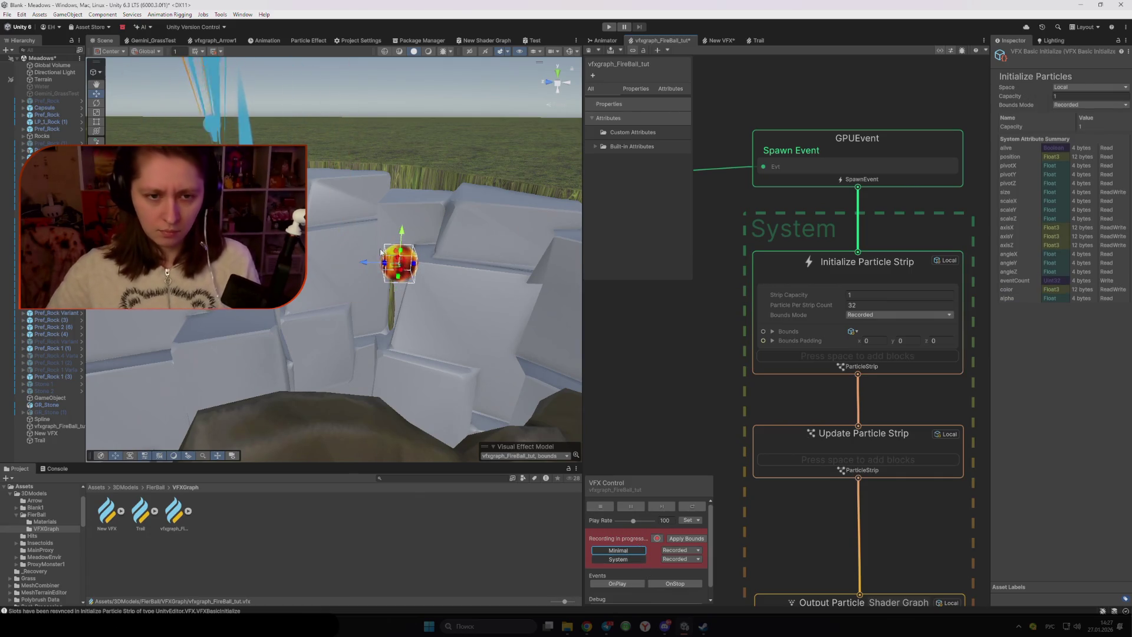
click(65, 419)
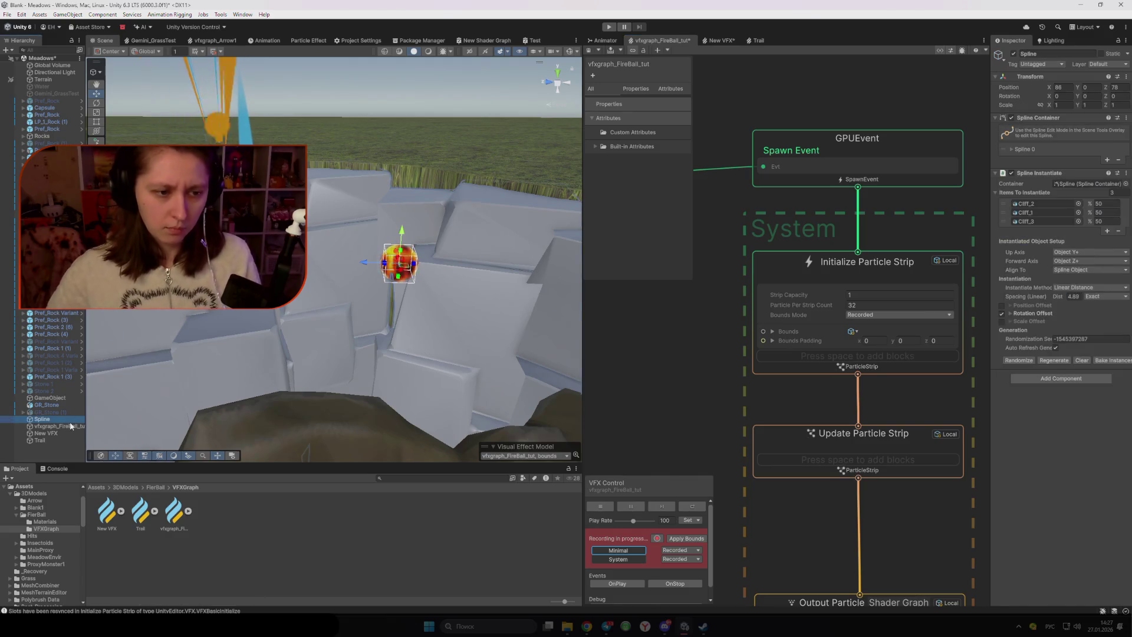
double_click(71, 426)
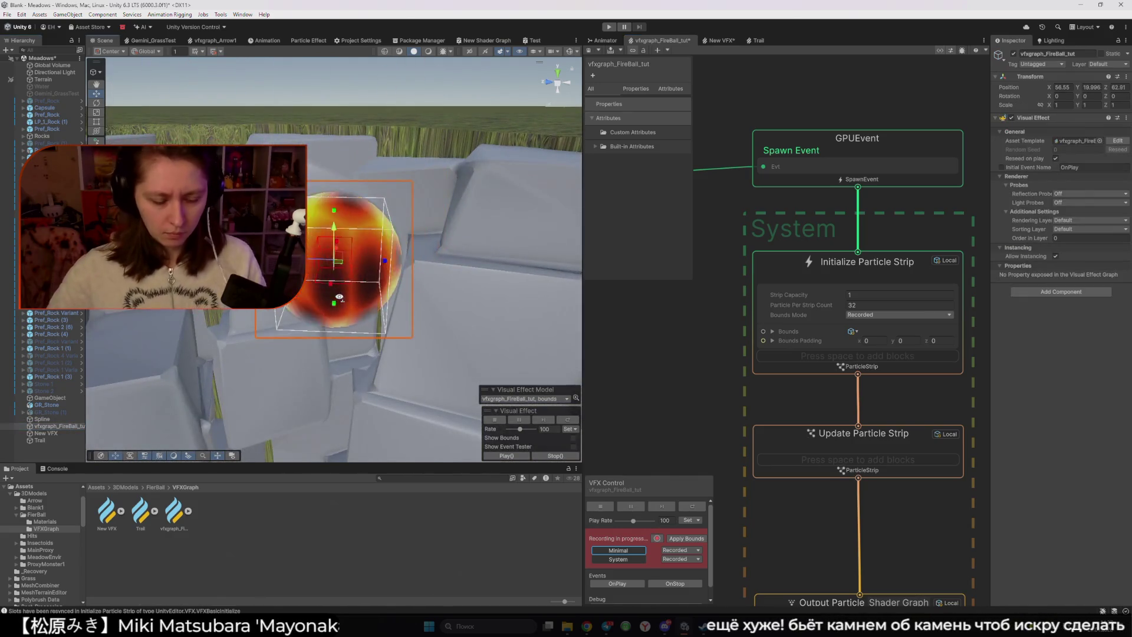
drag(339, 297, 349, 321)
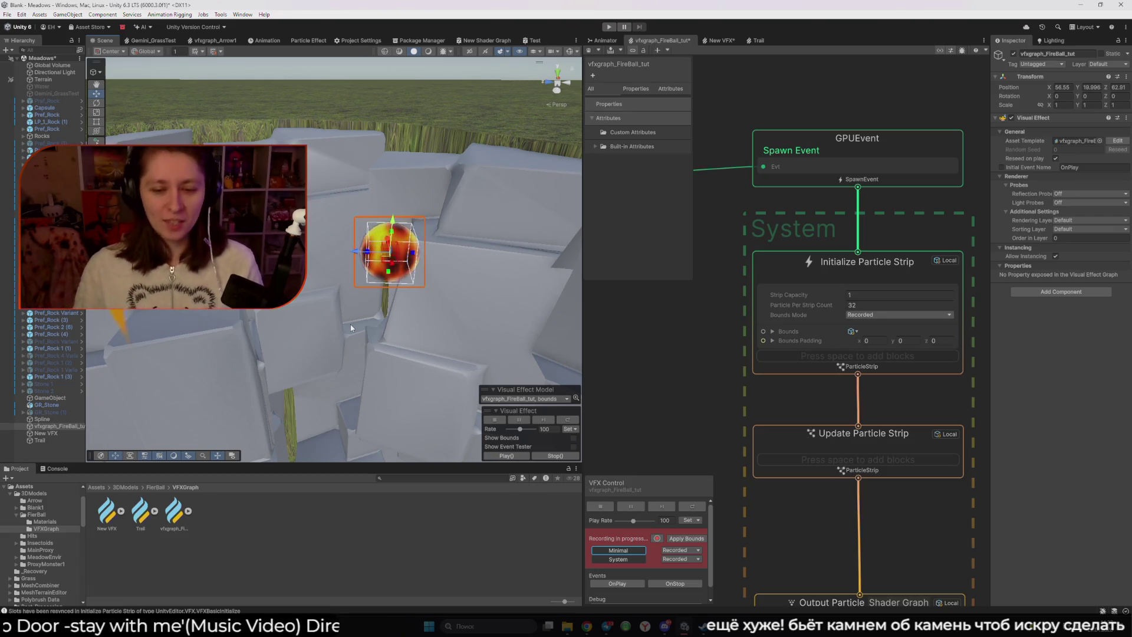
- Return the strip system to Recorded bounds, stop recording and apply the recorded bounds
click(694, 550)
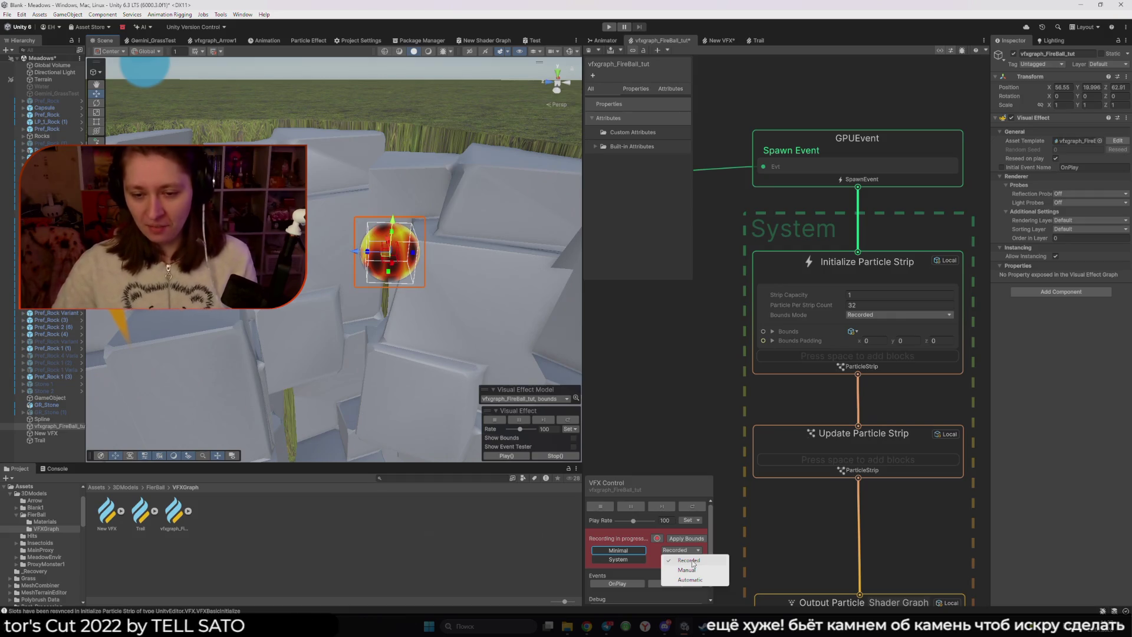
click(693, 563)
click(694, 559)
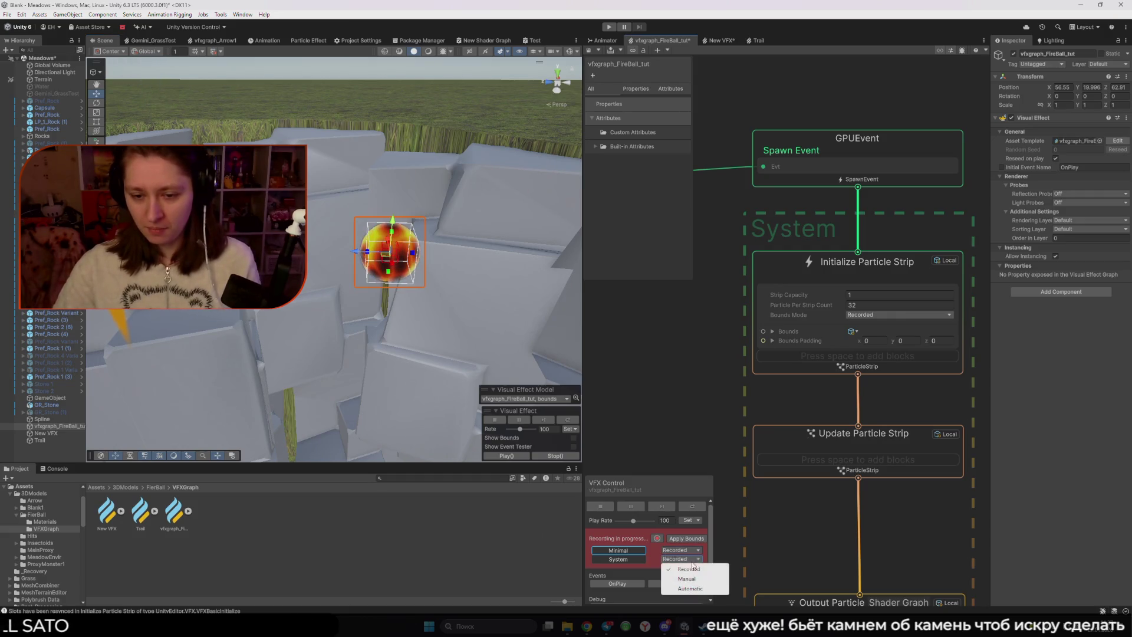
click(693, 580)
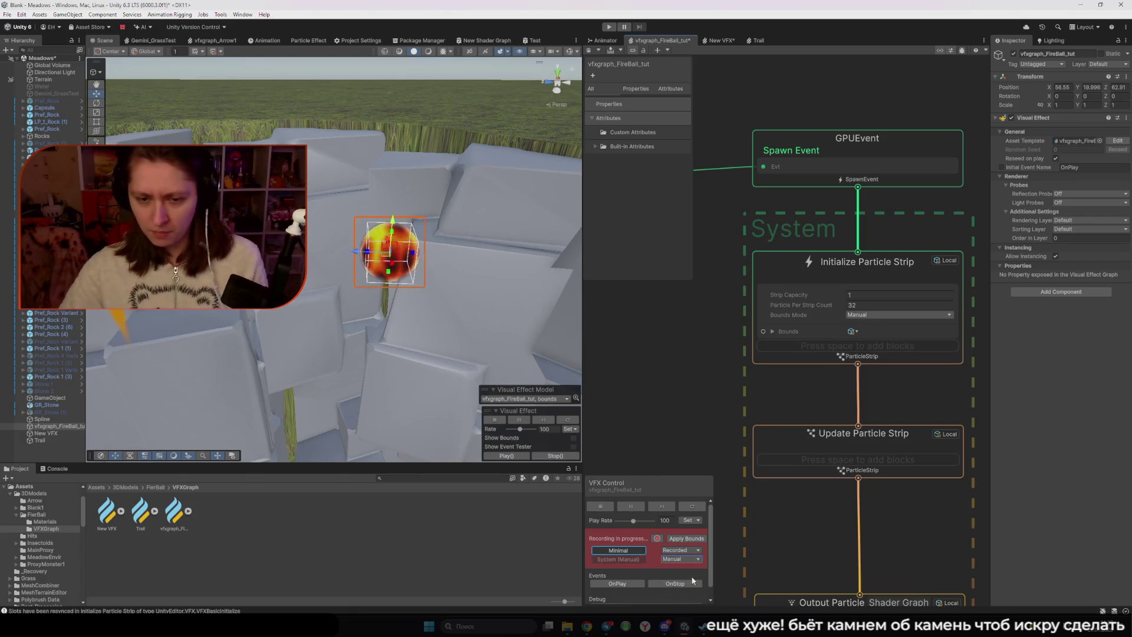
click(676, 561)
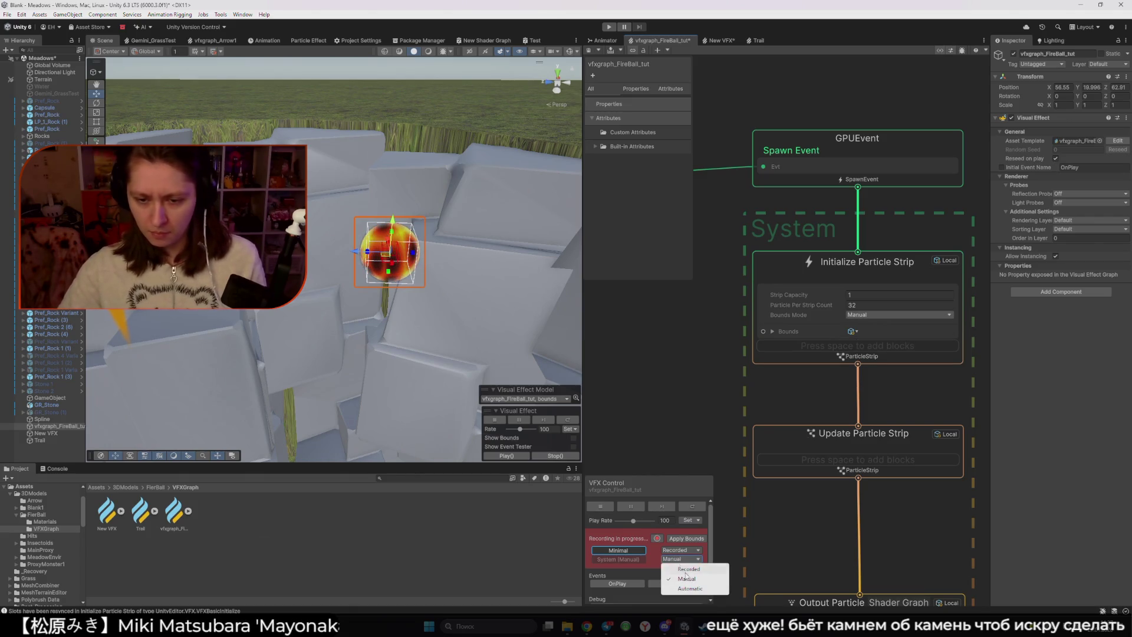
click(700, 570)
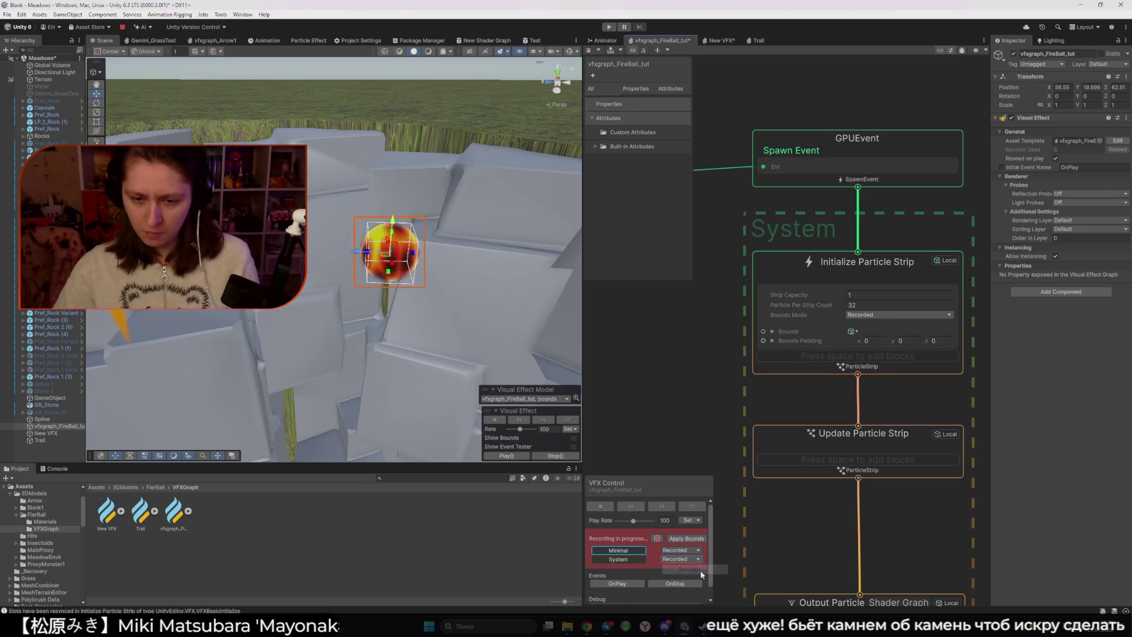
click(659, 539)
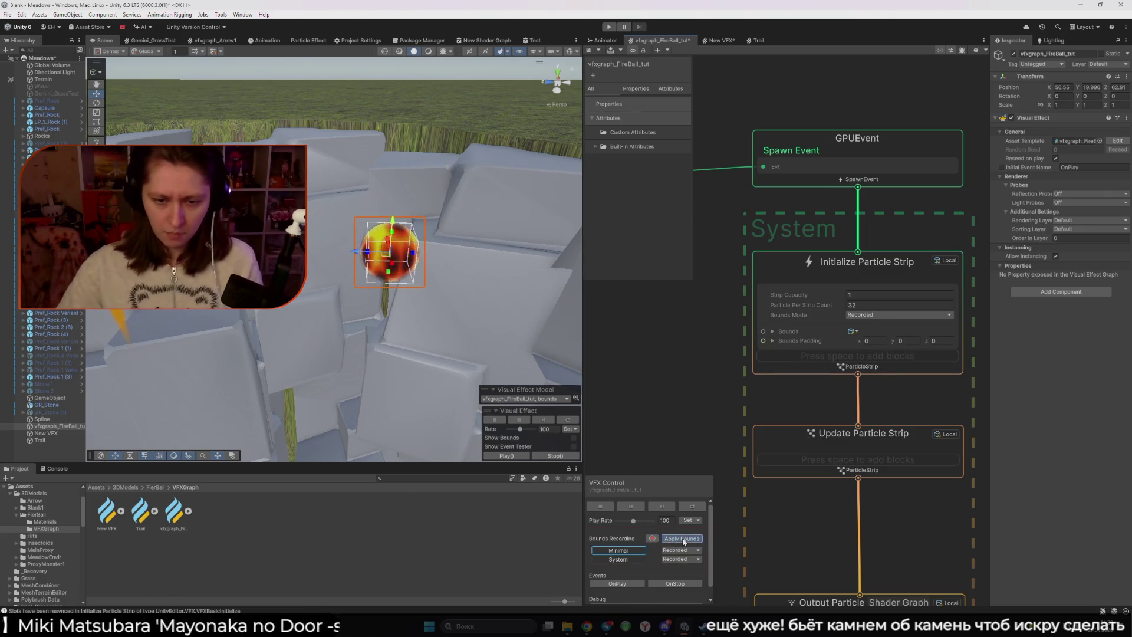
click(684, 539)
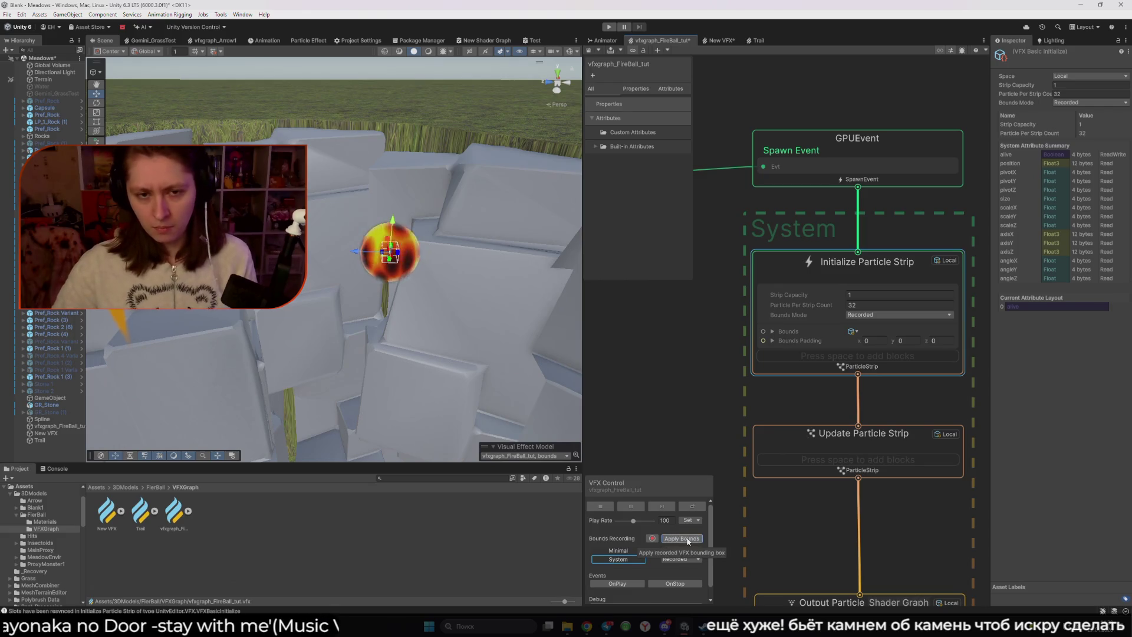
click(627, 552)
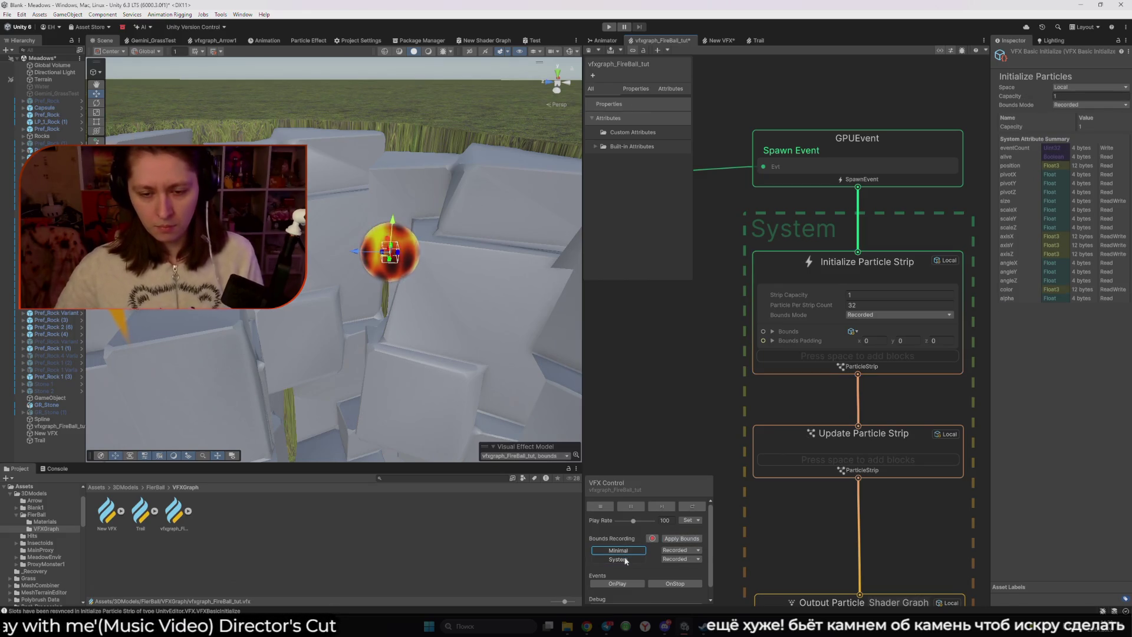
click(624, 558)
mouse_move(437, 351)
mouse_down()
mouse_move(570, 331)
mouse_move(469, 323)
mouse_move(578, 325)
mouse_up()
click(698, 327)
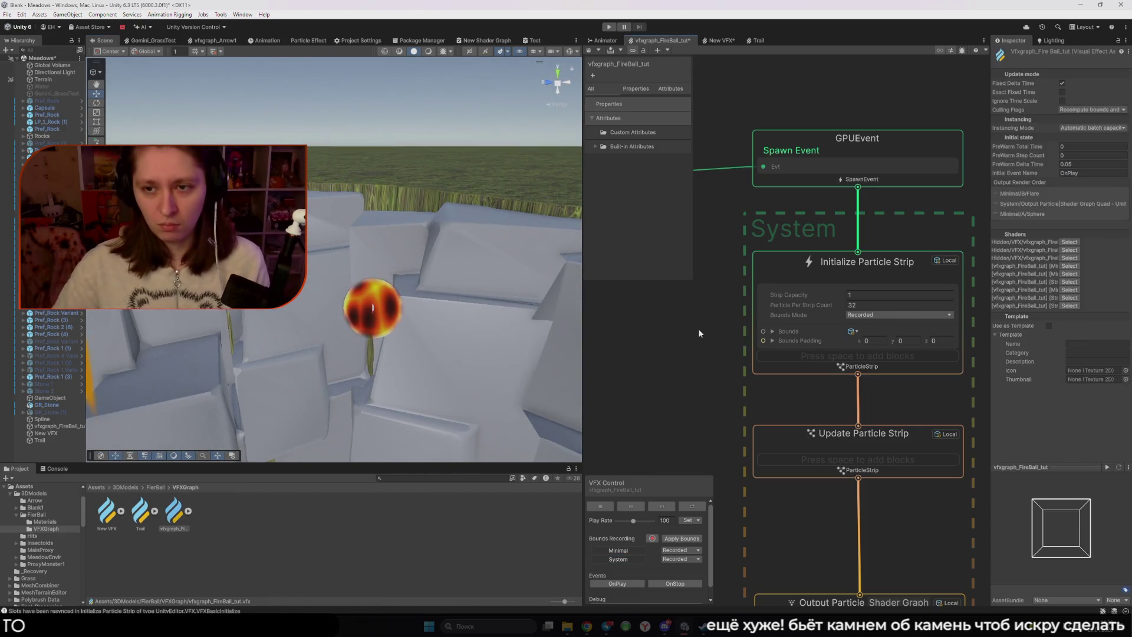
- Switch the strip system's Bounds Mode from Recorded to Manual
click(921, 315)
key(Escape)
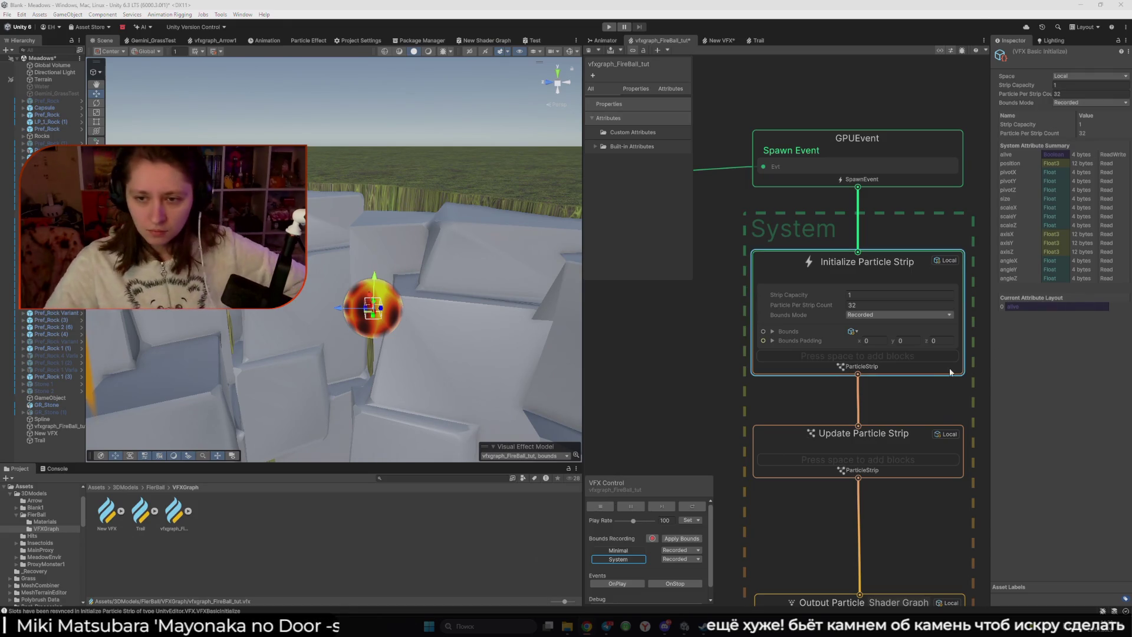
click(893, 315)
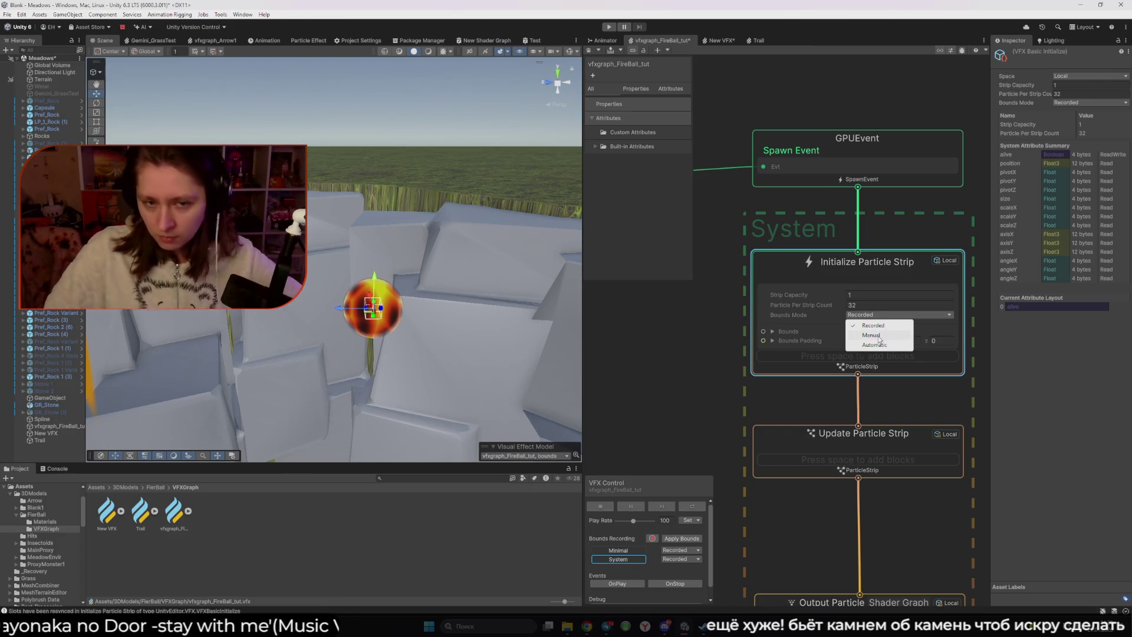
click(877, 339)
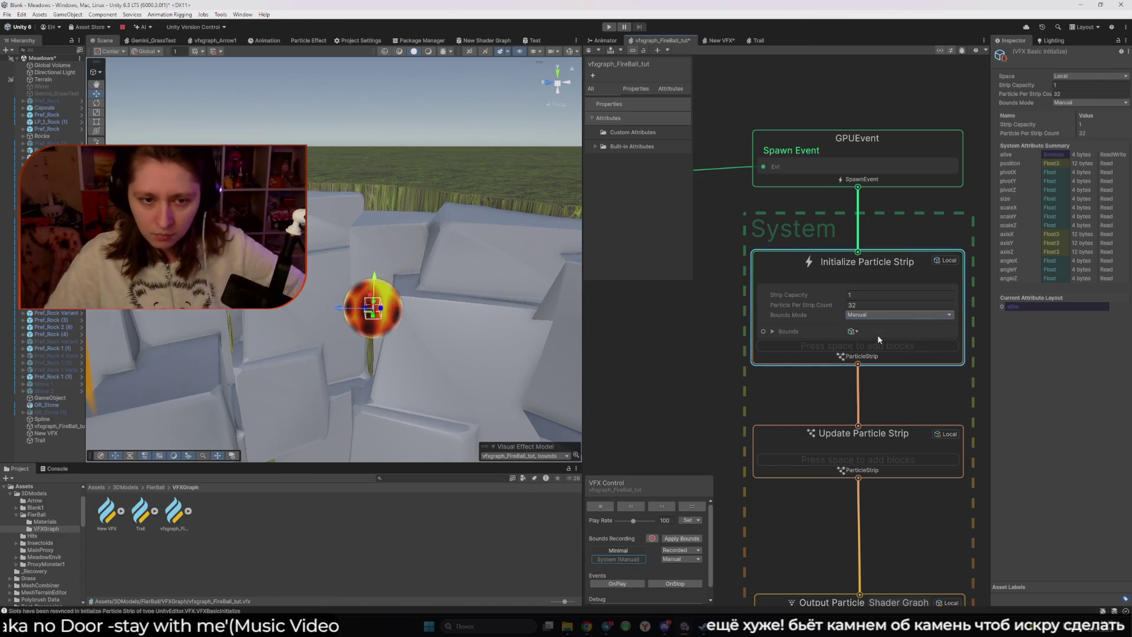
click(775, 332)
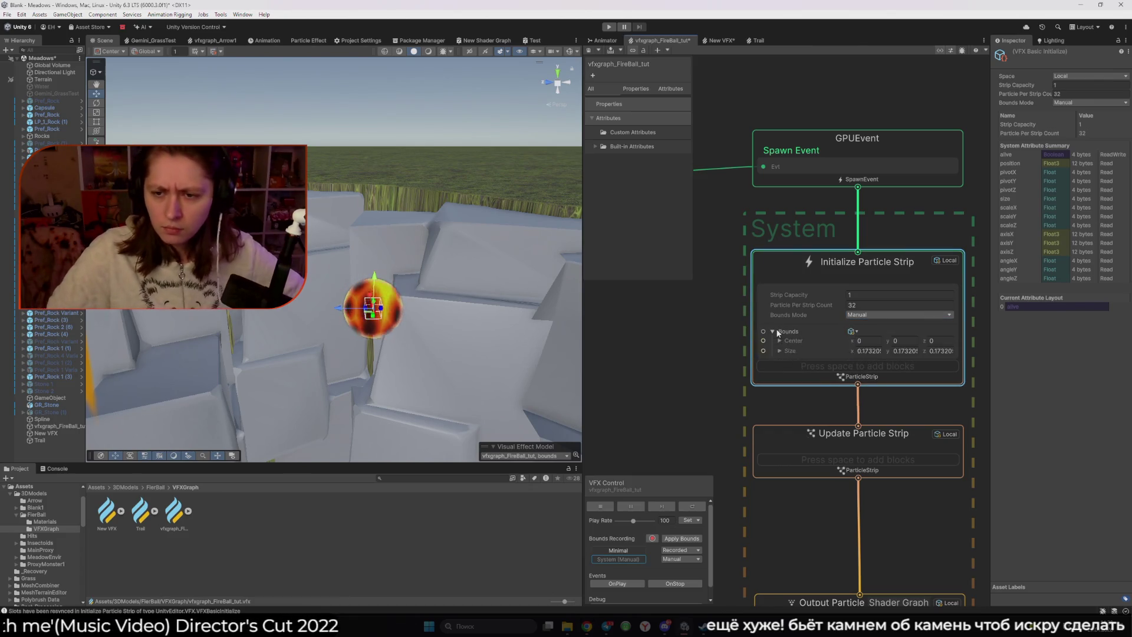
- Set the strip's manual Bounds Size X, Y and Z to 0.5
click(855, 351)
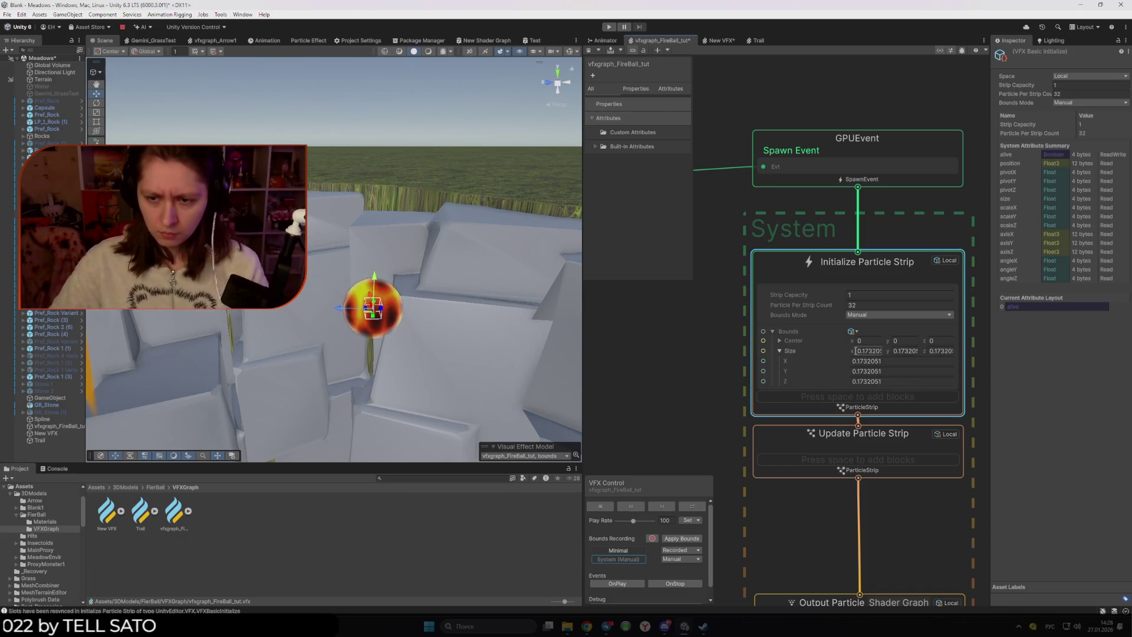
text(0.53)
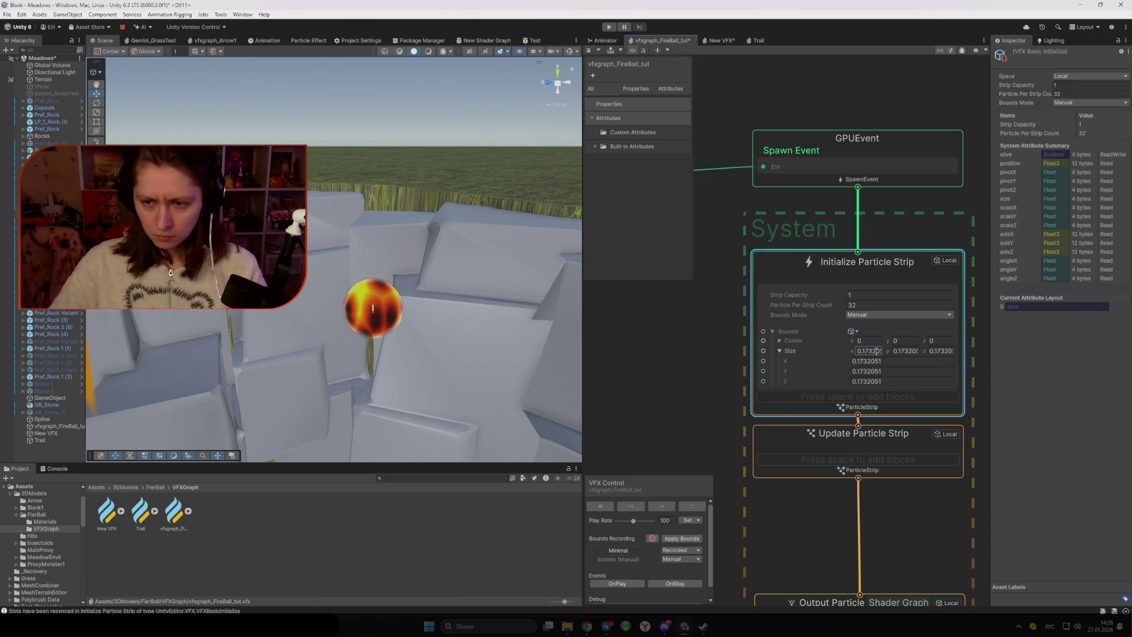
key(BackSpace)
key(BackSpace)
key(BackSpace)
text(0.5)
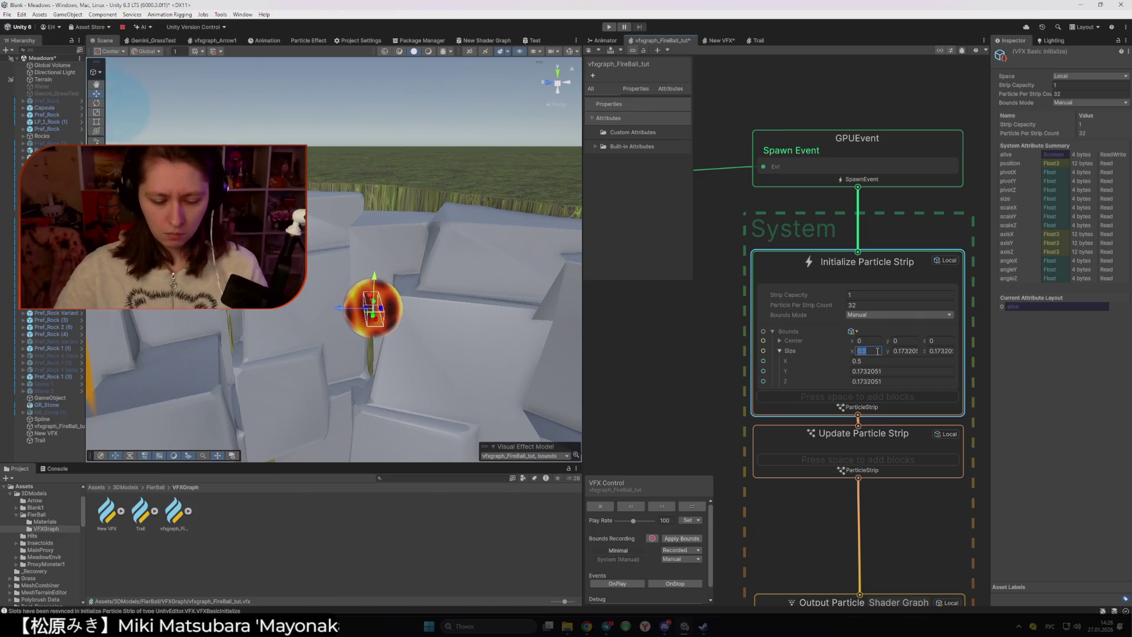
key(Tab)
text(0.5)
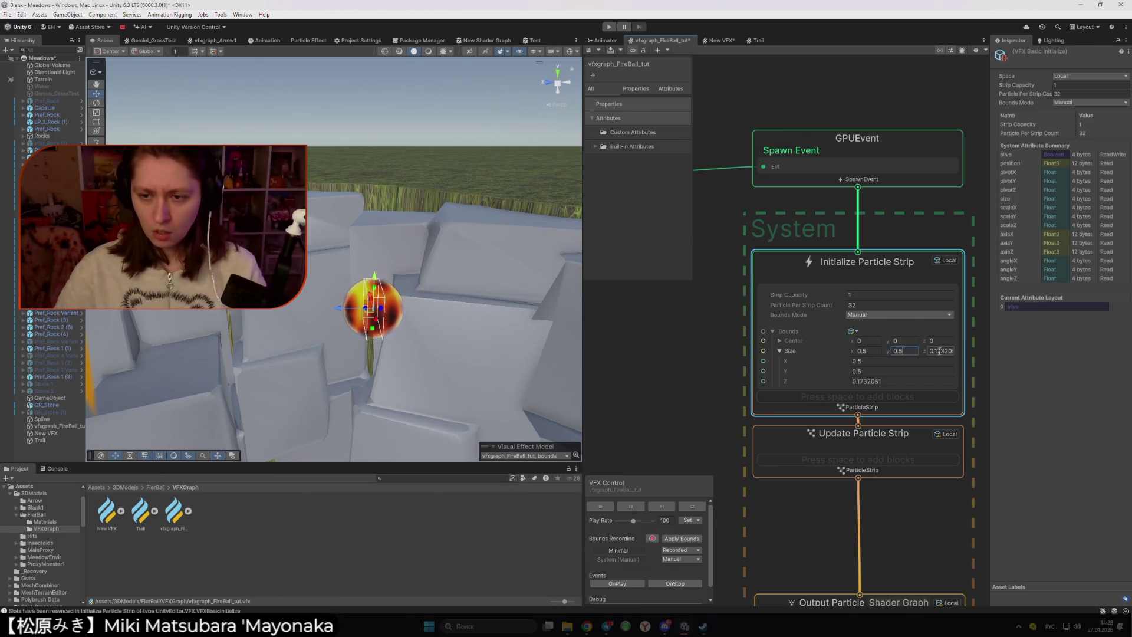
key(Tab)
text(0.5)
key(Return)
scroll(811, 352, down, 3)
scroll(649, 353, up, 5)
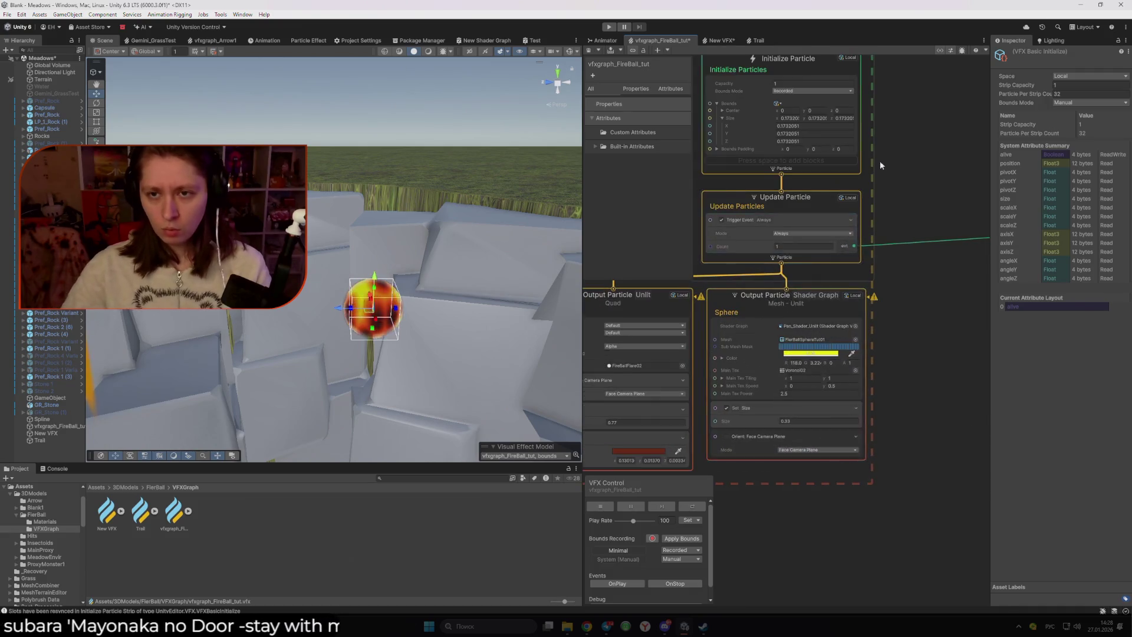
- Switch the Sphere system's bounds to Manual with Size 0.5 on each axis
scroll(840, 221, up, 3)
click(840, 217)
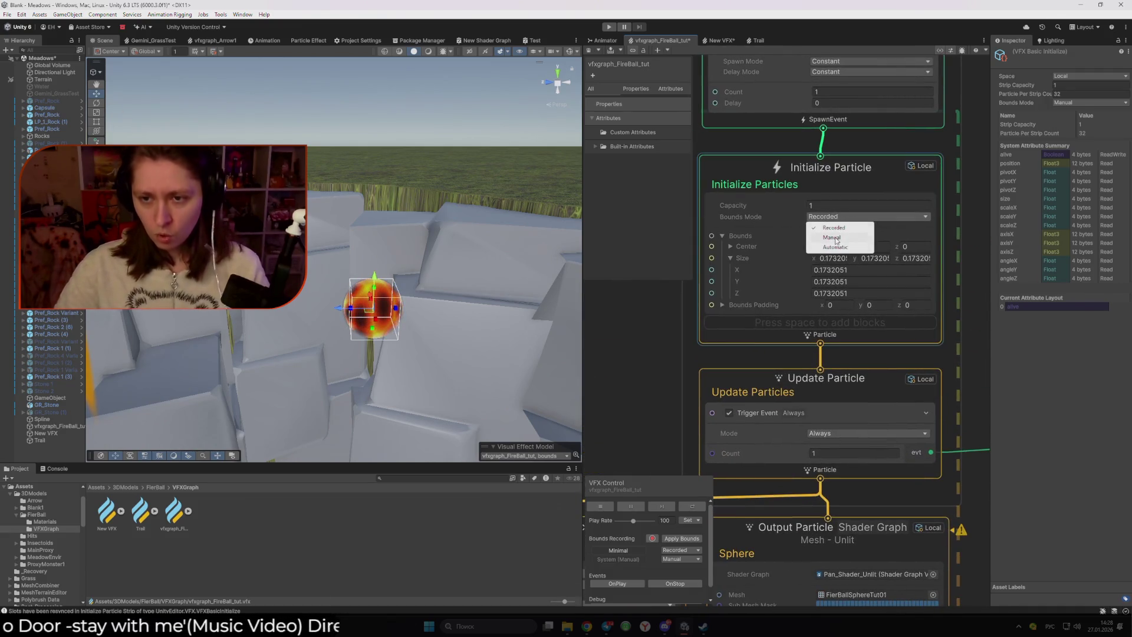
click(825, 228)
text(0.5)
key(Tab)
text(0.5)
key(Tab)
text(0.5)
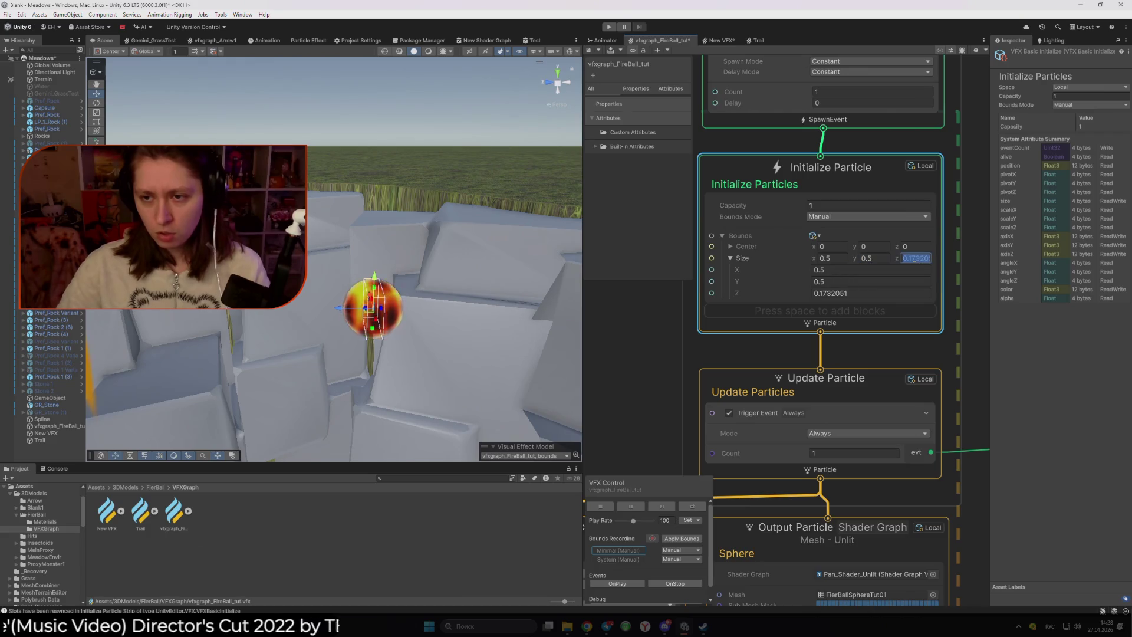
key(Return)
- Save and compile the vfxgraph_FireBall_tut graph with Ctrl+S
scroll(865, 272, down, 3)
key(ctrl+s)
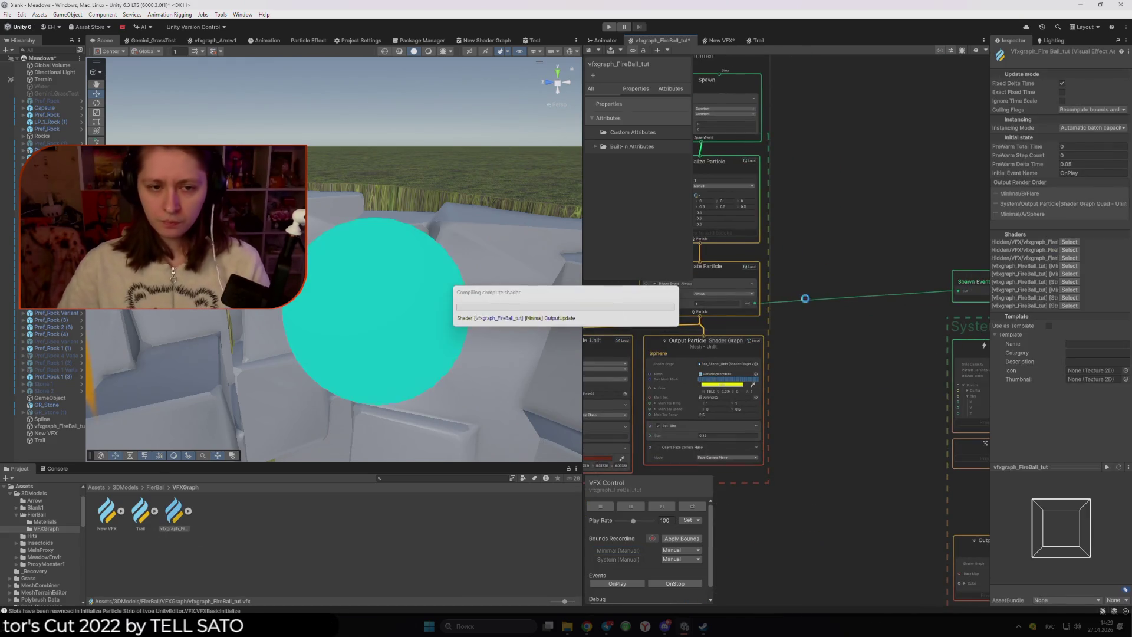
mouse_move(425, 330)
mouse_down()
mouse_move(370, 334)
mouse_move(468, 337)
mouse_move(424, 330)
mouse_move(450, 326)
mouse_up()
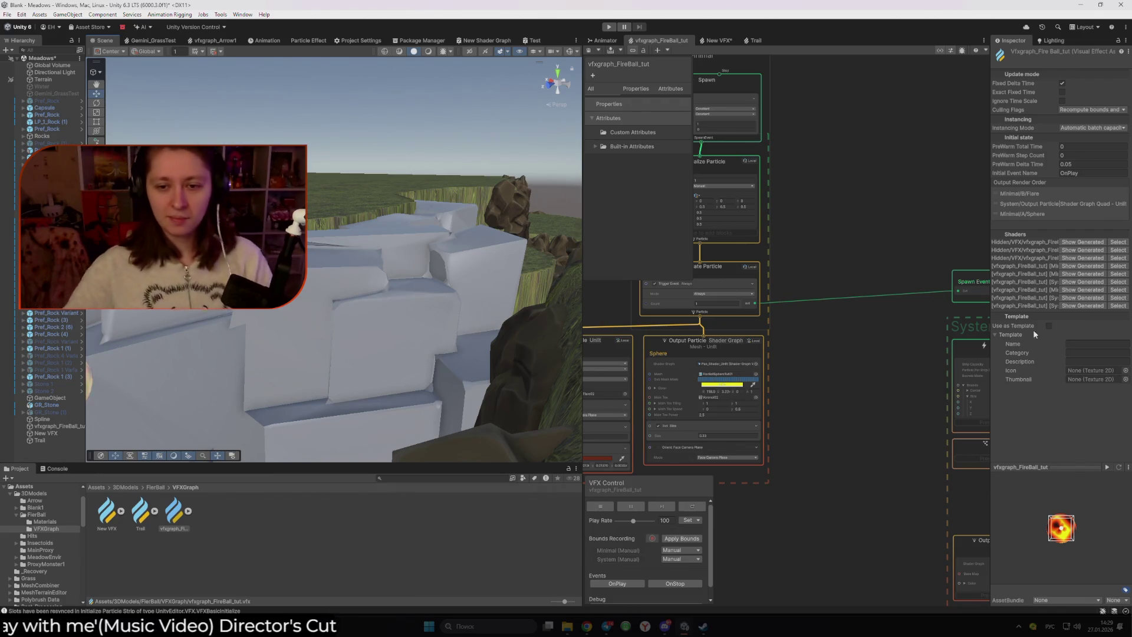
- Box-select then deselect the Sphere system's two Output contexts, and bring Steam to the front
scroll(856, 350, down, 1)
scroll(856, 350, down, 1)
mouse_move(900, 400)
mouse_down()
mouse_move(724, 271)
mouse_move(705, 297)
mouse_move(751, 392)
mouse_up()
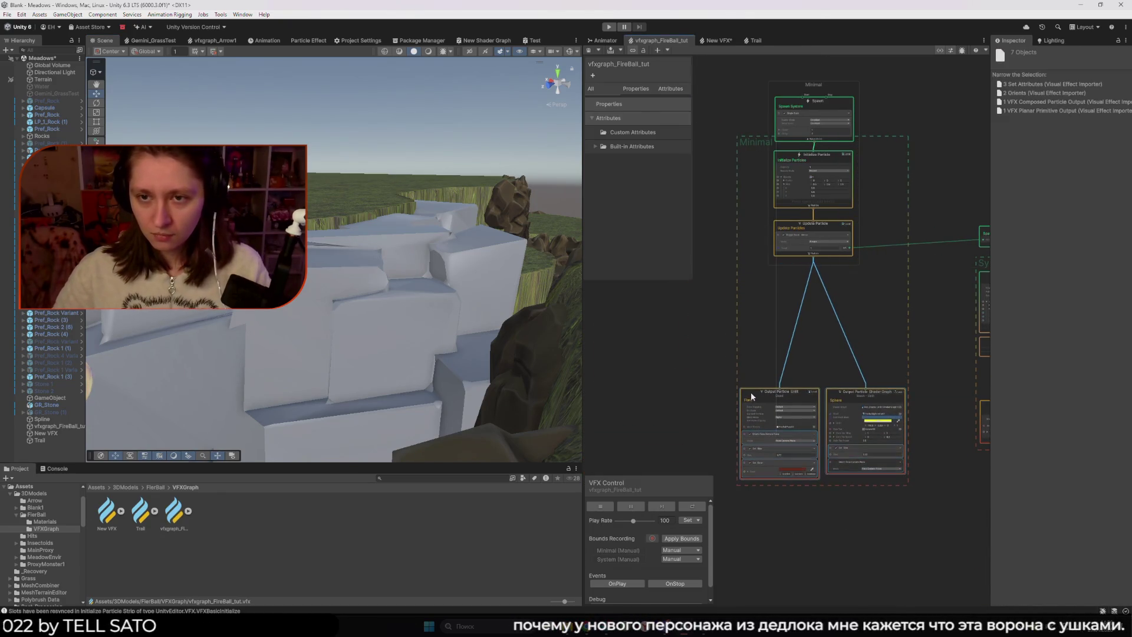
click(762, 362)
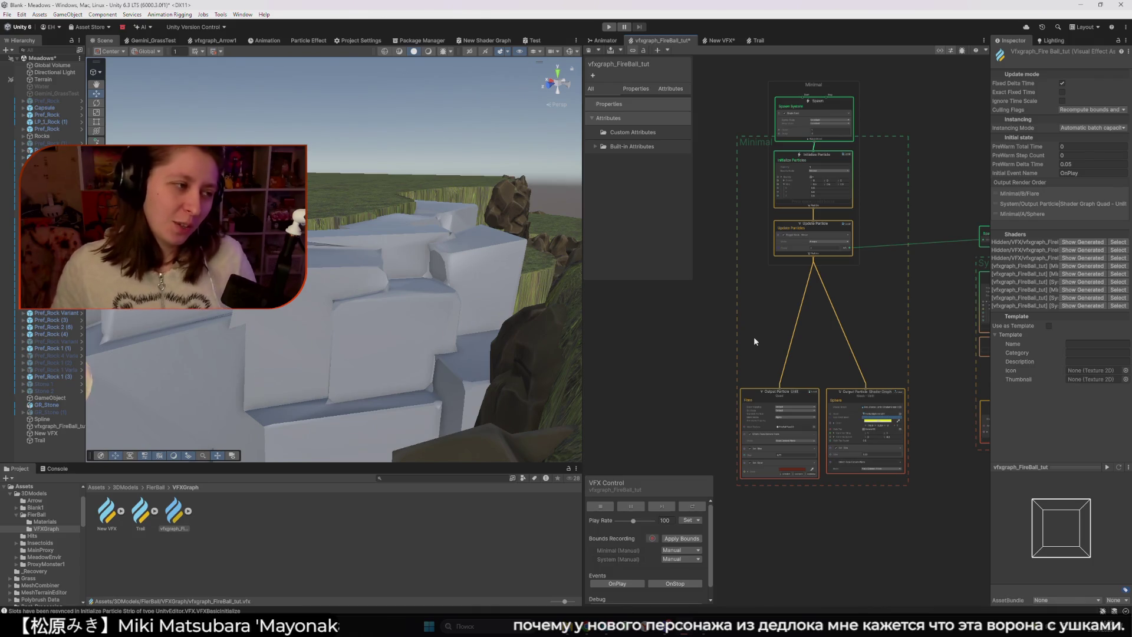
mouse_move(702, 626)
click(699, 574)
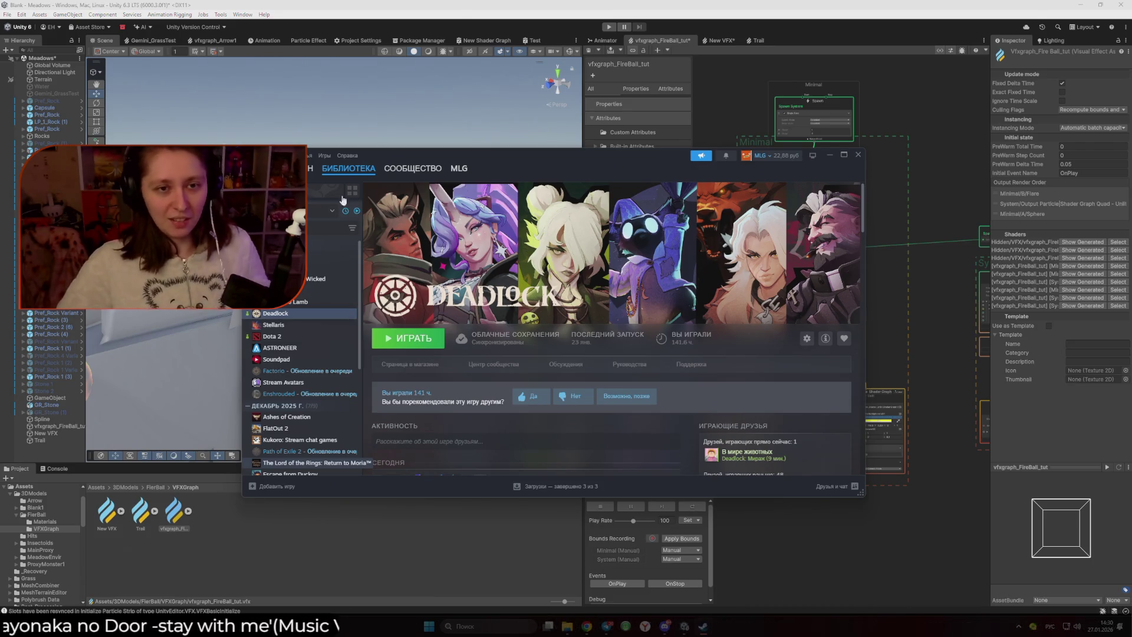
- Open the Deadlock news post about hero Rem from the library home, read it, and close it
click(370, 169)
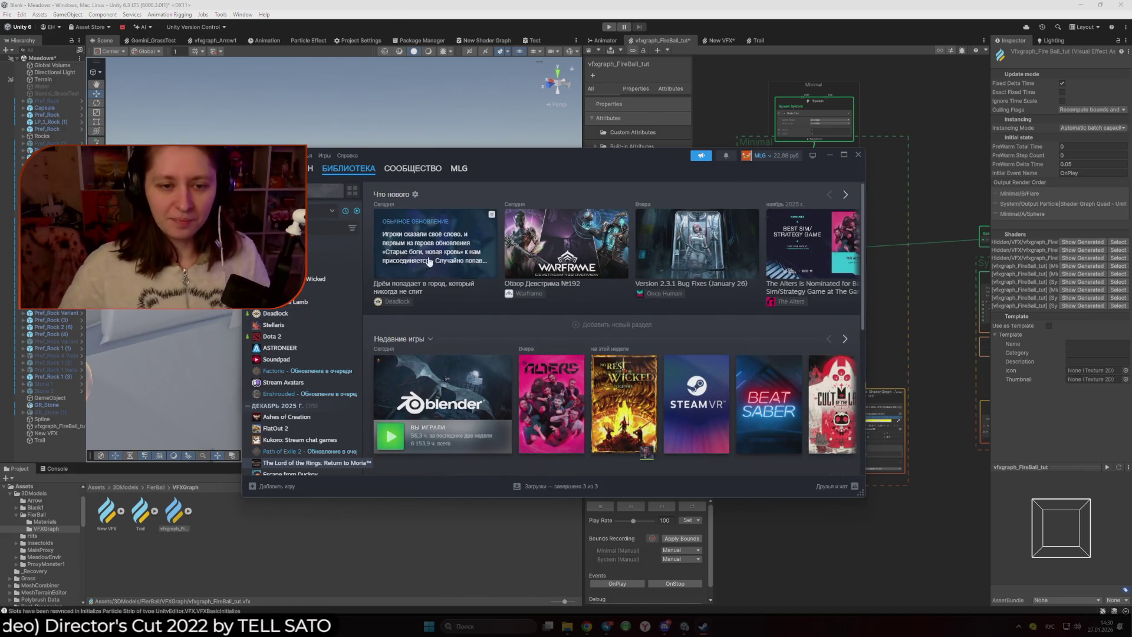
click(517, 275)
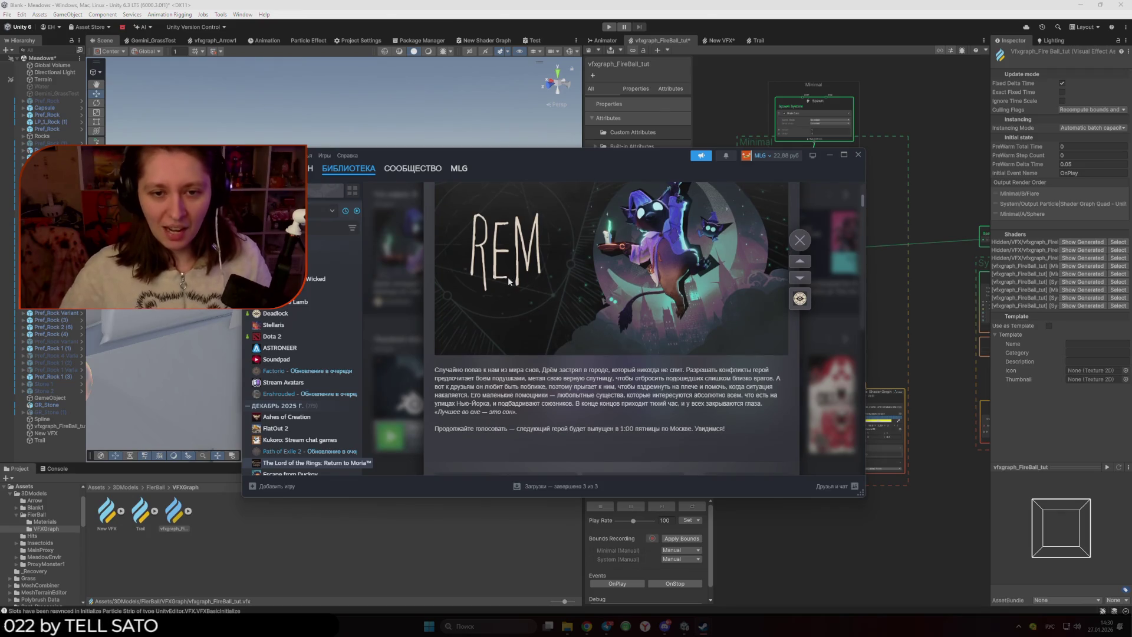
scroll(494, 391, down, 3)
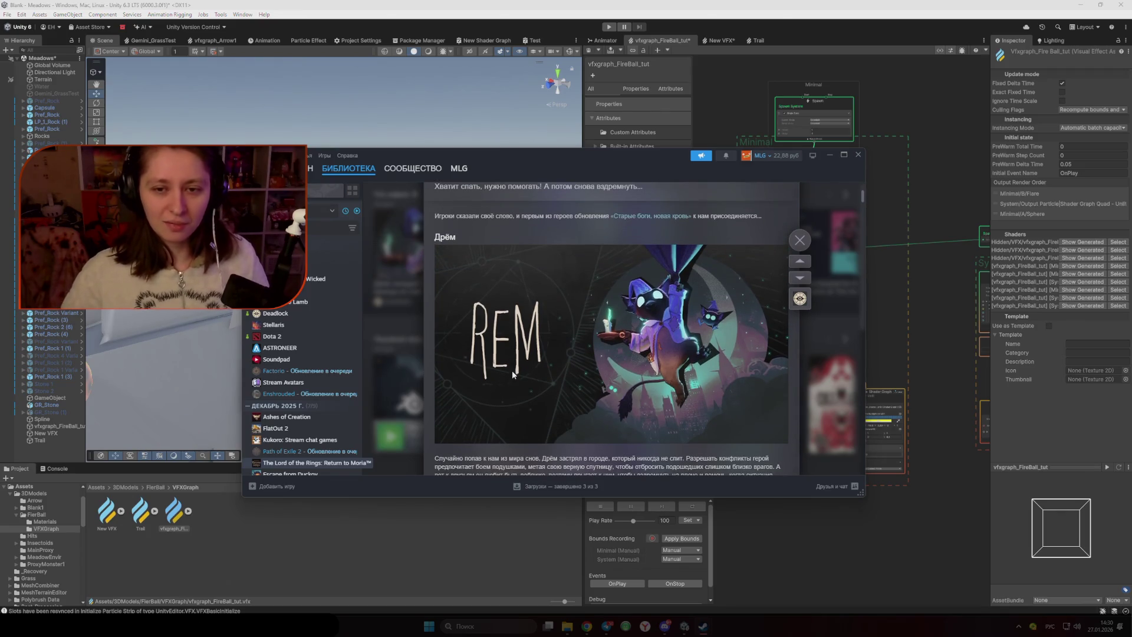
scroll(512, 372, down, 5)
scroll(511, 372, up, 4)
scroll(511, 371, down, 1)
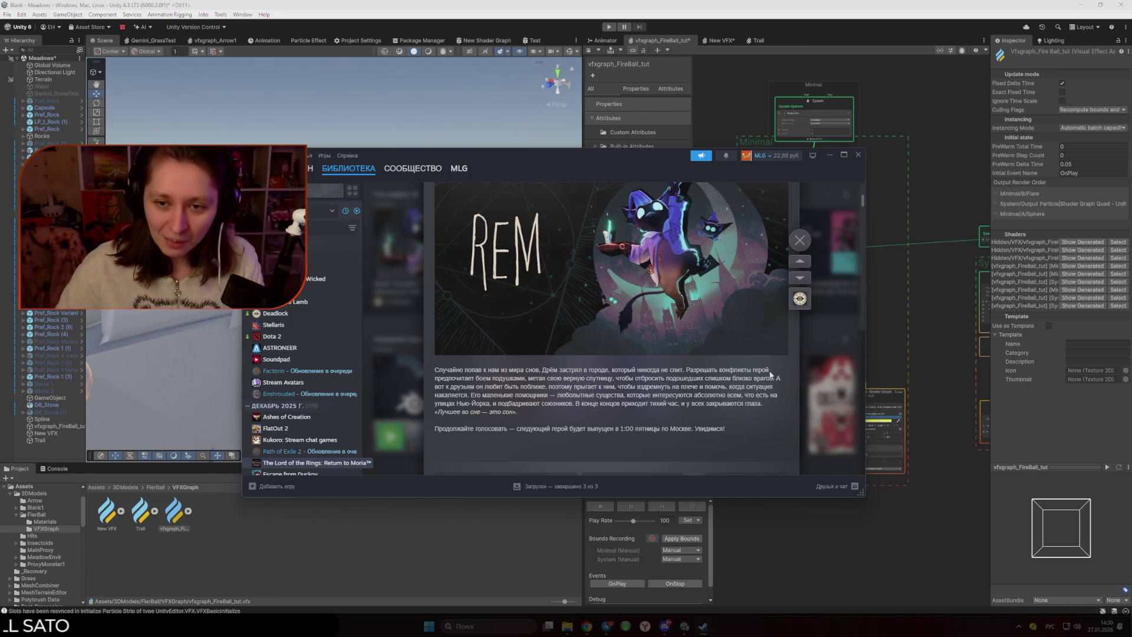
scroll(713, 309, up, 1)
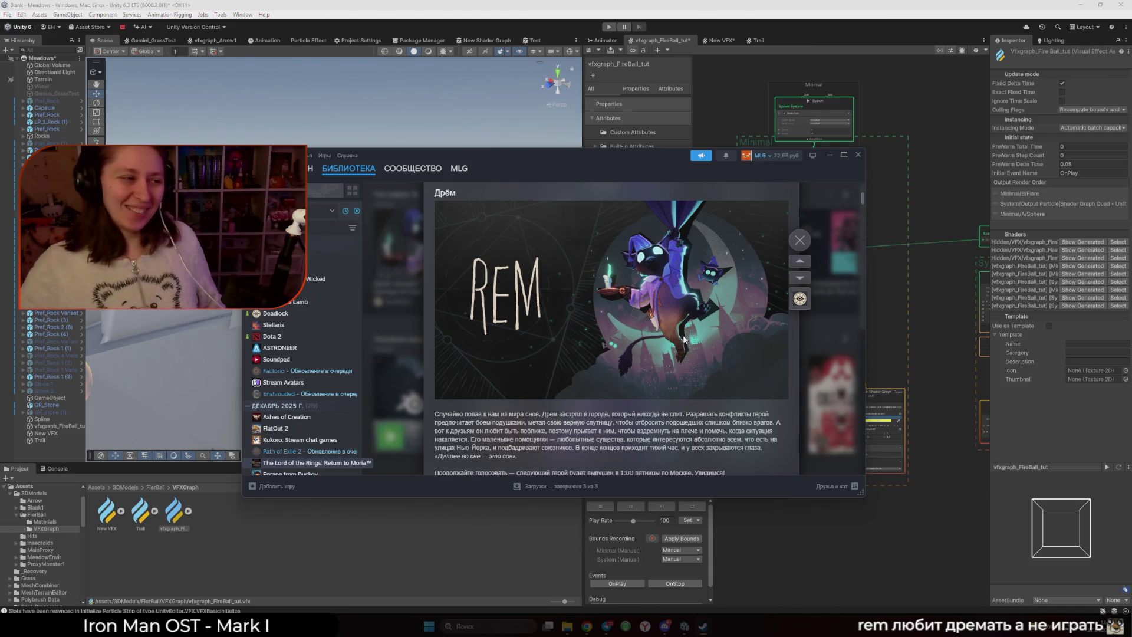
scroll(722, 387, down, 3)
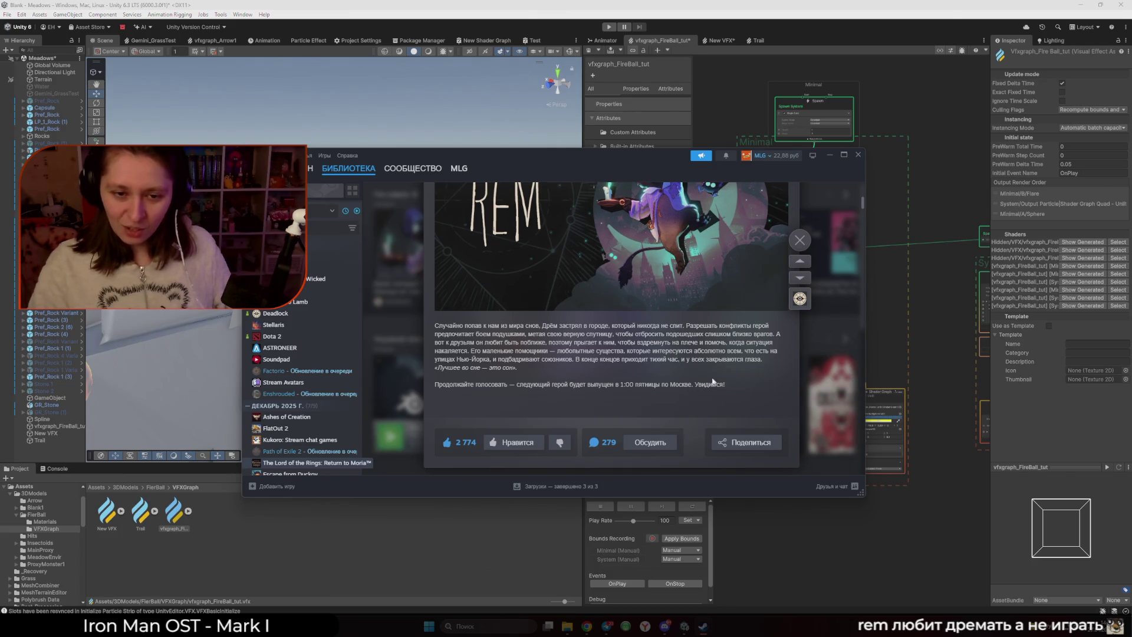
drag(509, 368, 448, 368)
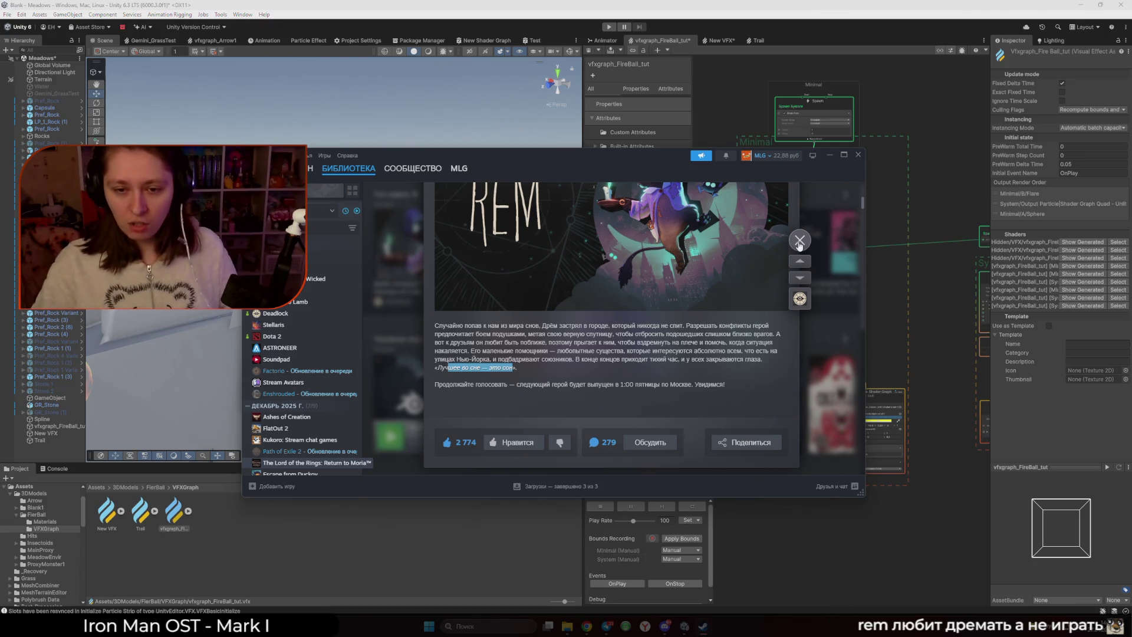
click(800, 242)
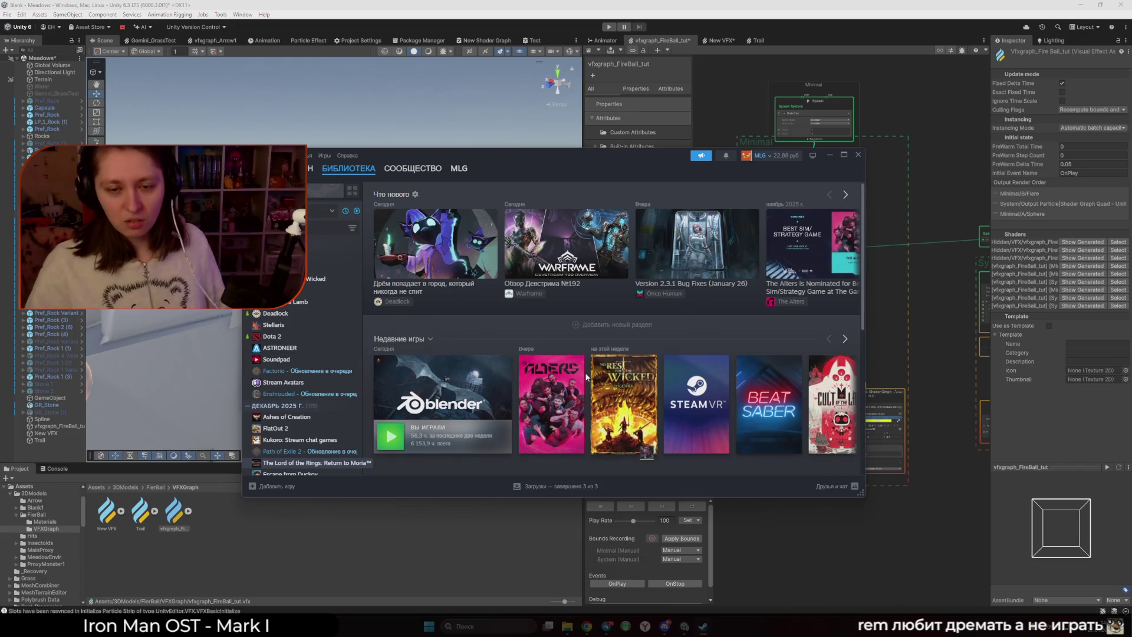
- Return to the Unity editor, dismiss the notifications panel, and bring the particle strip system into view
click(604, 498)
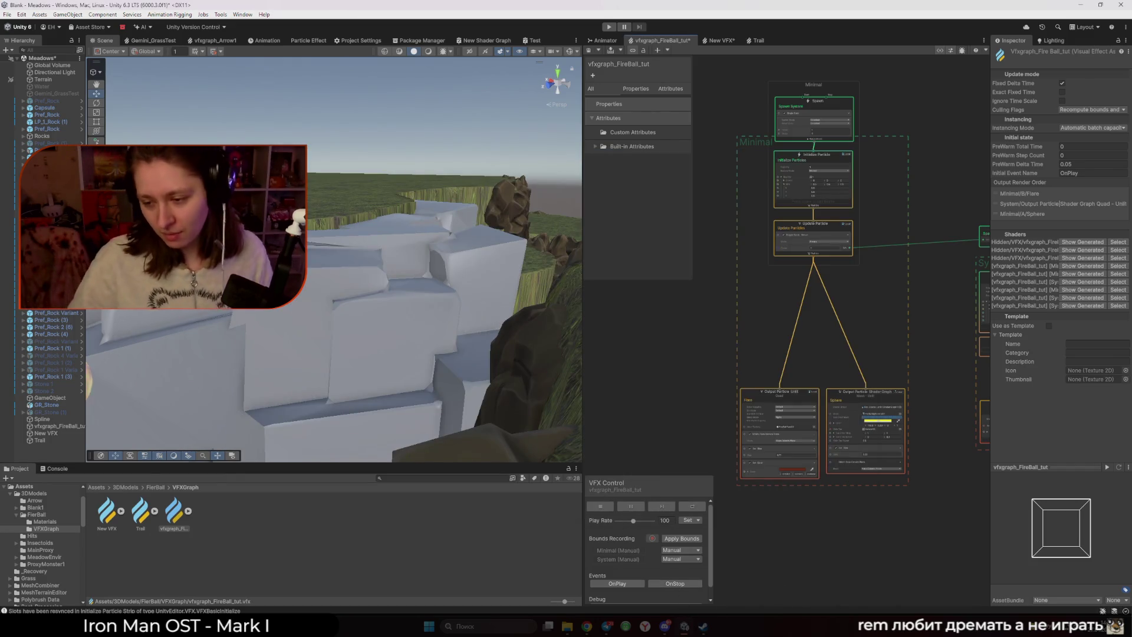
click(1102, 626)
click(911, 568)
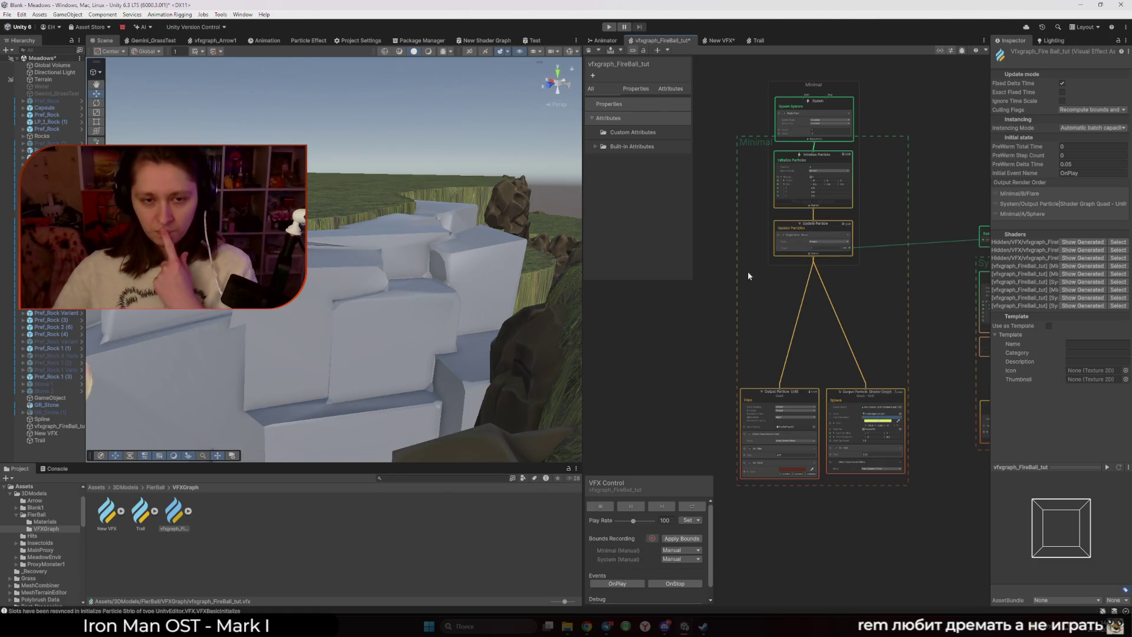
drag(330, 295, 307, 334)
scroll(897, 286, down, 2)
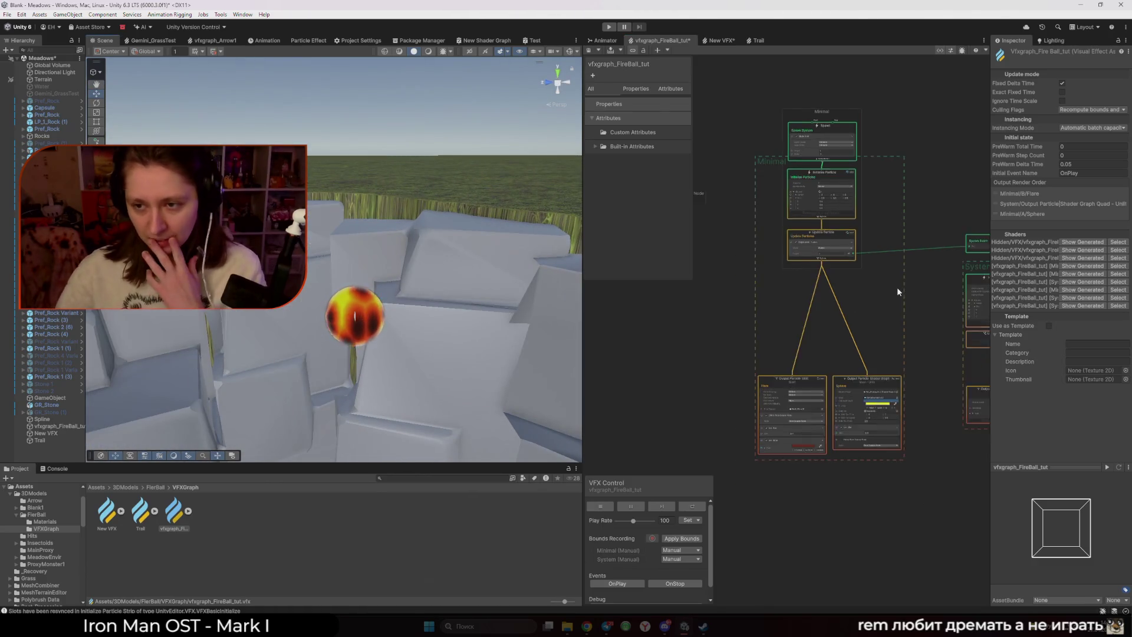
mouse_move(897, 287)
mouse_down()
mouse_move(779, 242)
mouse_move(699, 281)
mouse_up()
scroll(700, 280, up, 3)
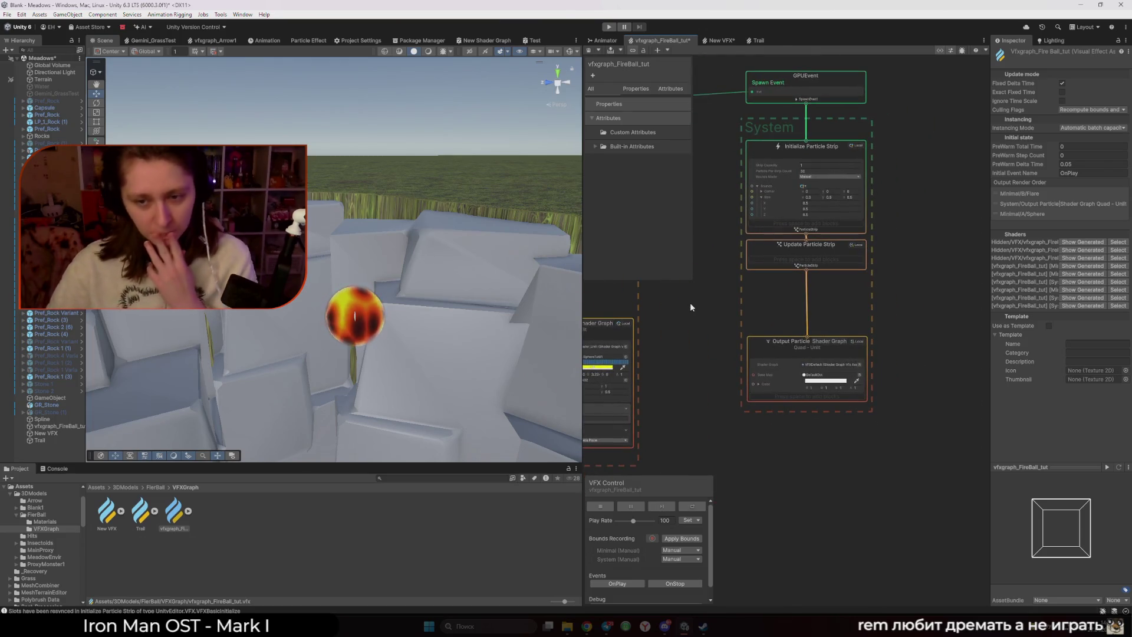
- Add an Orient block to the strip output with Mode set to Face Camera Position
click(823, 398)
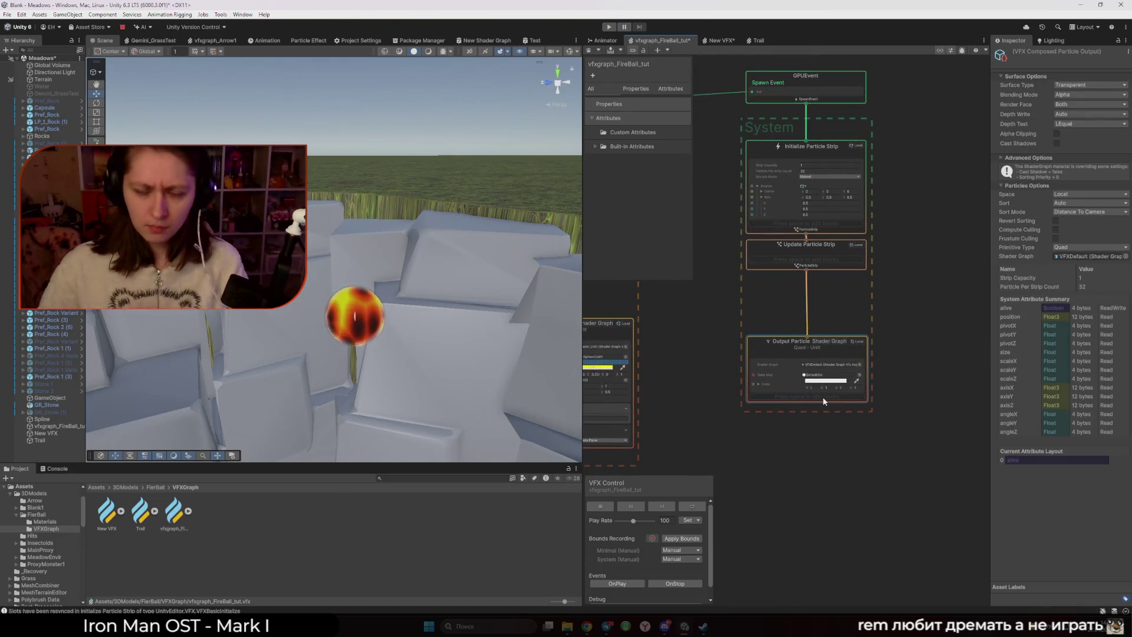
key(space)
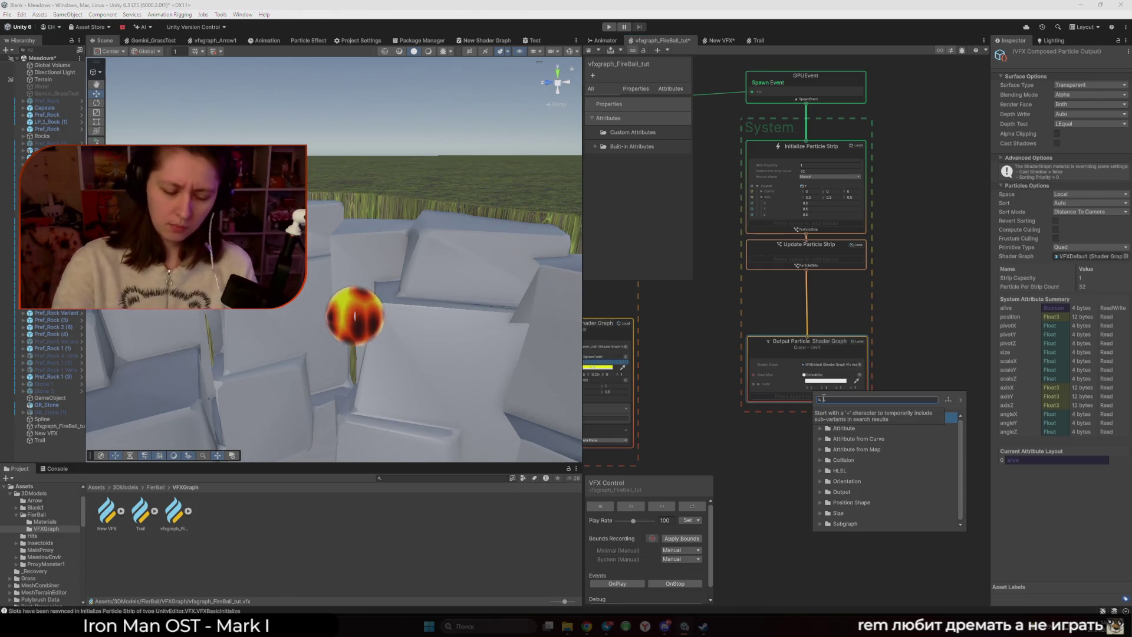
text(co)
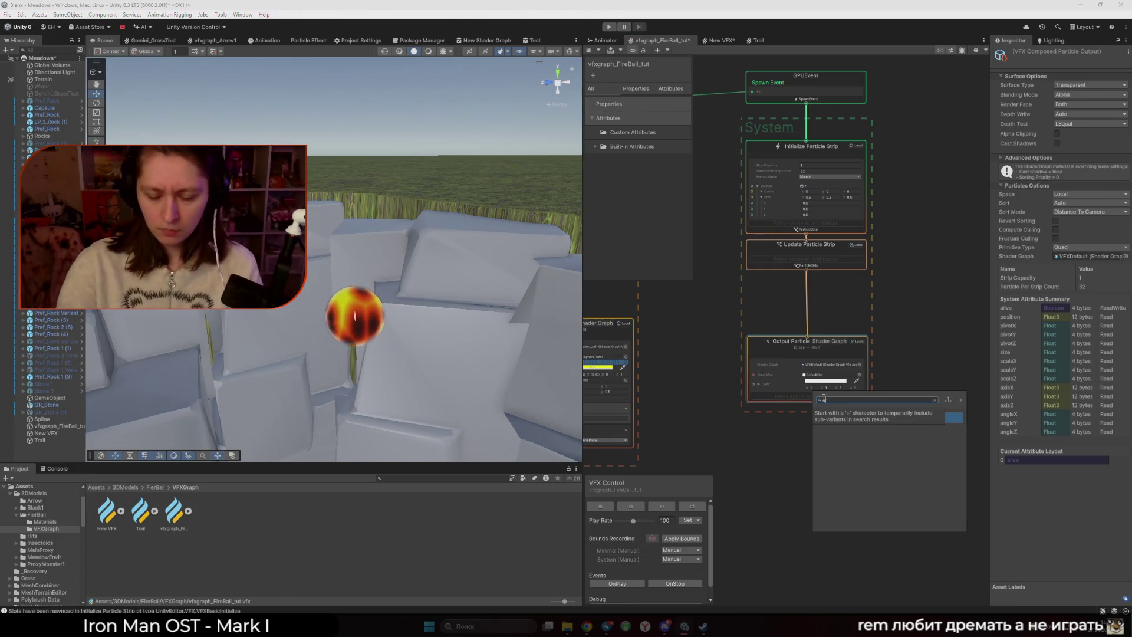
text(orient)
key(Return)
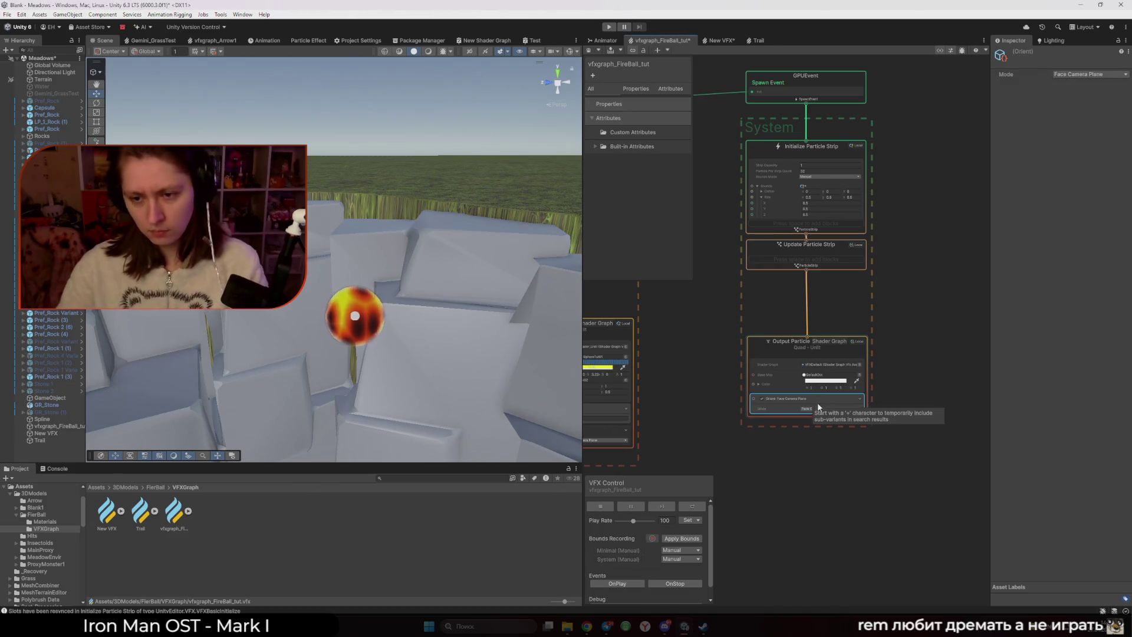
scroll(817, 402, up, 2)
click(817, 402)
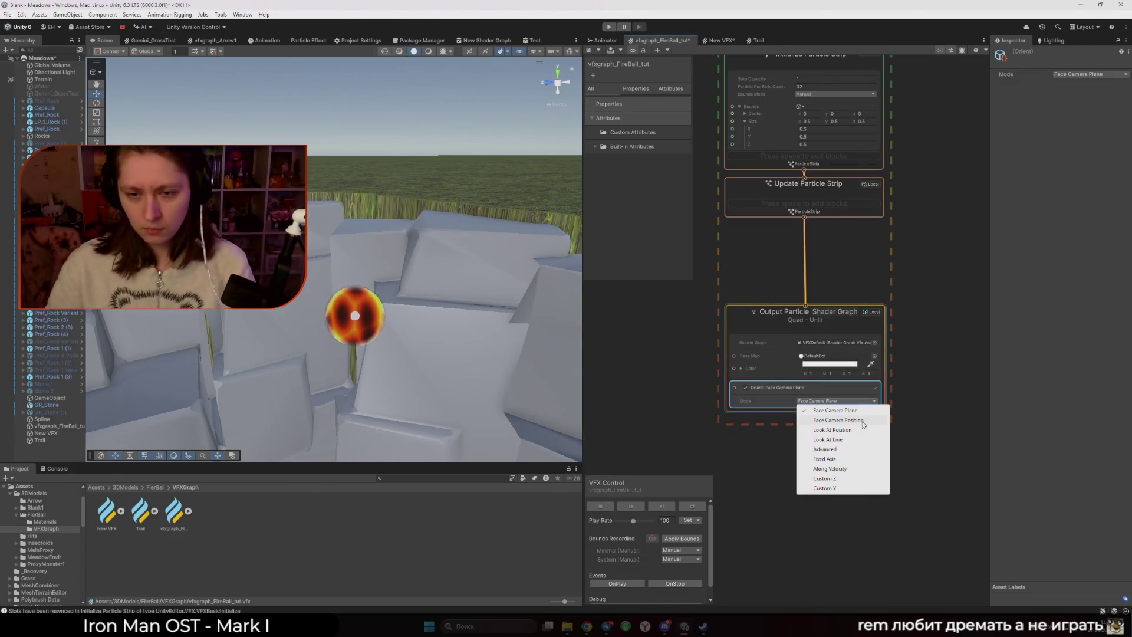
click(837, 419)
- Deselect the block to show asset settings and pan to the GPU event and Initialize nodes
mouse_move(385, 358)
mouse_down()
mouse_move(389, 347)
mouse_move(375, 359)
mouse_up()
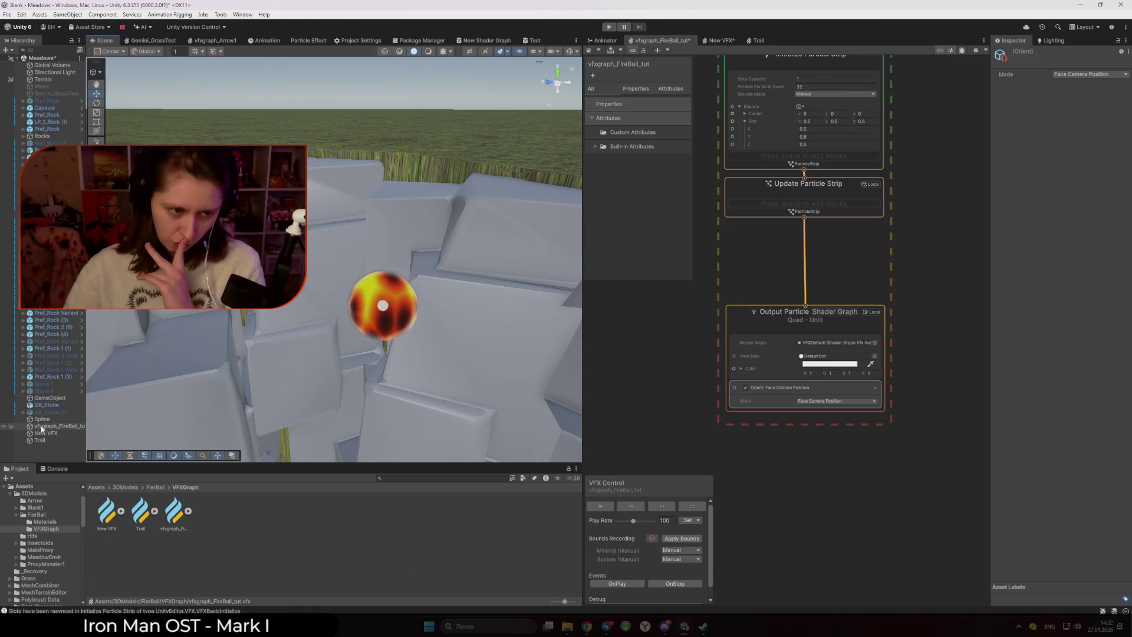
click(797, 433)
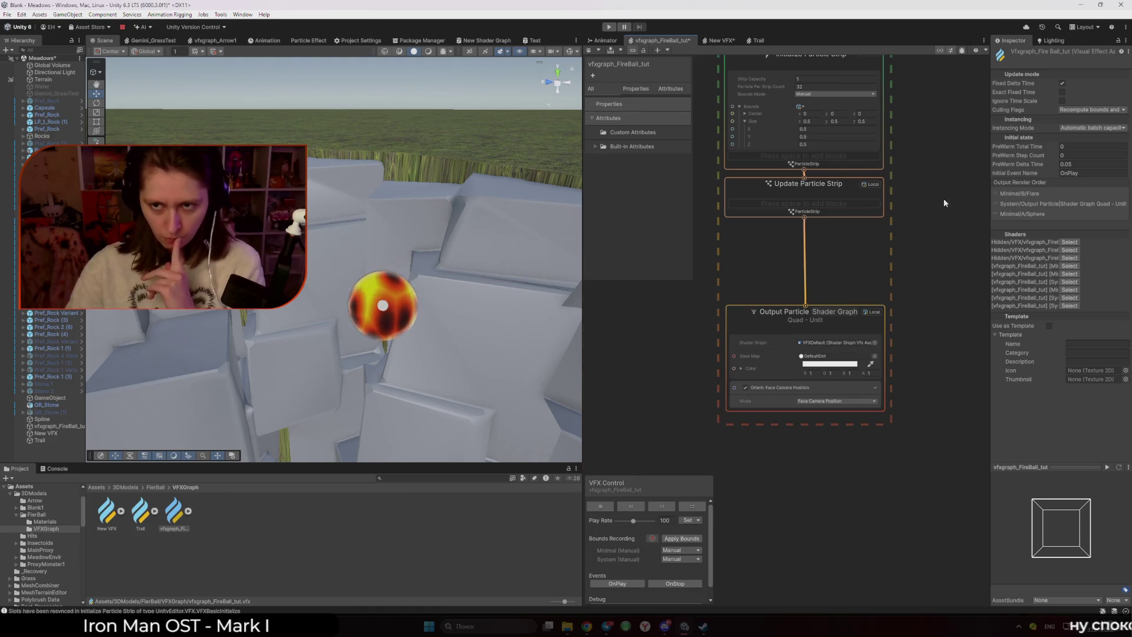
drag(943, 198, 960, 391)
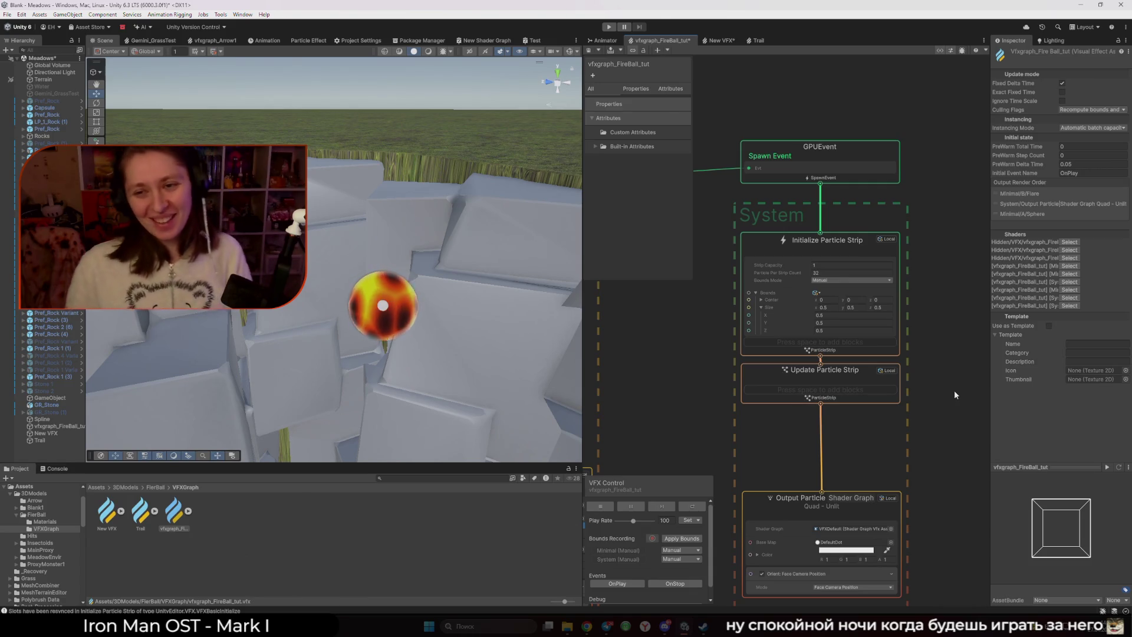
- Compare the Trail and New VFX graphs' strip setups, then return to the fireball graph
click(753, 41)
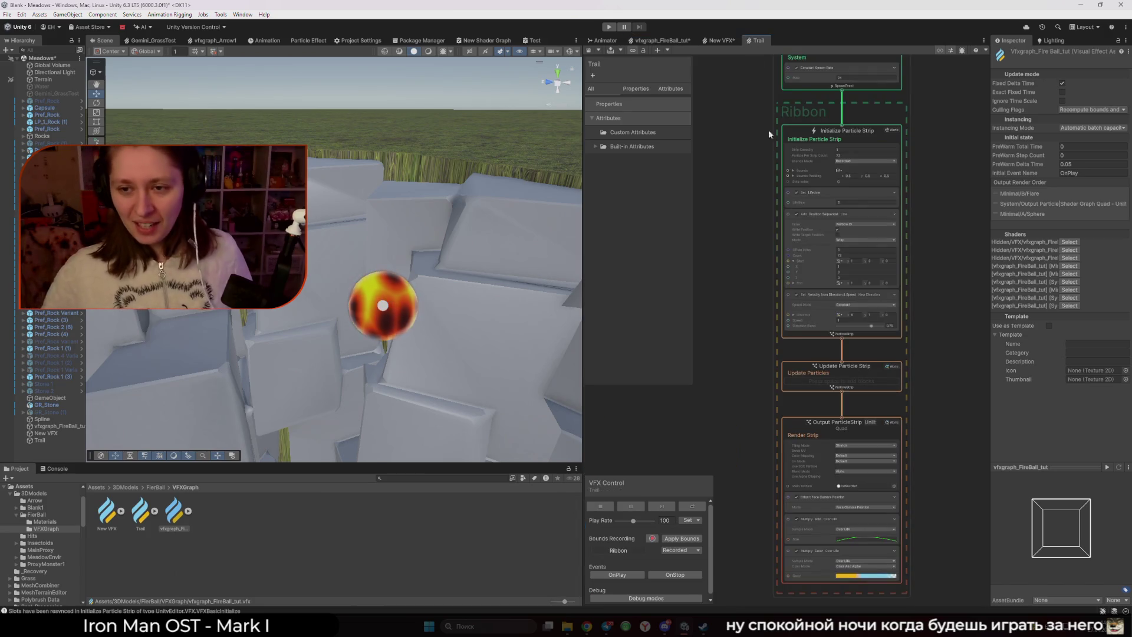
scroll(753, 178, up, 2)
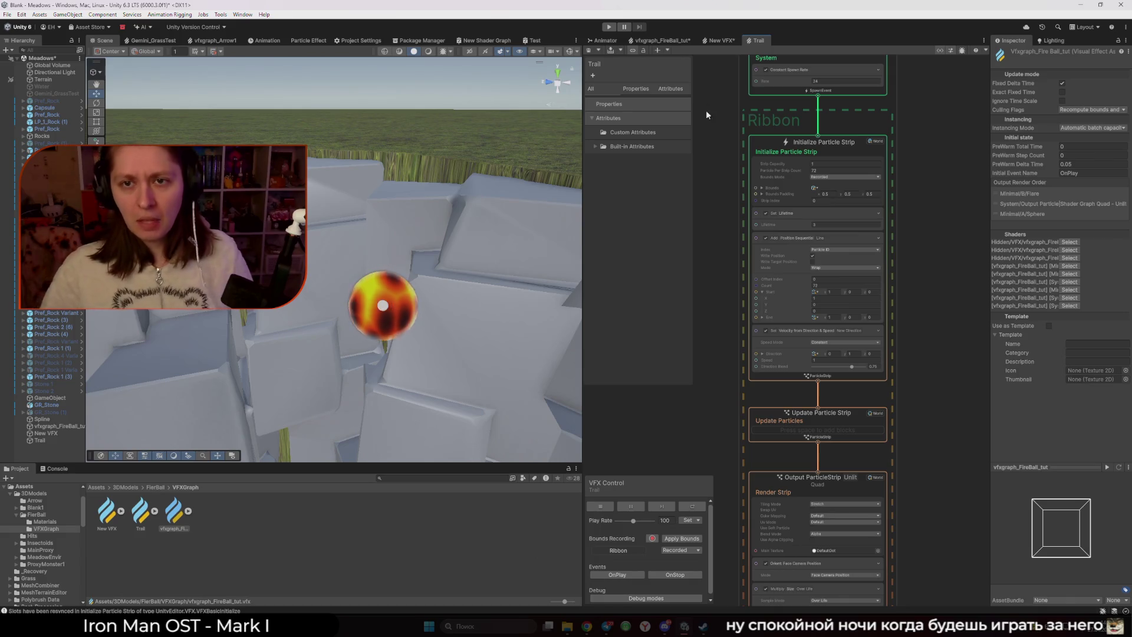
click(714, 40)
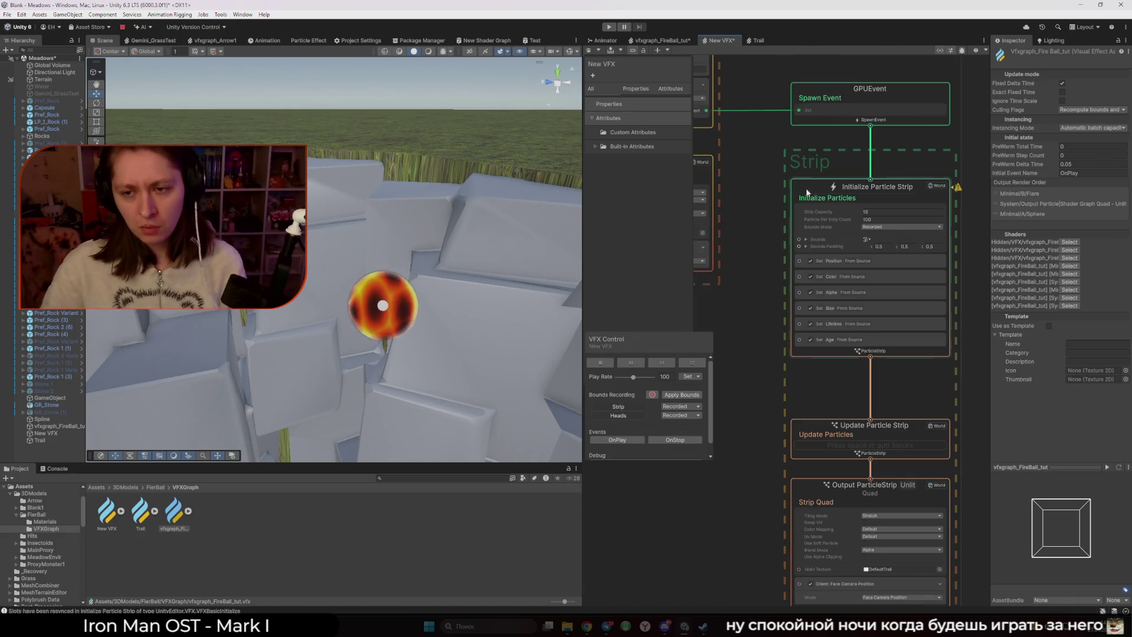
click(693, 42)
- Add a Set Lifetime block of 3 to the Initialize Particle Strip context
click(847, 342)
right_click(847, 343)
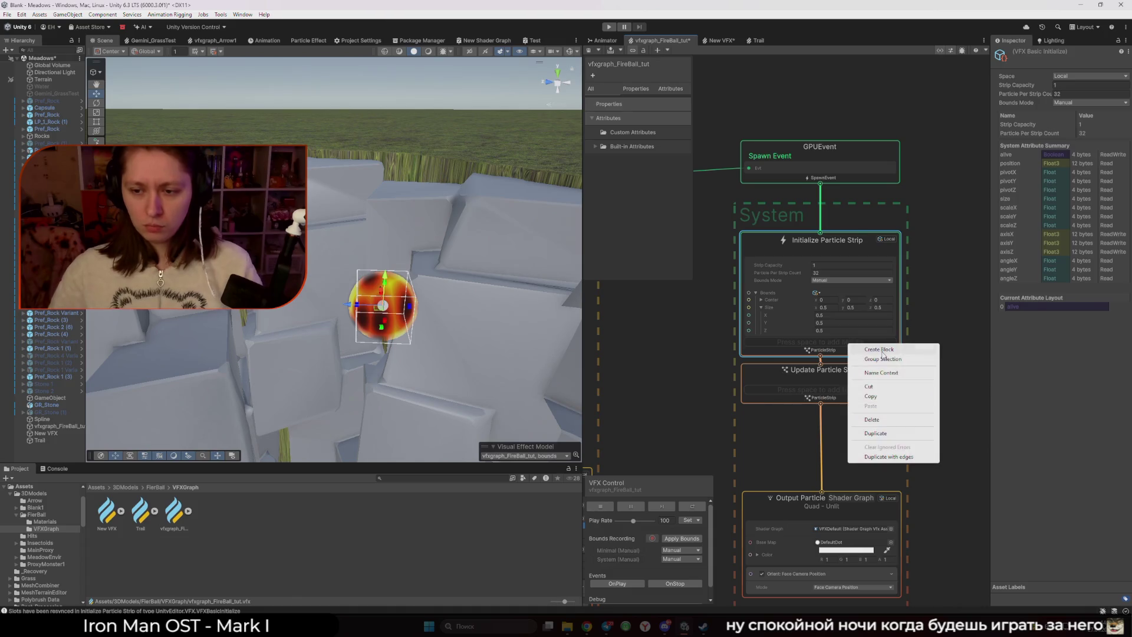
click(882, 352)
text(Life t)
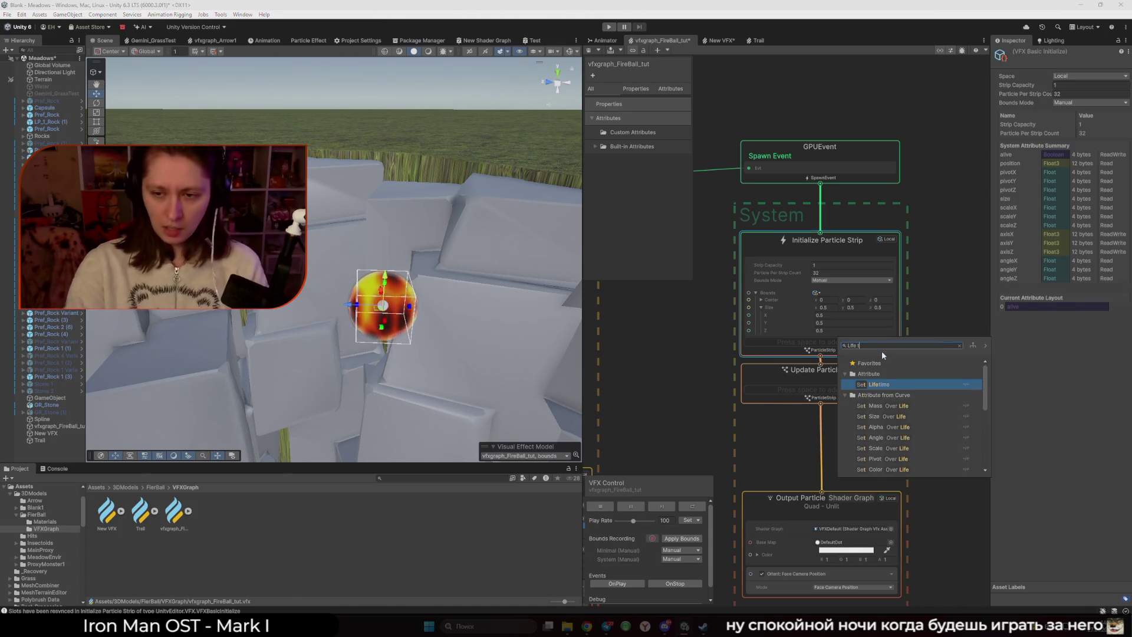
key(Return)
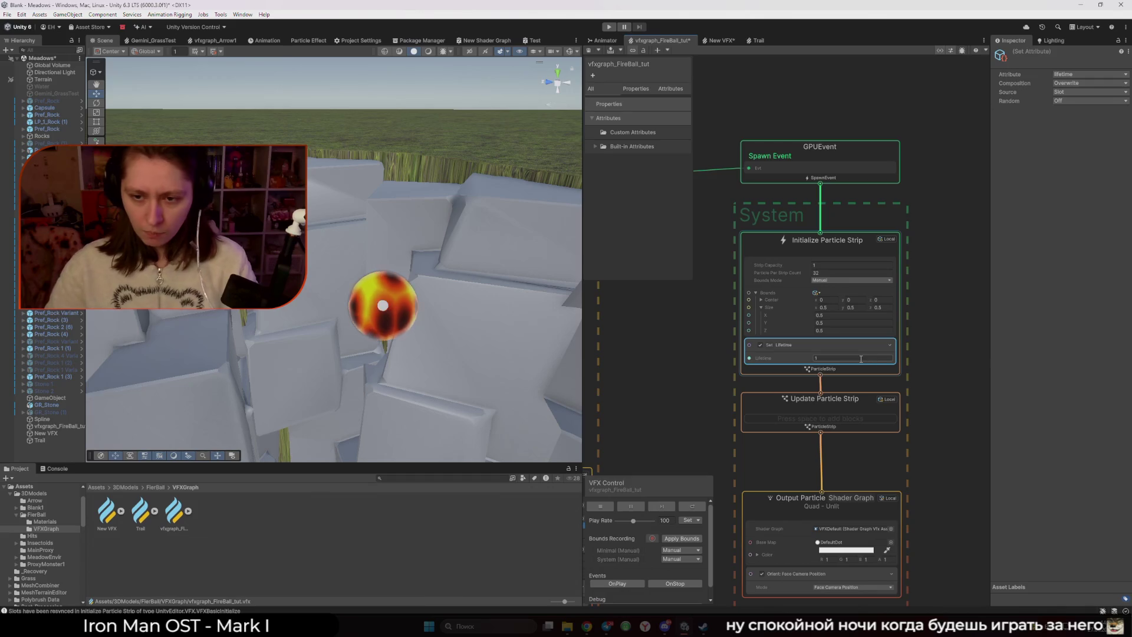
text(3)
key(Return)
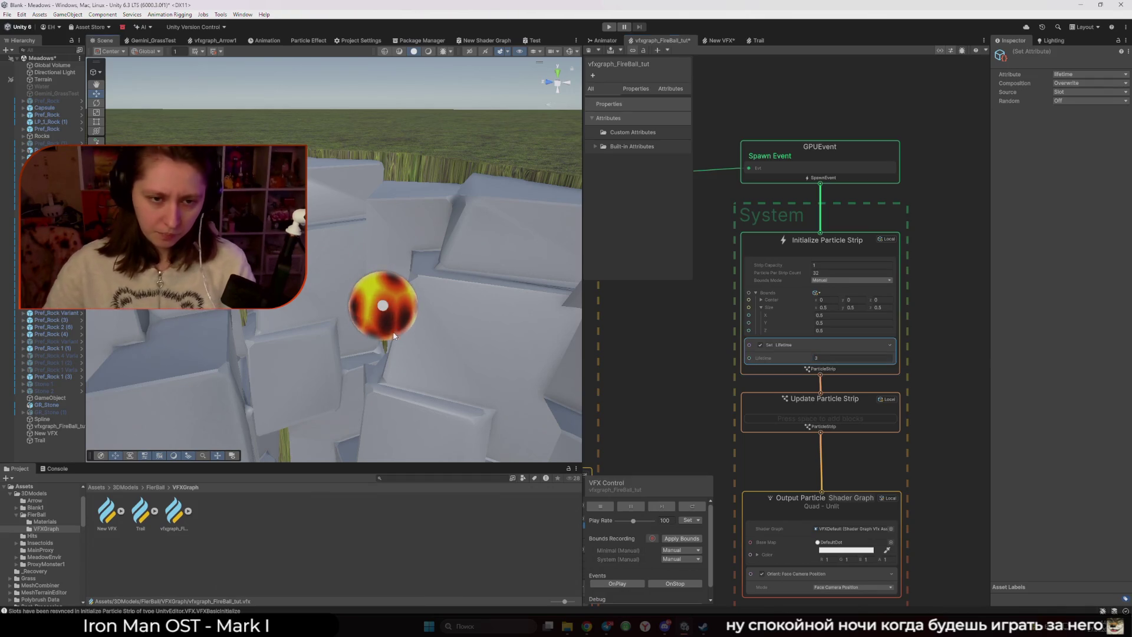
- Review the Initialize context's bounds mode and simulation space options, then view the Trail graph
click(392, 334)
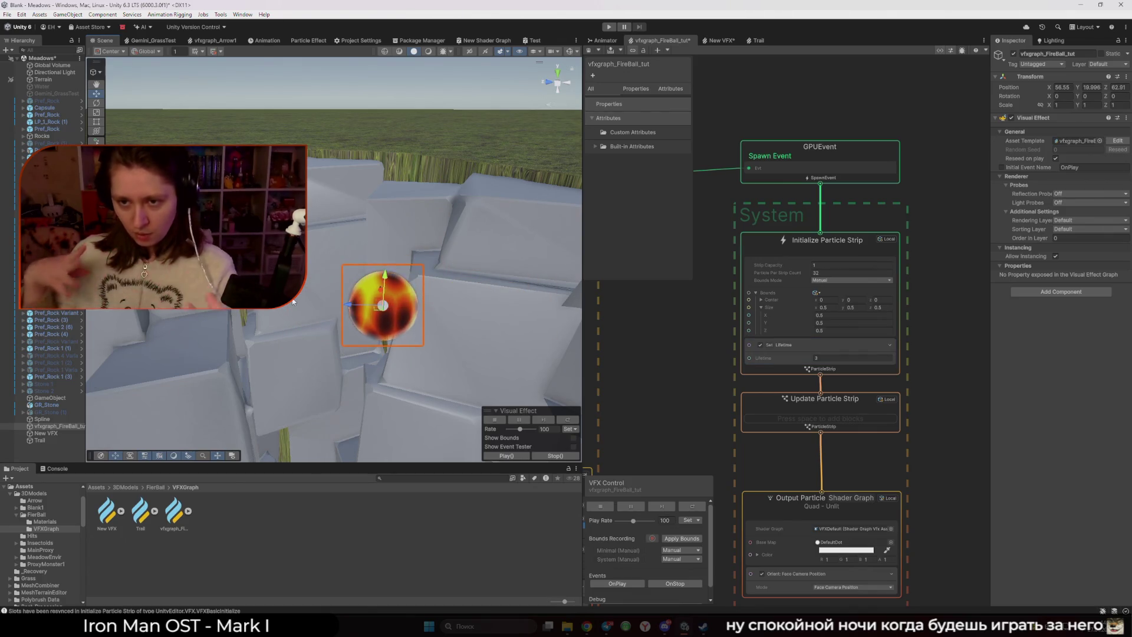
click(770, 235)
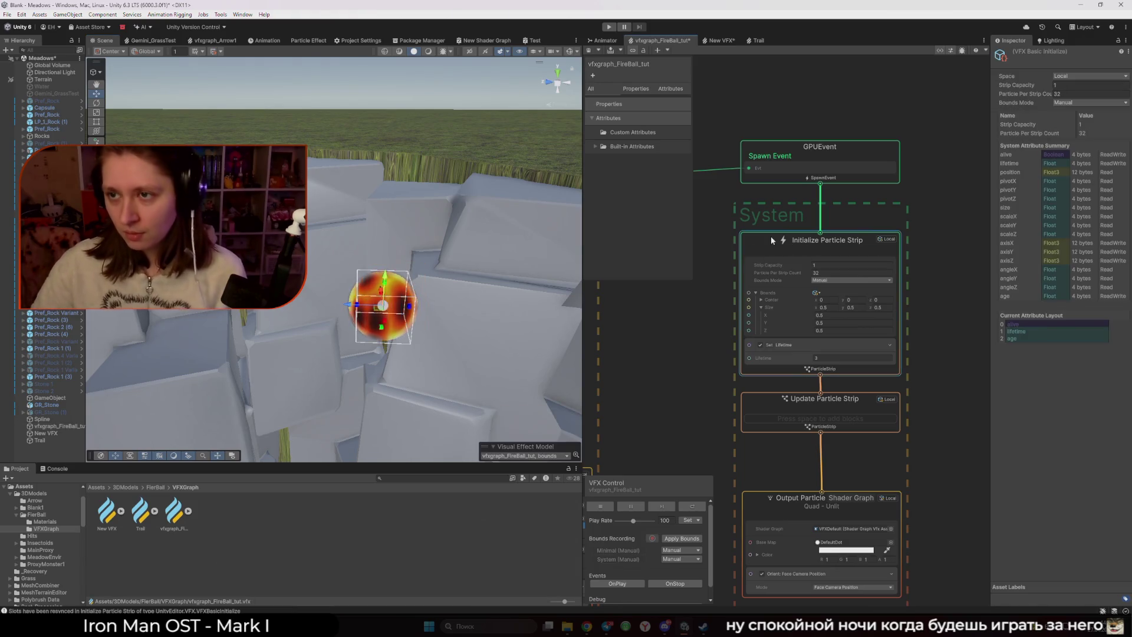
click(1077, 103)
click(1075, 76)
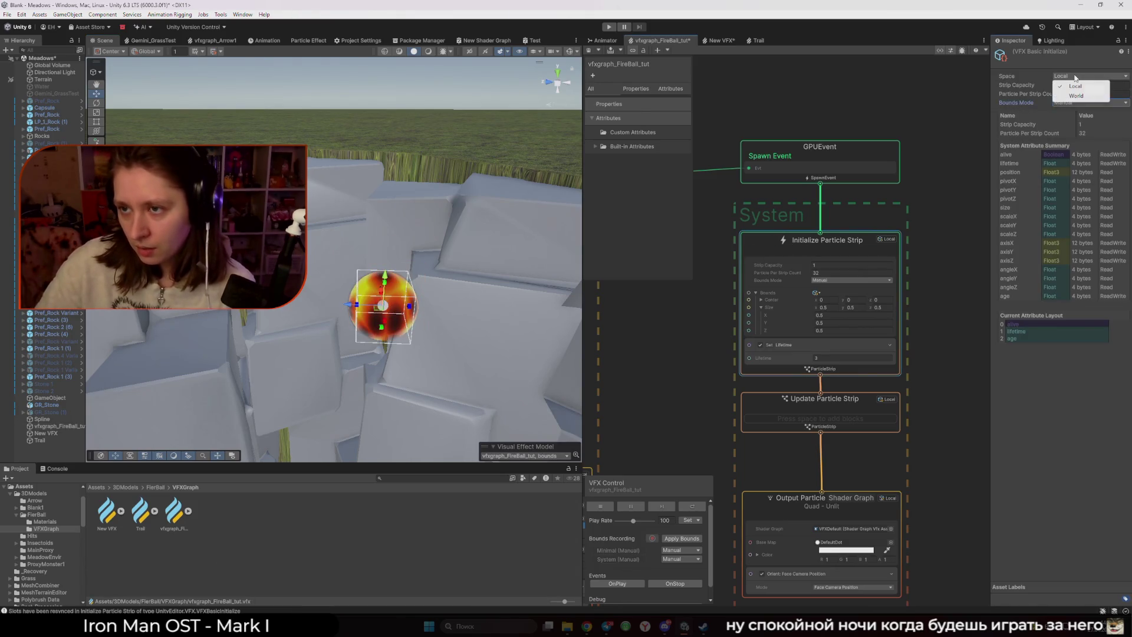
click(757, 40)
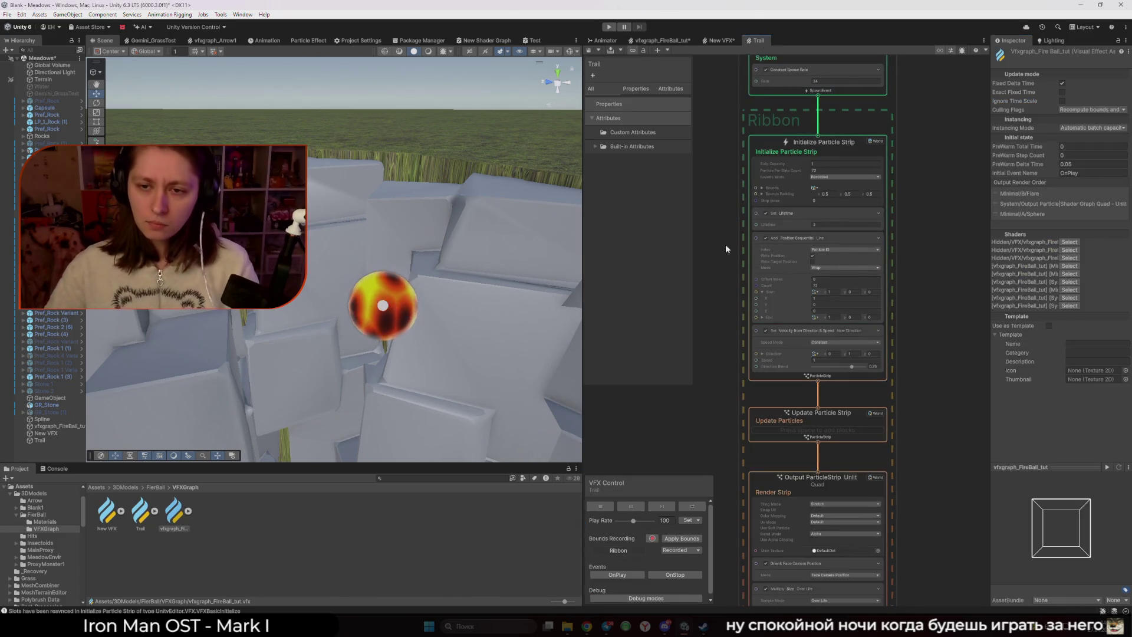
- Inspect the Trail's Add Position Sequential block and watch the Line Sequencer demo on its docs page
click(802, 247)
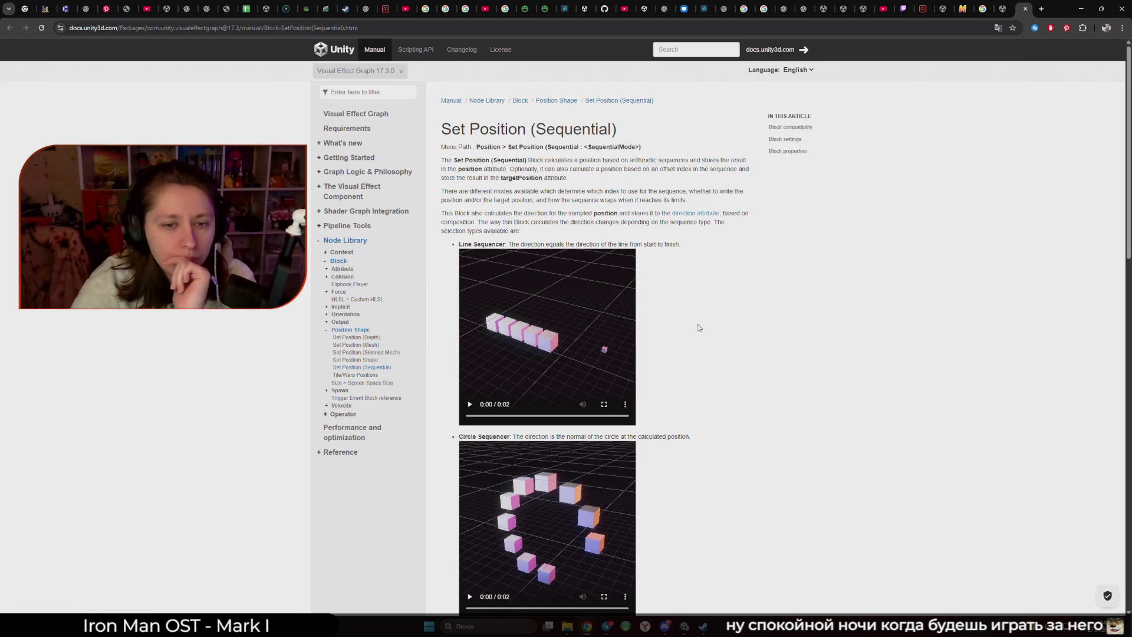
click(469, 404)
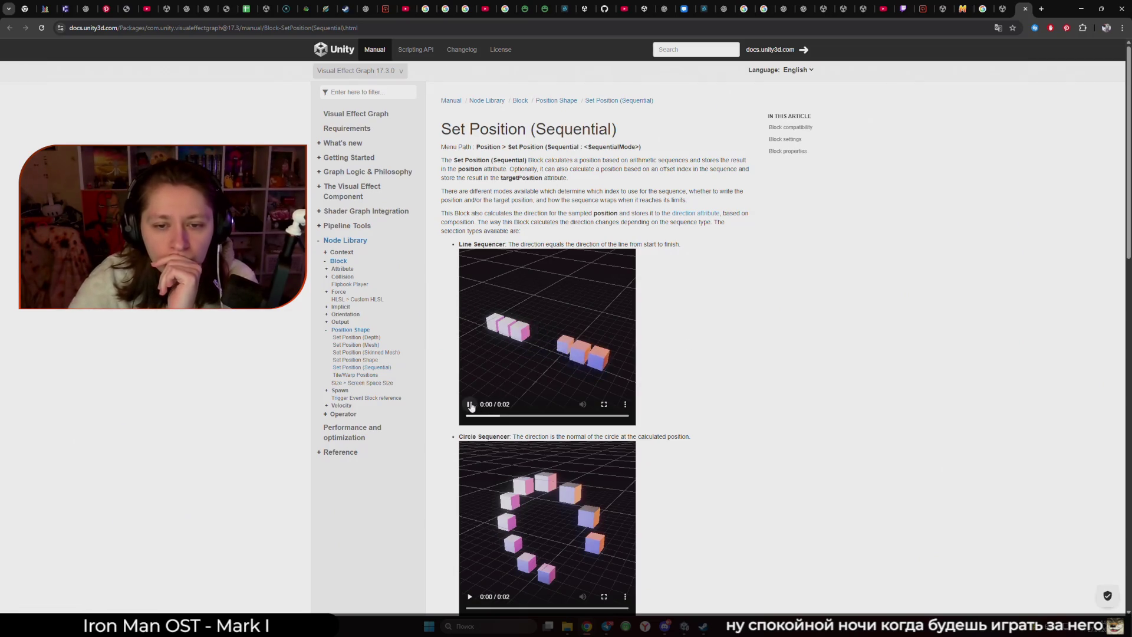
click(621, 373)
scroll(524, 346, down, 1)
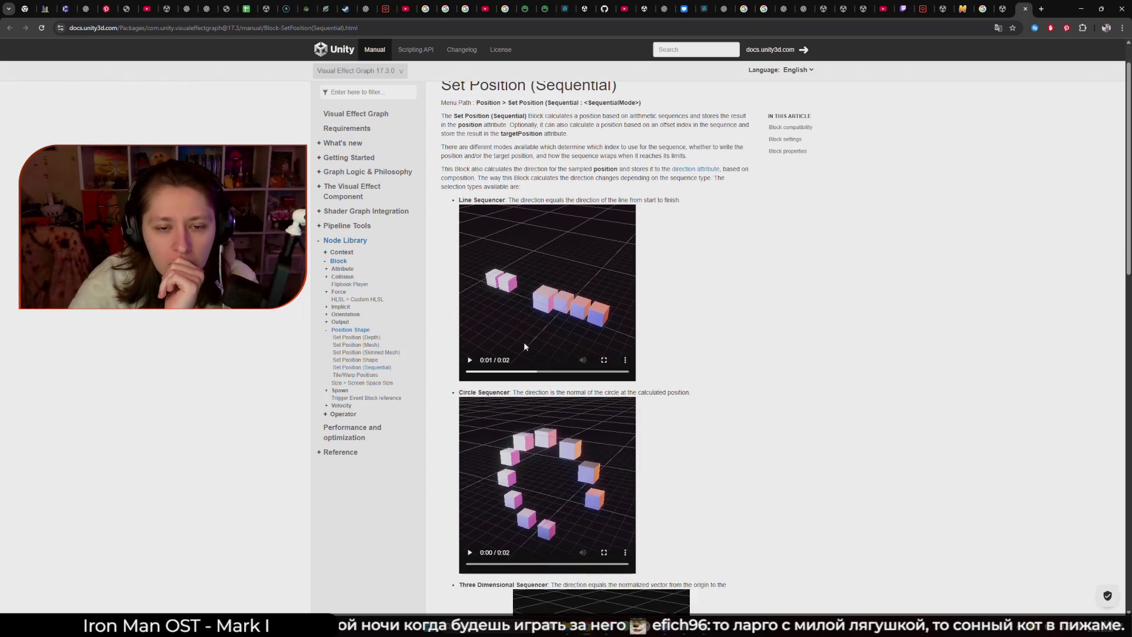
scroll(476, 387, down, 3)
- Watch the Circle and Three Dimensional Sequencer demos, then bring the Steam library to front
click(470, 420)
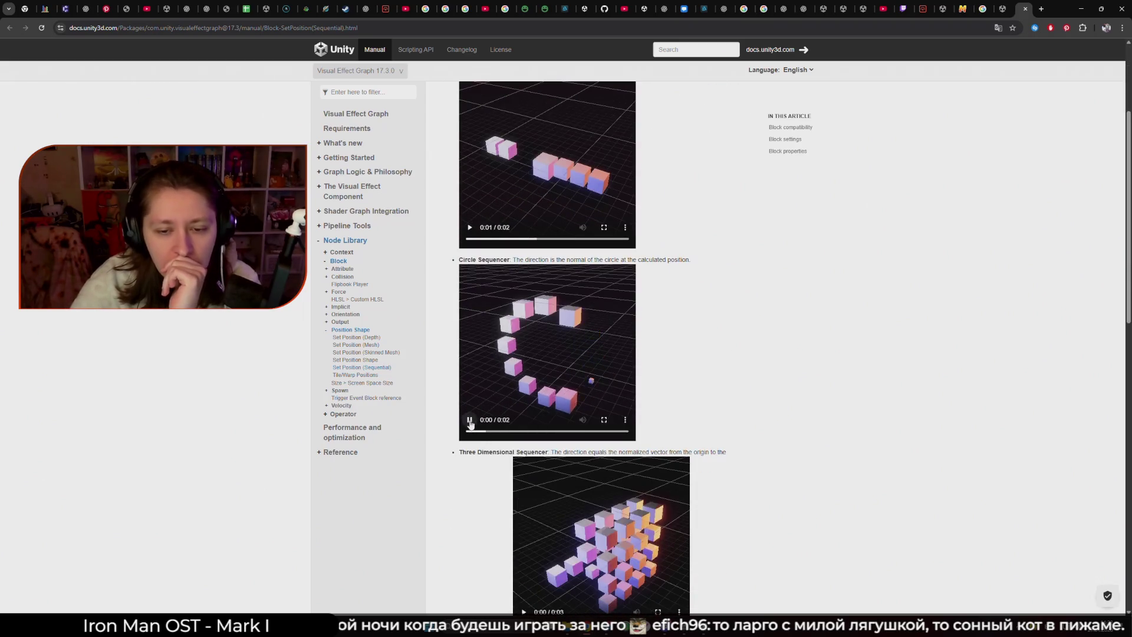
click(470, 420)
scroll(484, 425, down, 4)
click(525, 436)
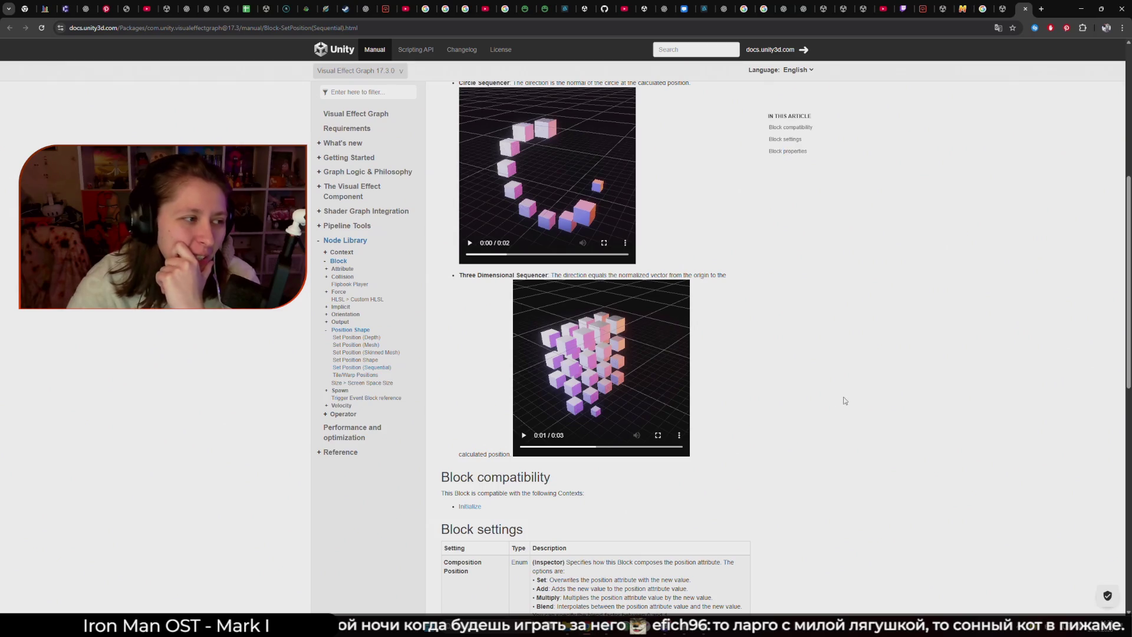
mouse_move(702, 626)
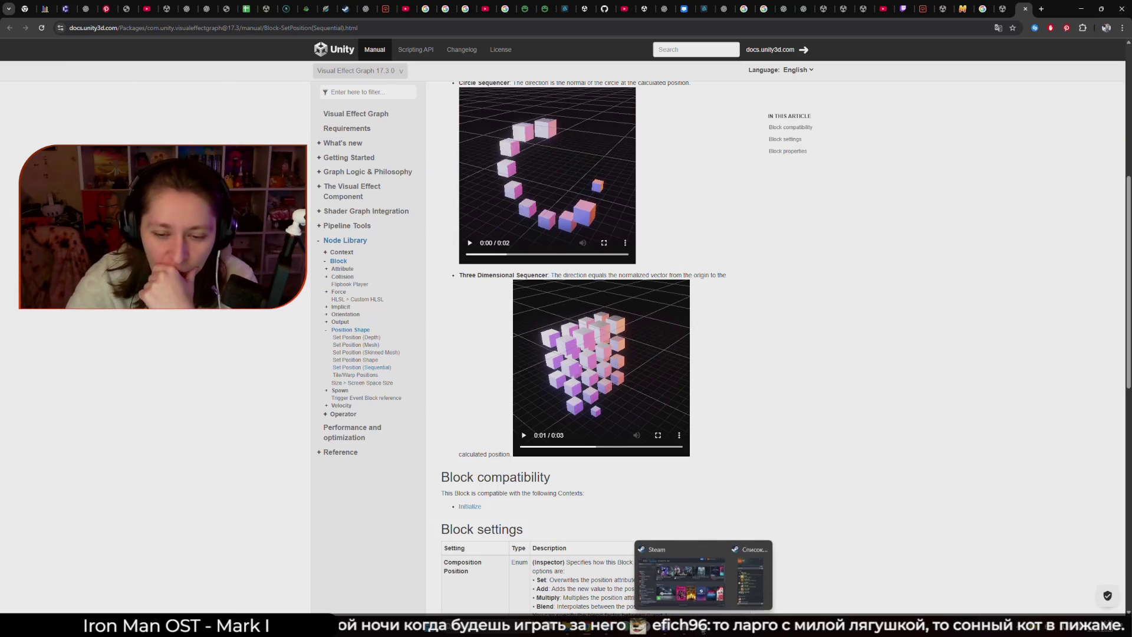
click(706, 595)
click(444, 260)
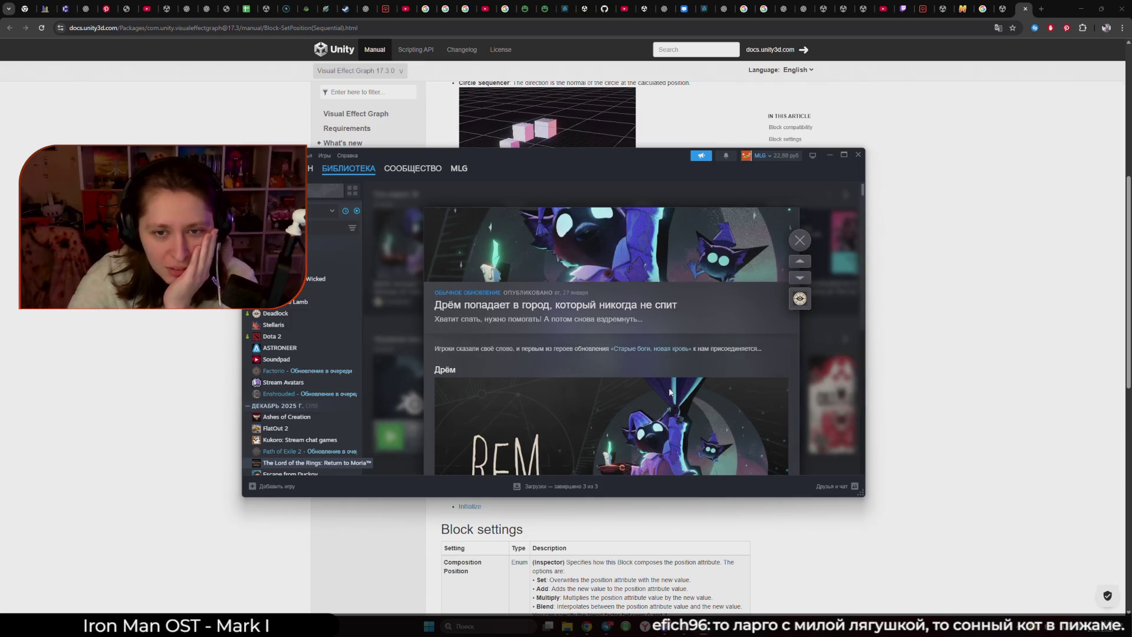
scroll(670, 391, down, 2)
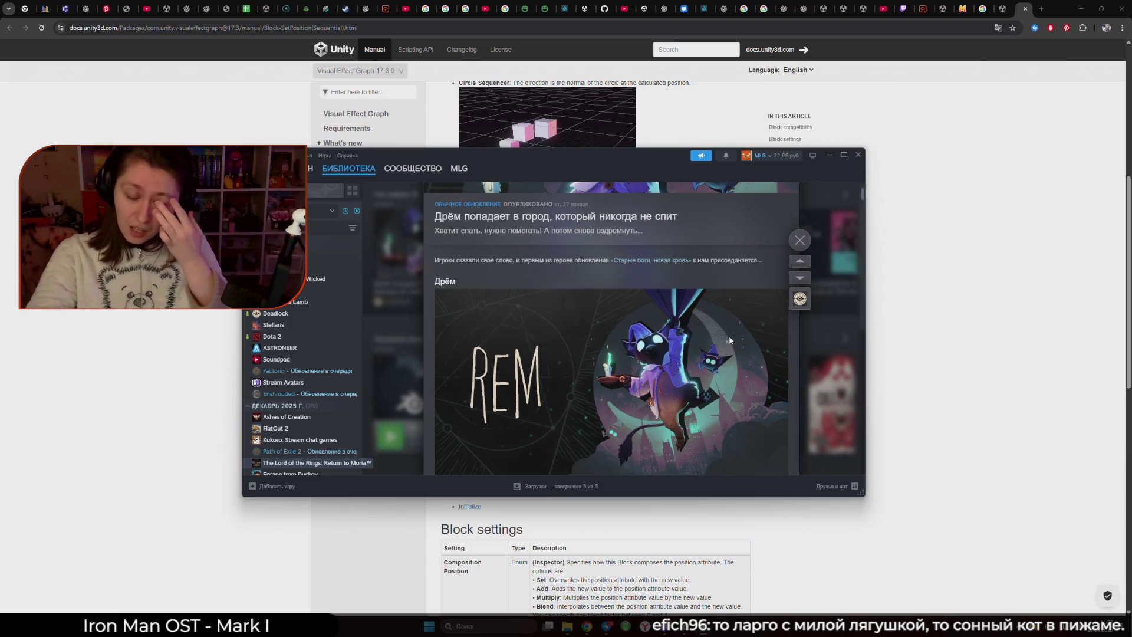
click(800, 240)
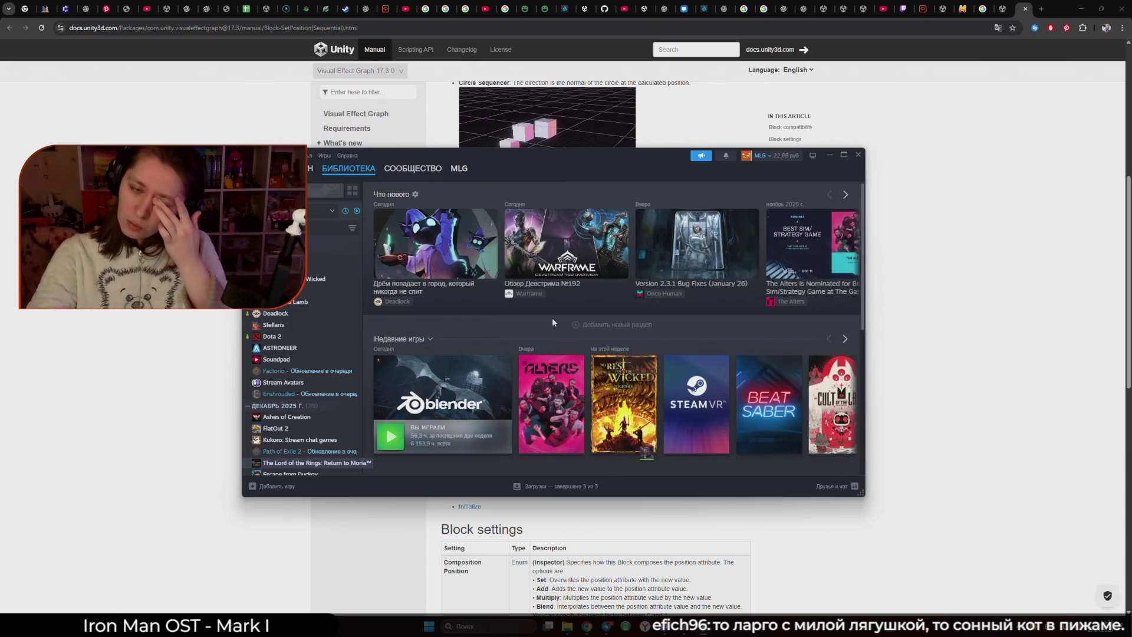